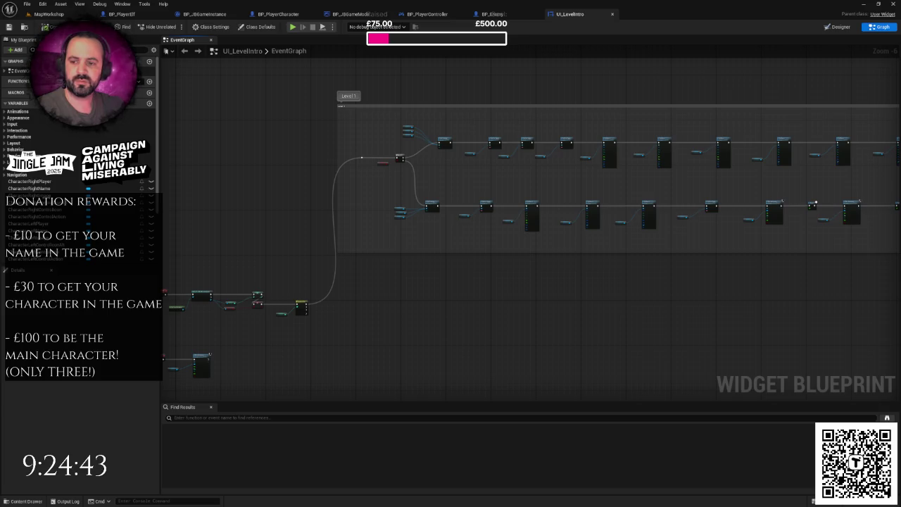
# Switch to the JingleBills project folder in File Explorer and open its Assets folder.
pyautogui.hotkey('alt', 'Tab')
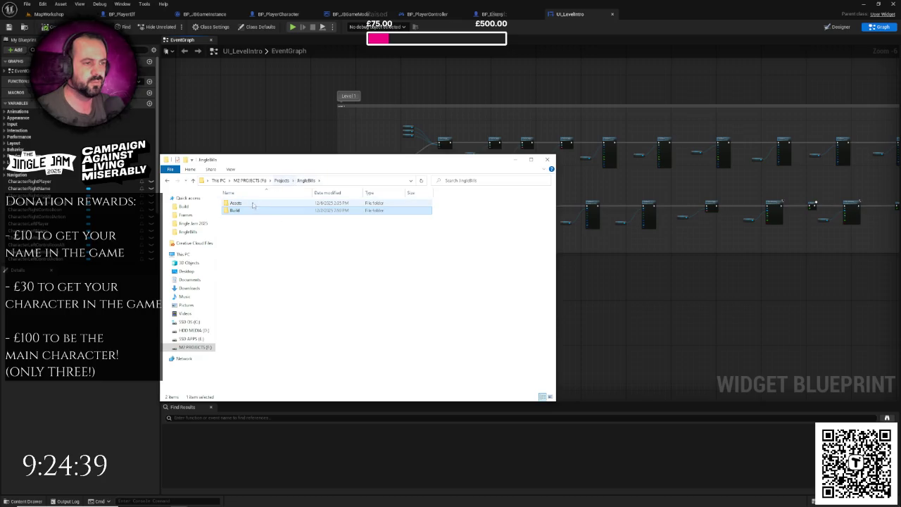
pyautogui.doubleClick(247, 204)
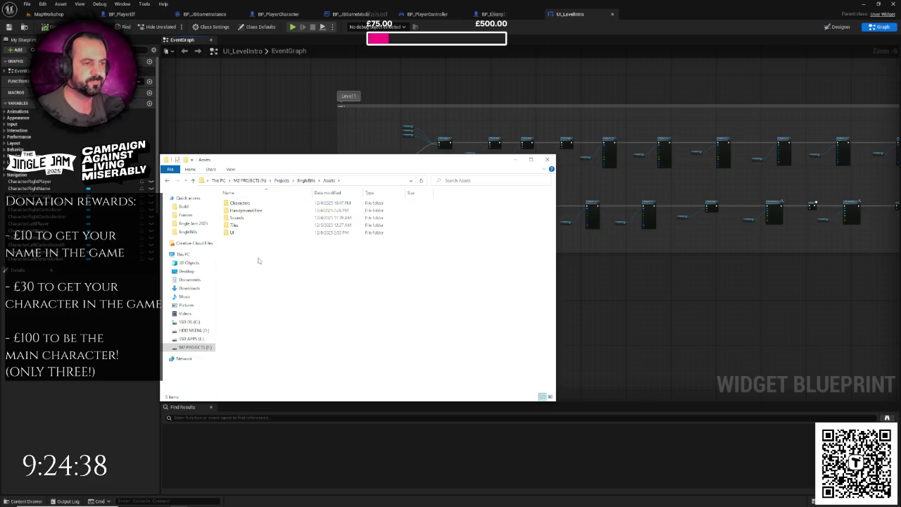
# Rename the HandymandFire folder in Assets to Fonts.
pyautogui.doubleClick(255, 212)
pyautogui.click(329, 180)
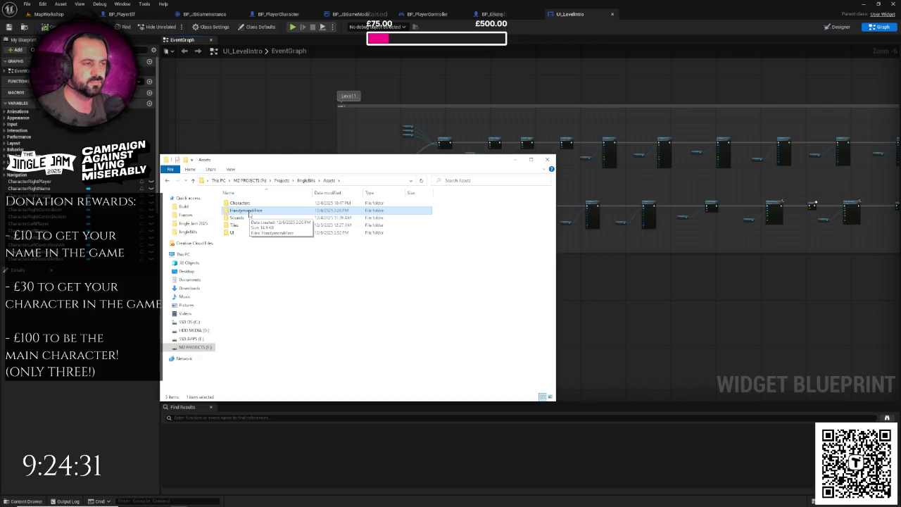
pyautogui.rightClick(247, 211)
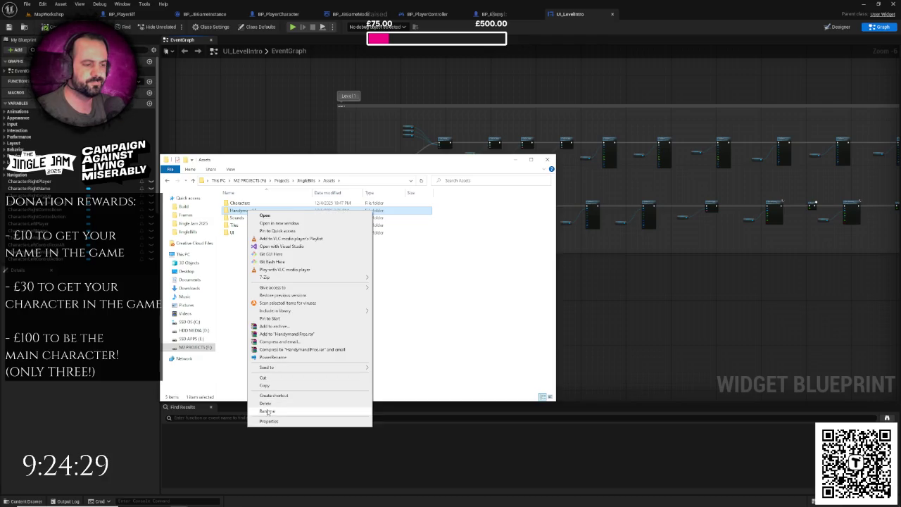
pyautogui.click(269, 408)
pyautogui.write('Fonts')
pyautogui.press('Return')
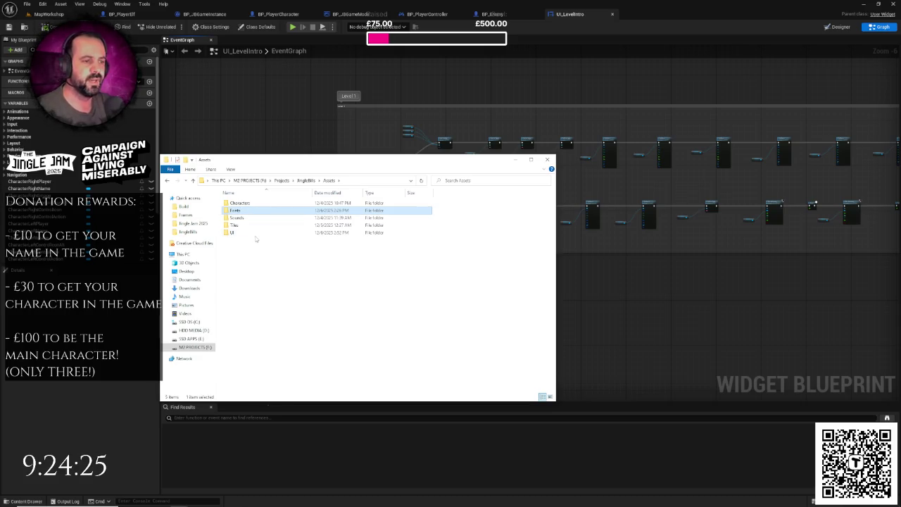
# Create a new Level folder in Assets.
pyautogui.click(242, 266)
pyautogui.rightClick(241, 265)
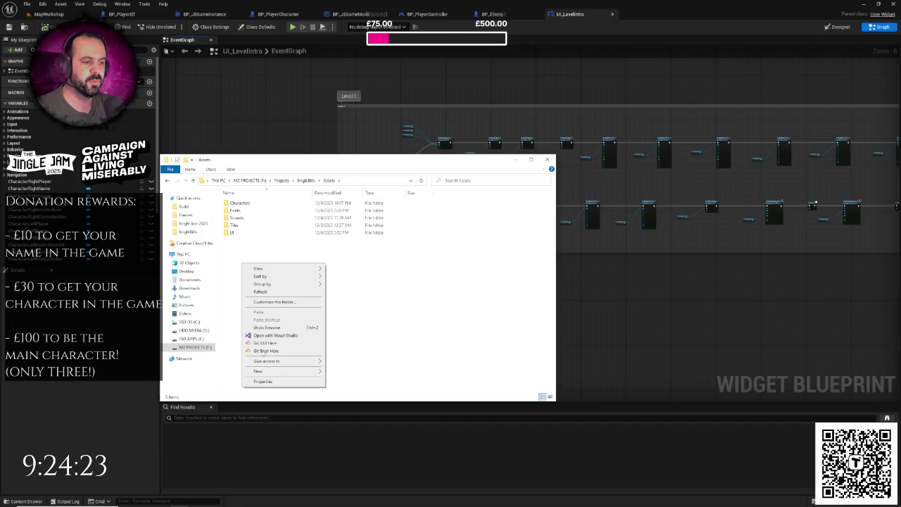
pyautogui.moveTo(277, 372)
pyautogui.click(358, 373)
pyautogui.write('Level')
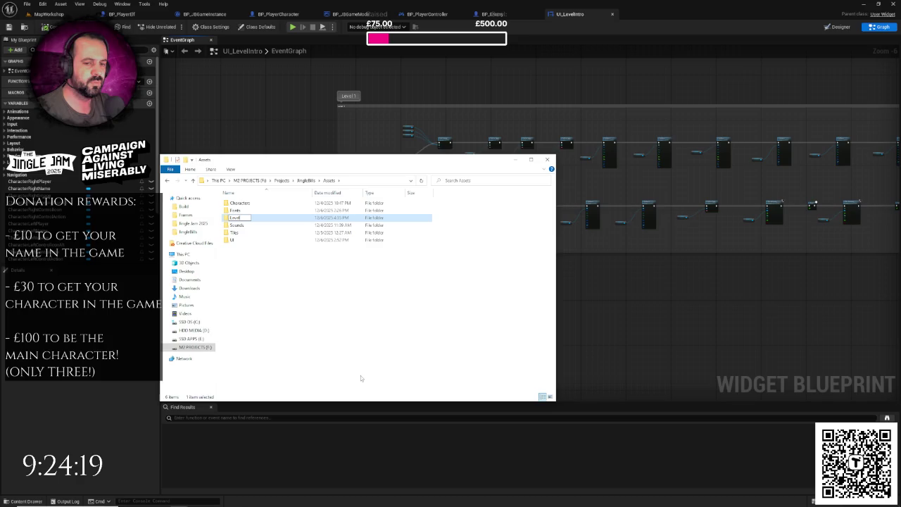
pyautogui.press('Return')
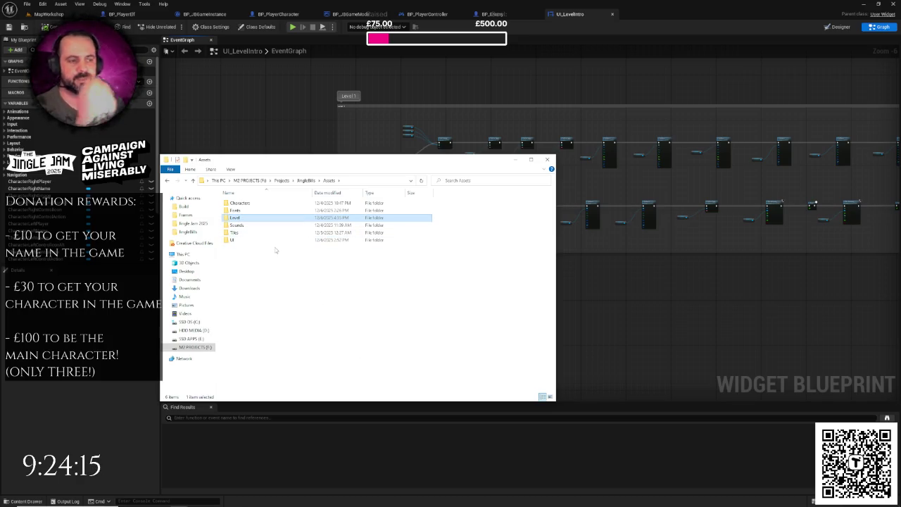
# Create a Music folder and move the two song files into it.
pyautogui.rightClick(245, 265)
pyautogui.moveTo(312, 376)
pyautogui.click(343, 372)
pyautogui.write('Music')
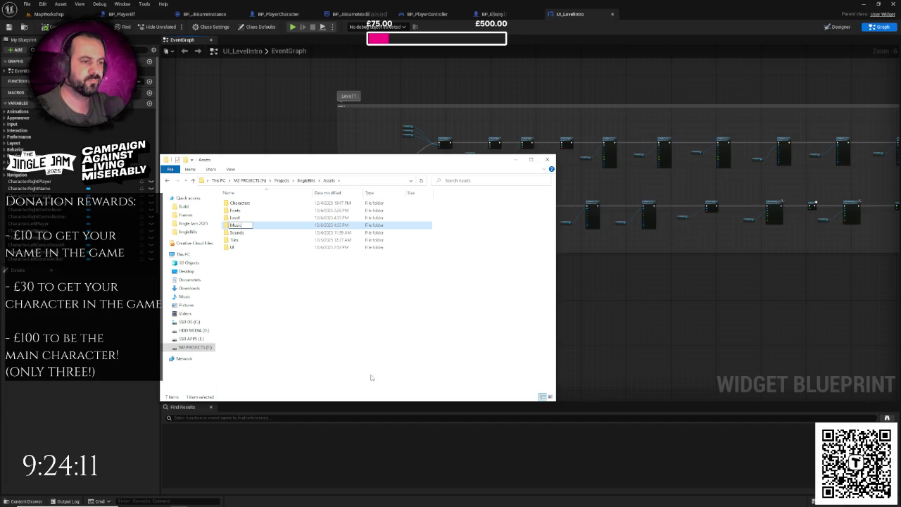
pyautogui.press('Return')
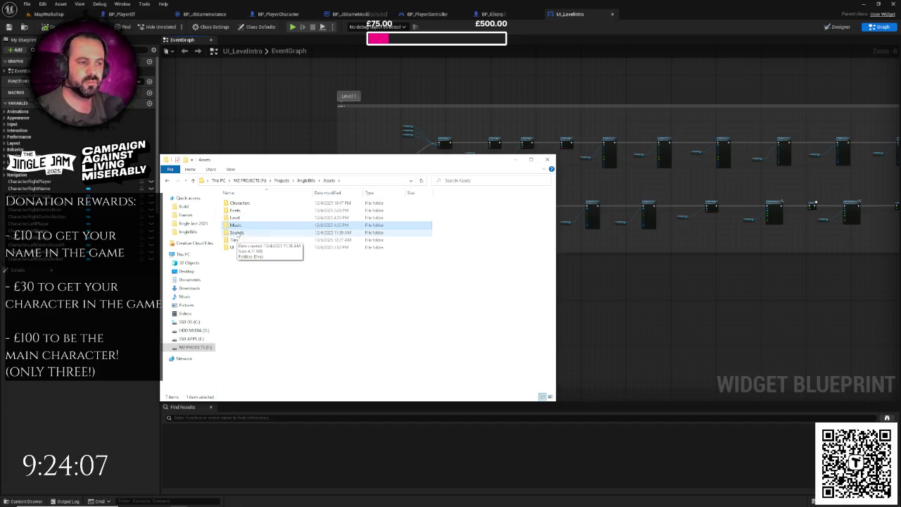
pyautogui.doubleClick(248, 227)
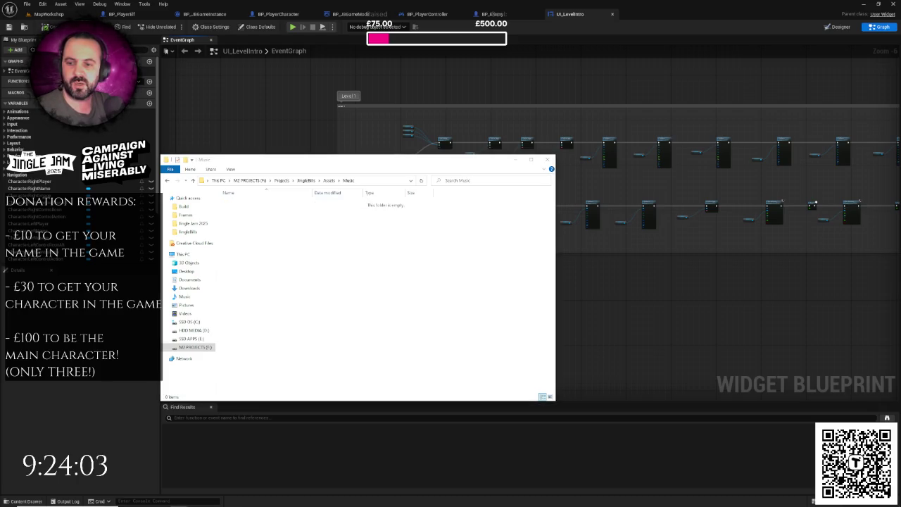
pyautogui.moveTo(226, 267)
pyautogui.mouseDown()
pyautogui.moveTo(279, 266)
pyautogui.moveTo(282, 278)
pyautogui.mouseUp()
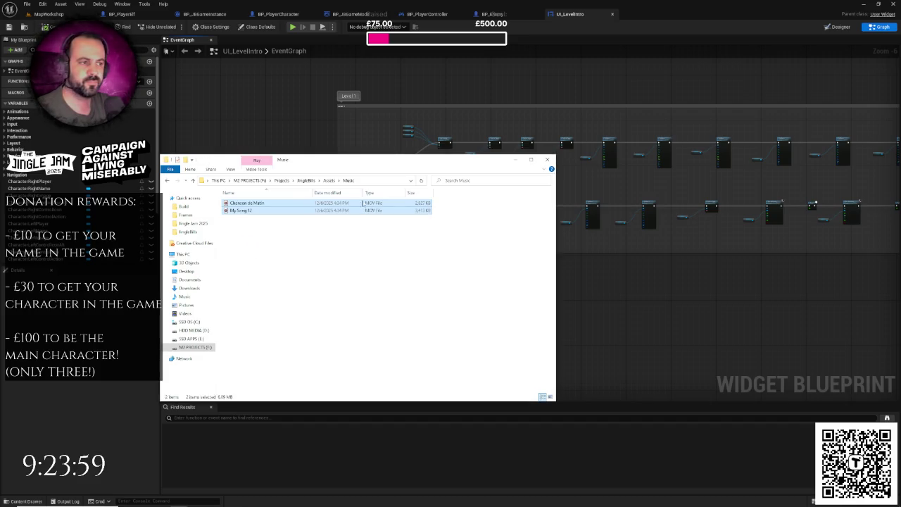
pyautogui.click(329, 181)
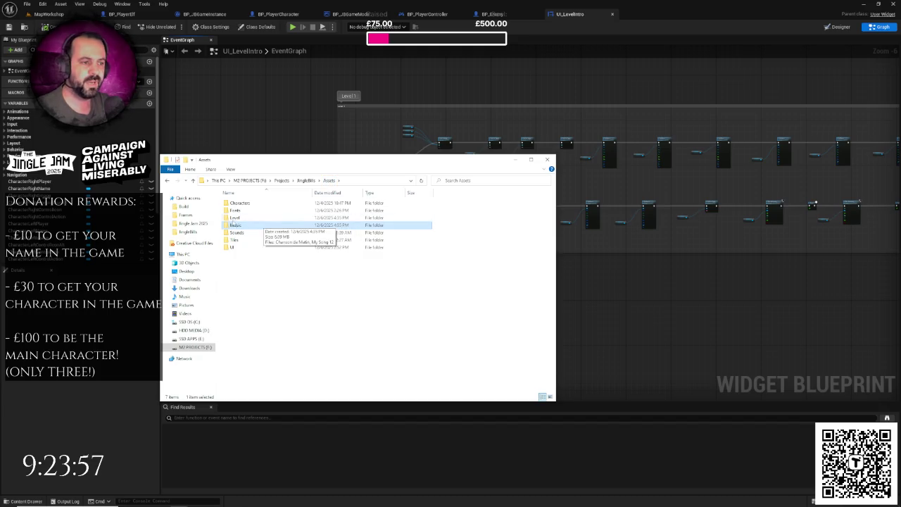
# Create a Frames folder inside the Level folder.
pyautogui.doubleClick(235, 218)
pyautogui.rightClick(264, 228)
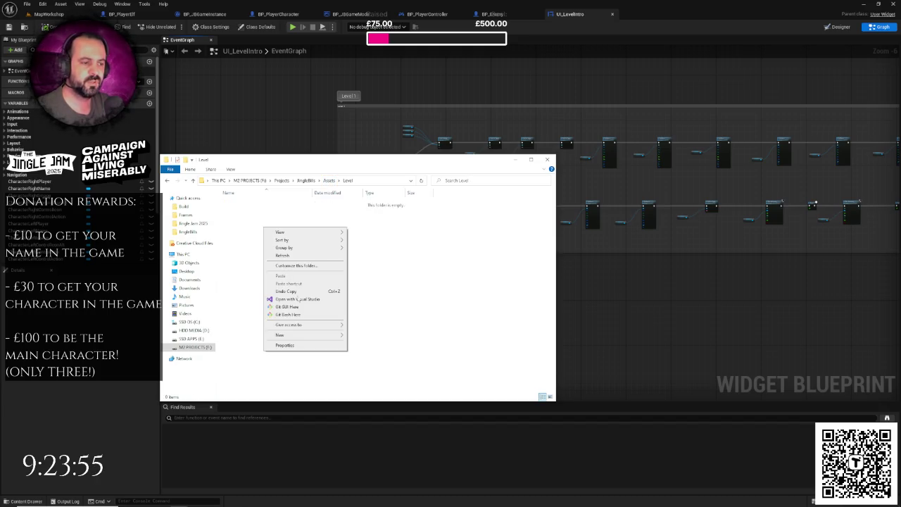
pyautogui.moveTo(309, 334)
pyautogui.click(383, 338)
pyautogui.write('Frames')
pyautogui.press('Return')
pyautogui.press('Return')
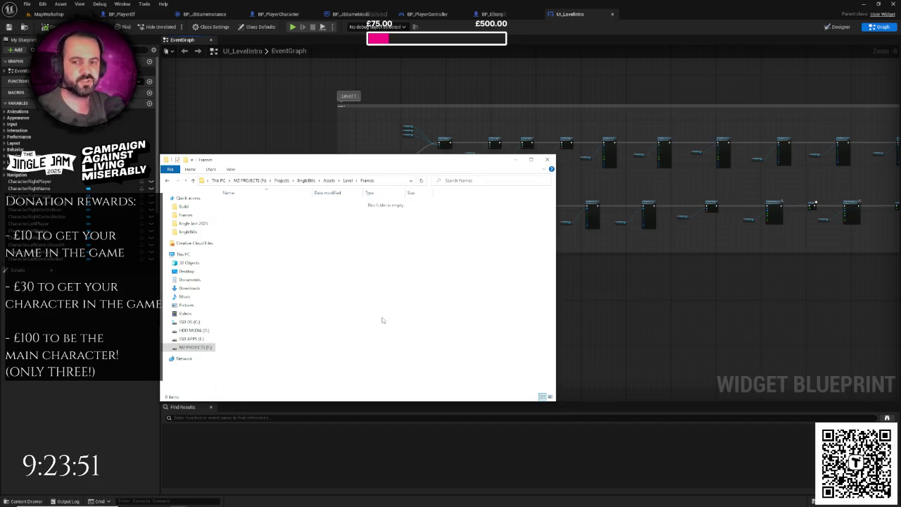
# Add toy.png to Frames and view the folder as Large icons.
pyautogui.moveTo(153, 231)
pyautogui.mouseDown()
pyautogui.moveTo(301, 219)
pyautogui.moveTo(299, 231)
pyautogui.mouseUp()
pyautogui.rightClick(251, 220)
pyautogui.moveTo(268, 224)
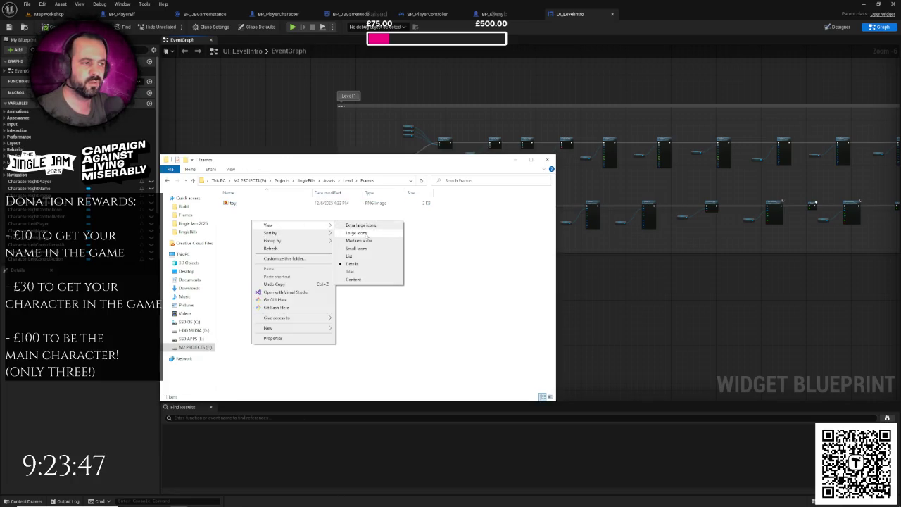
pyautogui.click(355, 232)
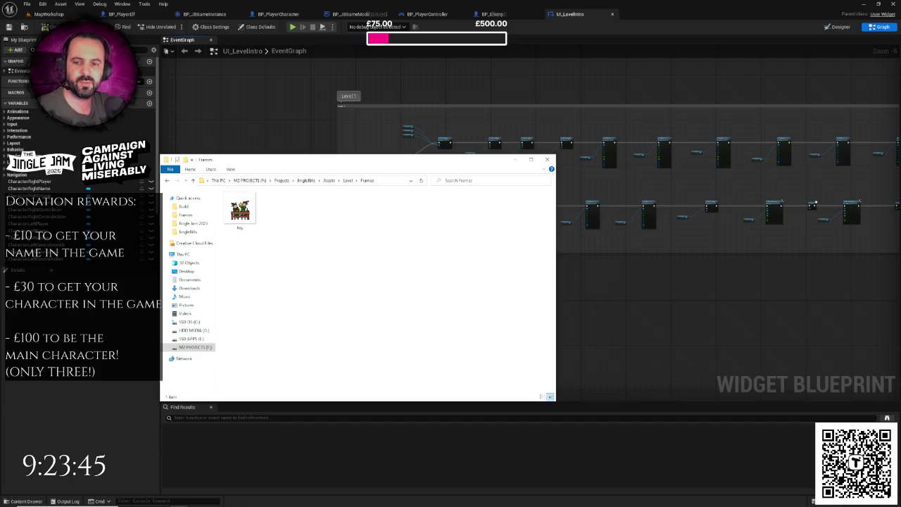
# Drop trees.zip into Frames, extract it, and delete the misplaced workshop zip.
pyautogui.moveTo(160, 259); pyautogui.dragTo(323, 229)
pyautogui.rightClick(288, 219)
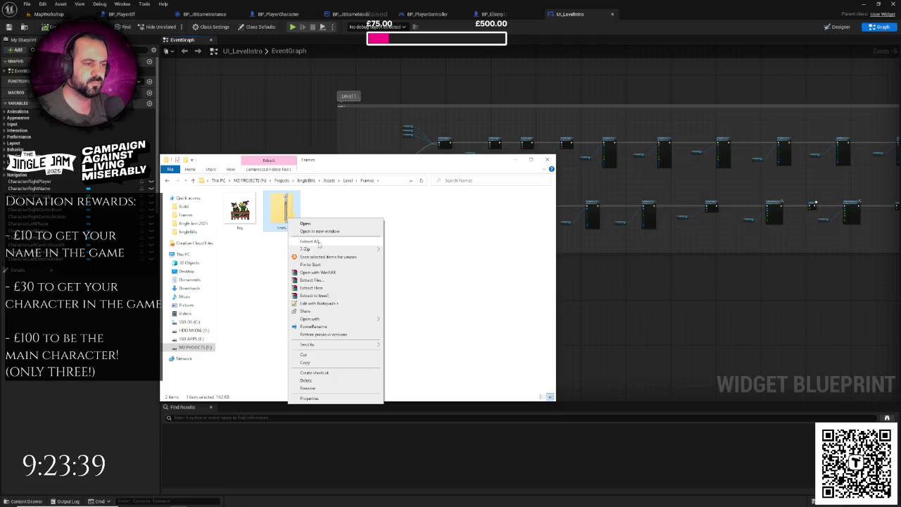
pyautogui.click(319, 244)
pyautogui.click(506, 324)
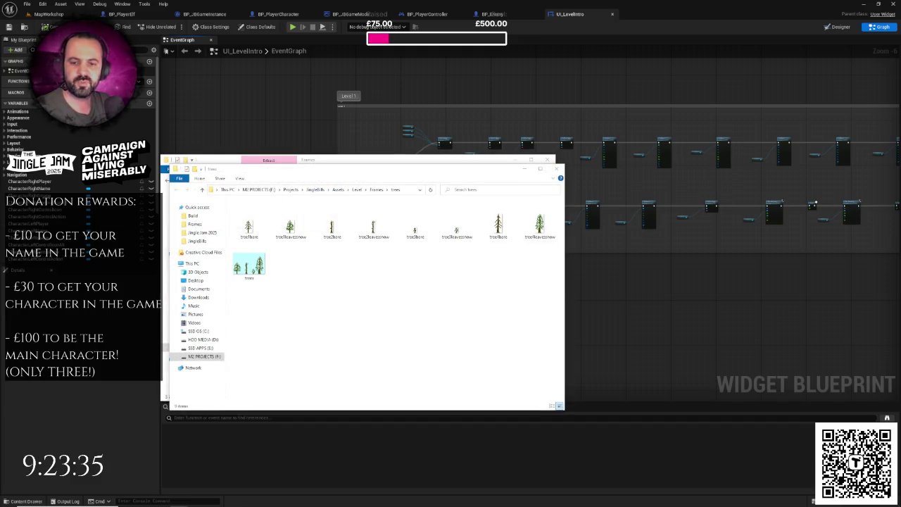
pyautogui.moveTo(169, 282)
pyautogui.mouseDown()
pyautogui.moveTo(261, 281)
pyautogui.moveTo(277, 296)
pyautogui.mouseUp()
pyautogui.click(288, 268)
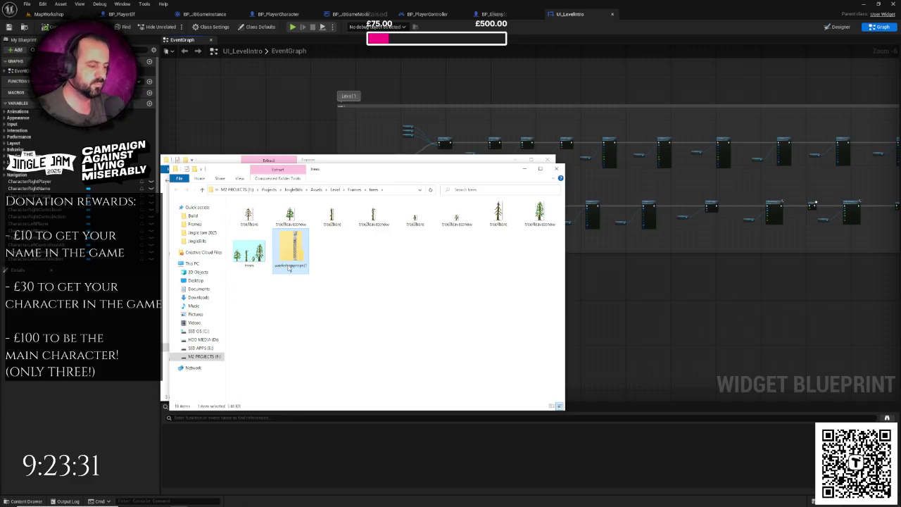
pyautogui.press('Delete')
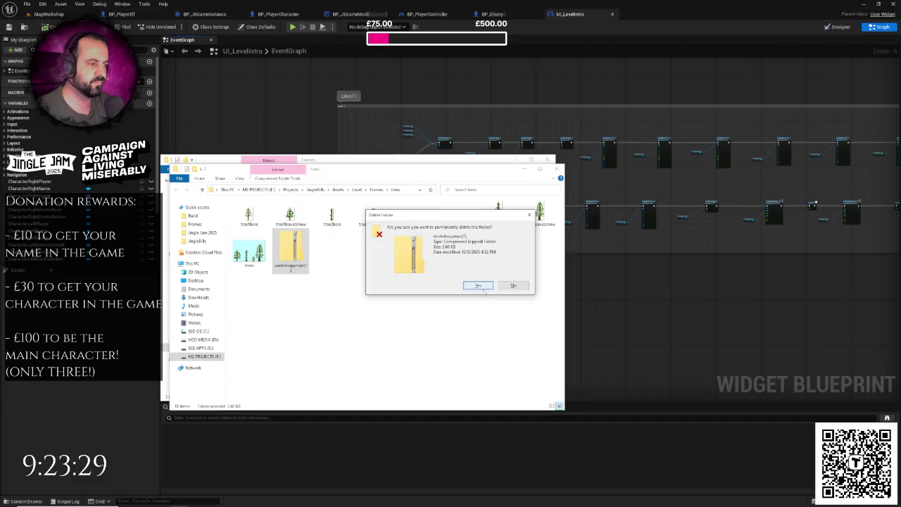
pyautogui.click(485, 283)
# Copy the nine extracted tree PNGs into the Frames folder.
pyautogui.moveTo(235, 268)
pyautogui.mouseDown()
pyautogui.moveTo(383, 198)
pyautogui.moveTo(547, 198)
pyautogui.moveTo(494, 290)
pyautogui.mouseUp()
pyautogui.moveTo(232, 280)
pyautogui.mouseDown()
pyautogui.moveTo(517, 198)
pyautogui.moveTo(546, 217)
pyautogui.mouseUp()
pyautogui.rightClick(542, 215)
pyautogui.click(591, 370)
pyautogui.click(376, 189)
pyautogui.rightClick(374, 249)
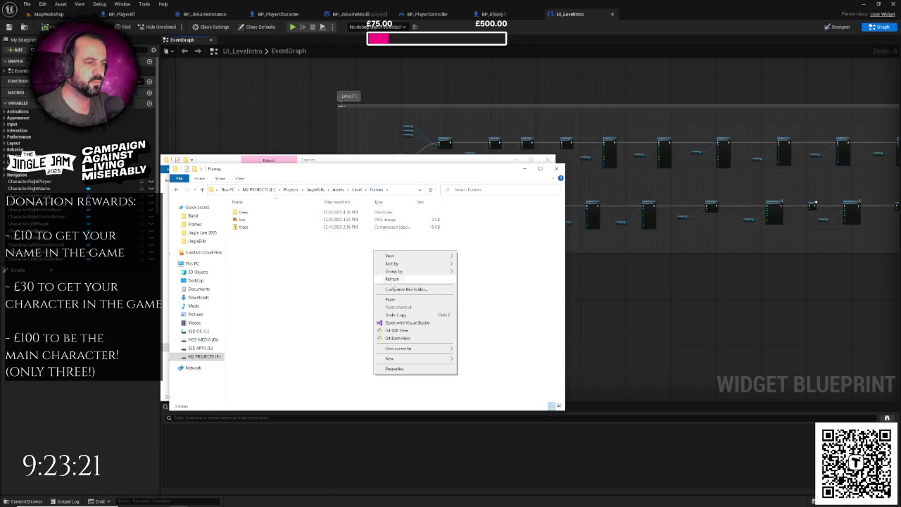
pyautogui.click(394, 299)
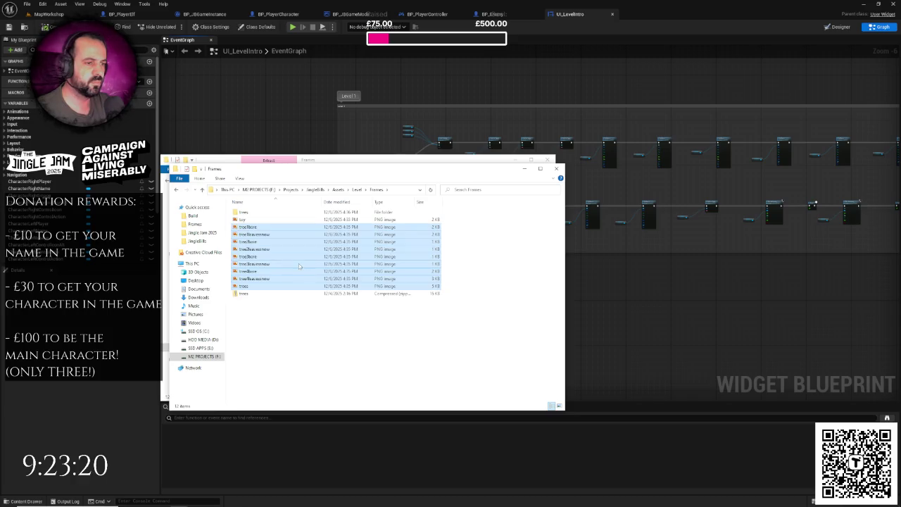
# View Frames as Large icons and delete the trees folder and trees.zip.
pyautogui.rightClick(316, 326)
pyautogui.moveTo(331, 332)
pyautogui.click(418, 340)
pyautogui.click(373, 262)
pyautogui.keyDown('ctrl'); pyautogui.click(248, 222); pyautogui.keyUp('ctrl')
pyautogui.press('Delete')
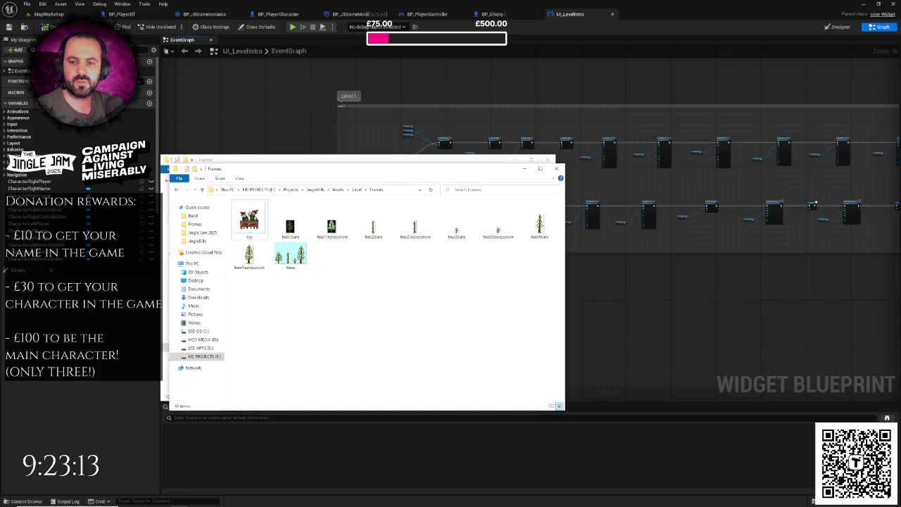
# Paste the workshopprops zip into Frames and extract it.
pyautogui.hotkey('ctrl', 'v')
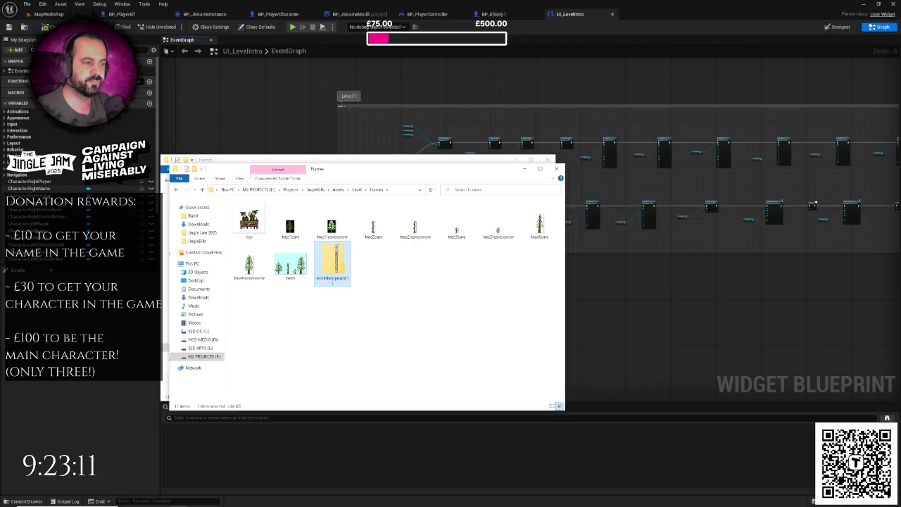
pyautogui.rightClick(338, 257)
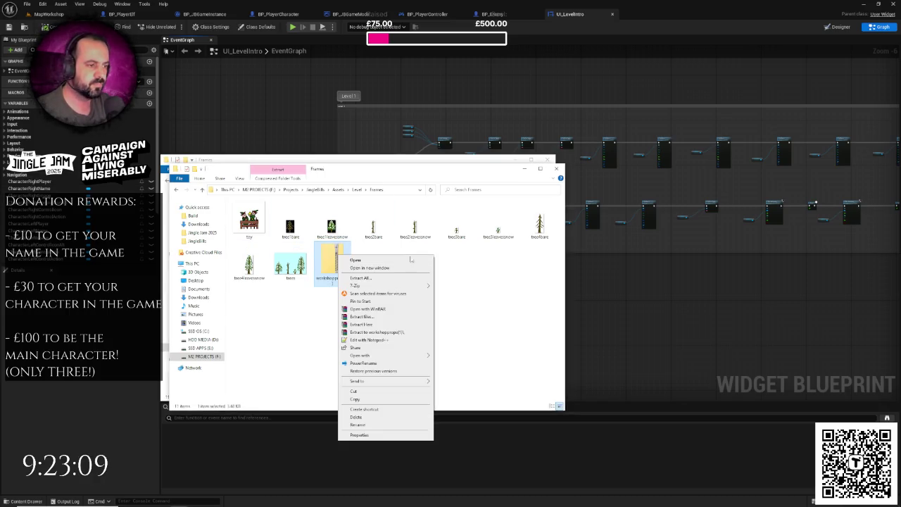
pyautogui.click(399, 285)
pyautogui.click(513, 325)
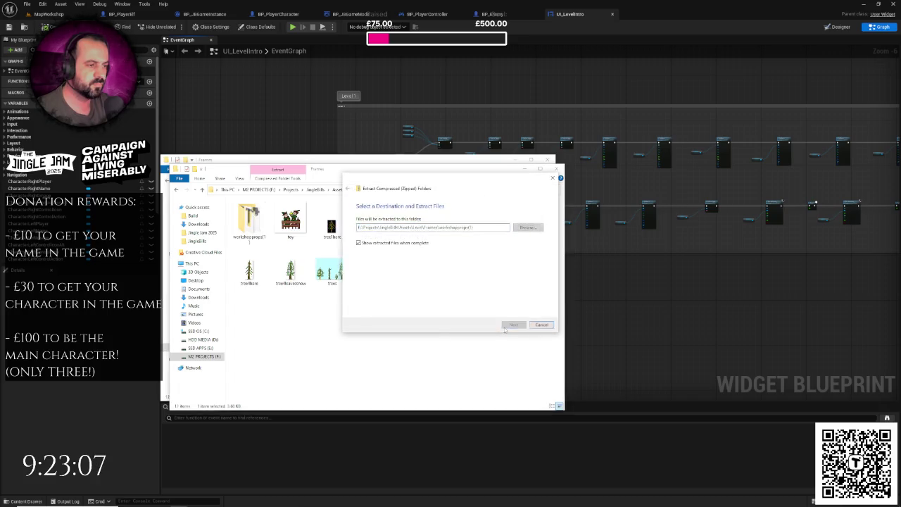
# Copy the five workshop prop images, including workshopbench1 and workshopbench2, into Frames.
pyautogui.moveTo(478, 269)
pyautogui.mouseDown()
pyautogui.moveTo(298, 209)
pyautogui.moveTo(256, 209)
pyautogui.mouseUp()
pyautogui.rightClick(258, 238)
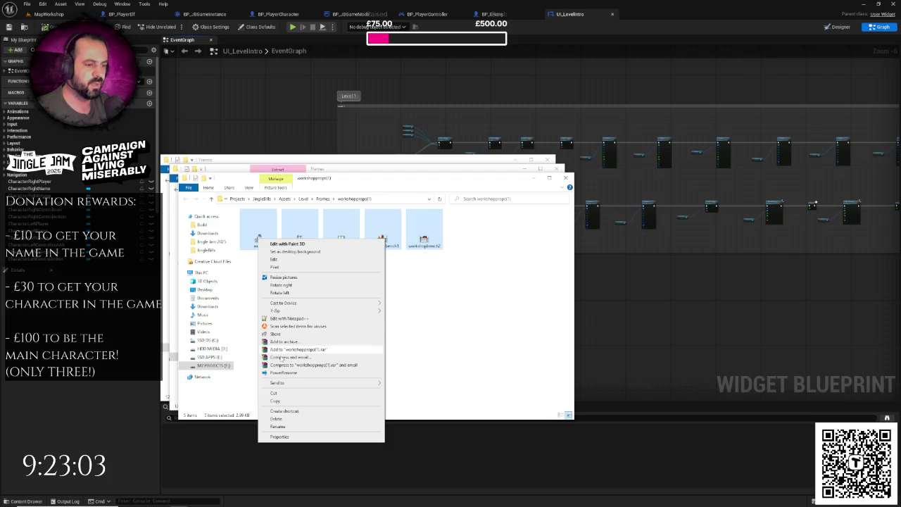
pyautogui.click(282, 393)
pyautogui.moveTo(372, 182); pyautogui.dragTo(565, 174)
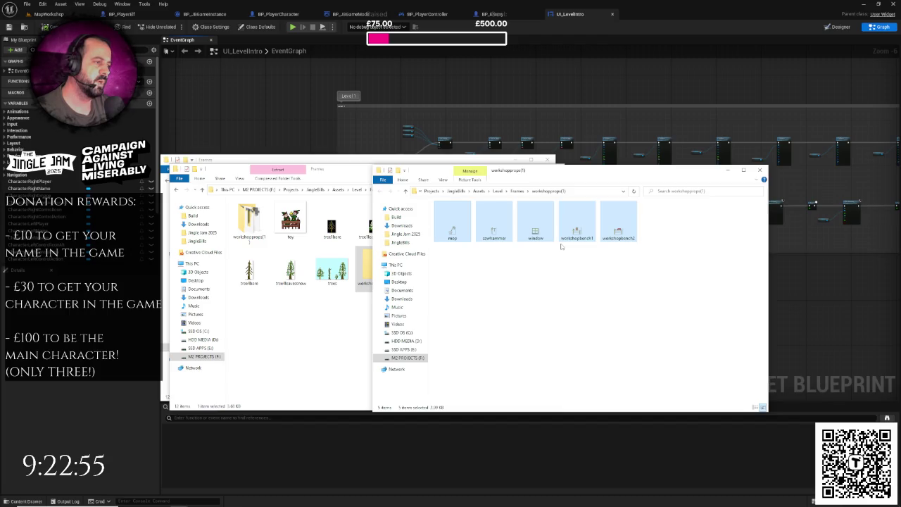
pyautogui.click(358, 177)
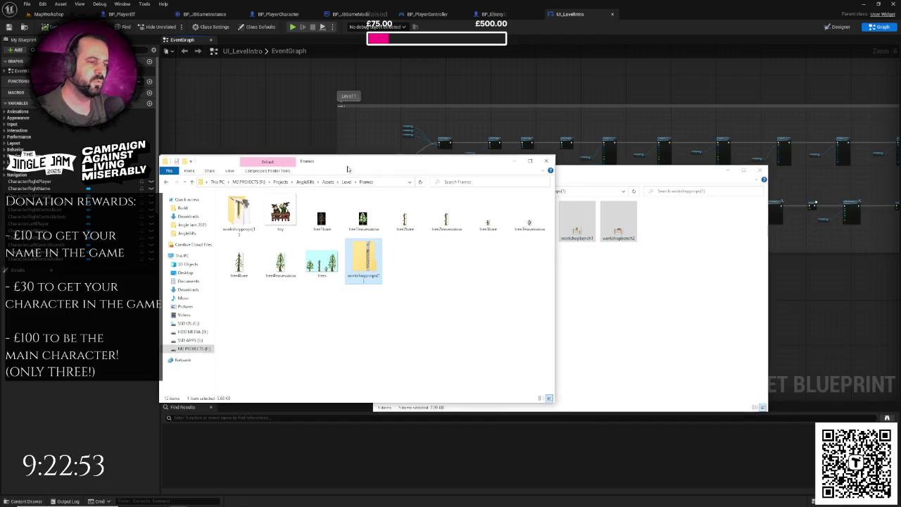
pyautogui.rightClick(416, 264)
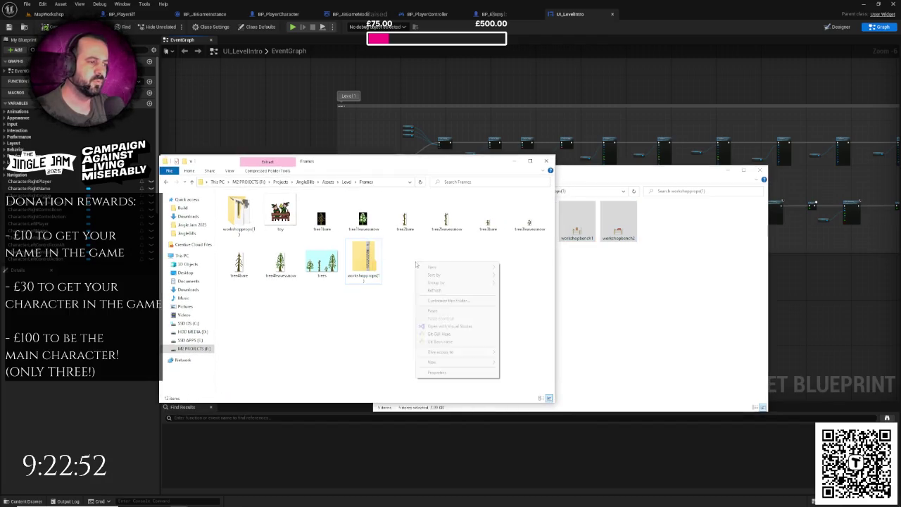
pyautogui.click(432, 310)
pyautogui.click(368, 308)
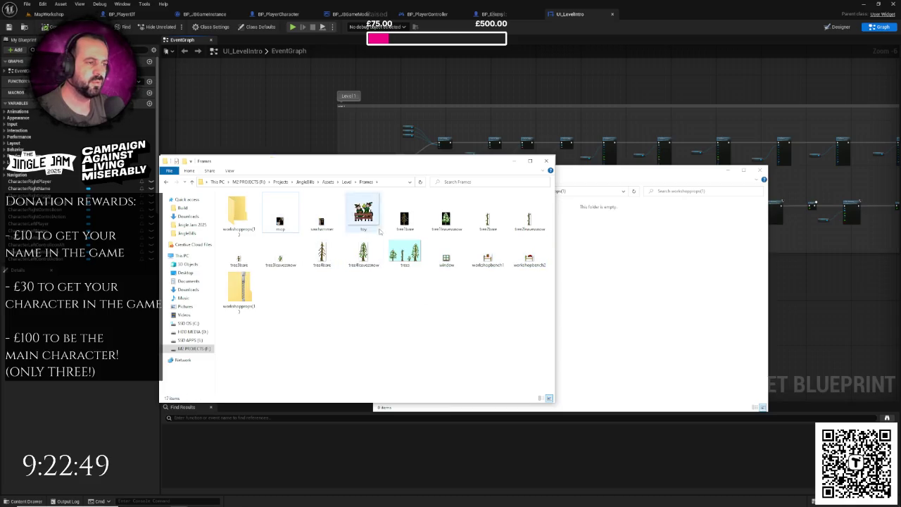
# Delete the leftover workshopprops folder and zip from Frames.
pyautogui.click(240, 296)
pyautogui.keyDown('ctrl'); pyautogui.click(238, 219); pyautogui.keyUp('ctrl')
pyautogui.press('Delete')
pyautogui.press('Return')
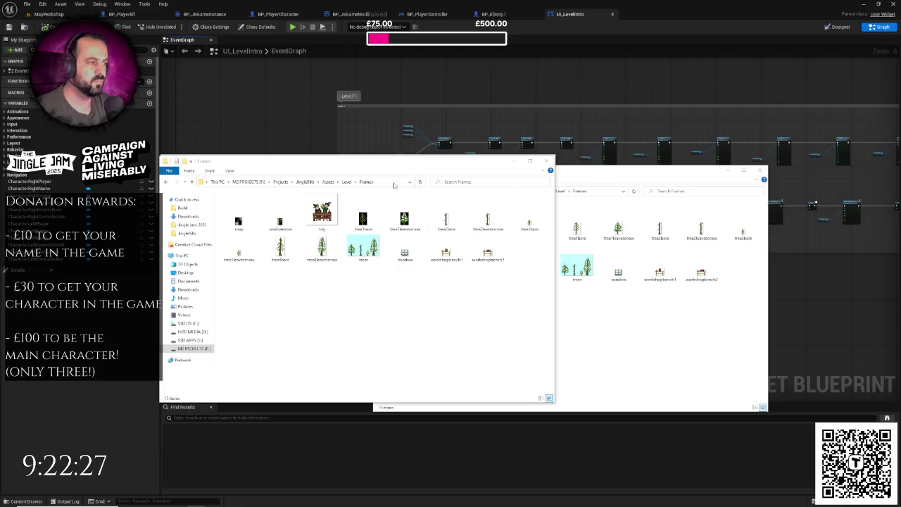
# Check the Frames folder path, then try opening the workshopbench1 image.
pyautogui.click(358, 183)
pyautogui.hotkey('alt', 'Tab')
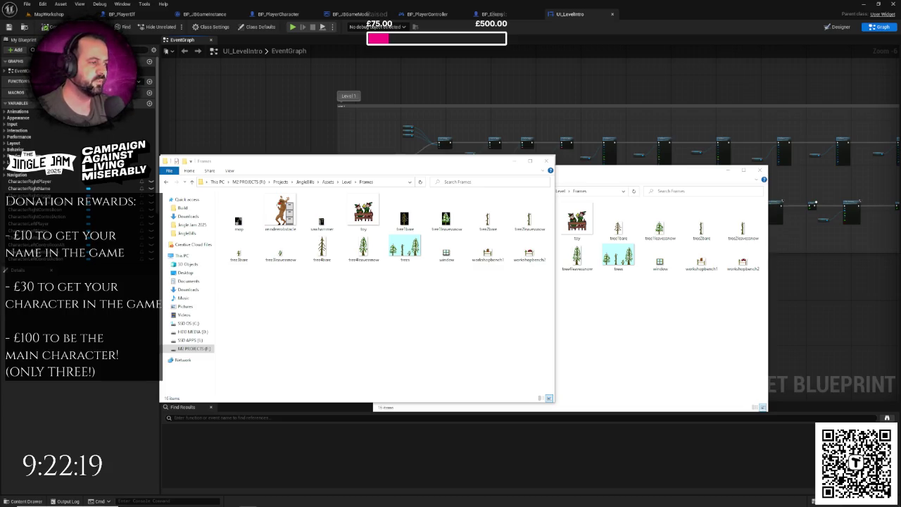
pyautogui.click(444, 303)
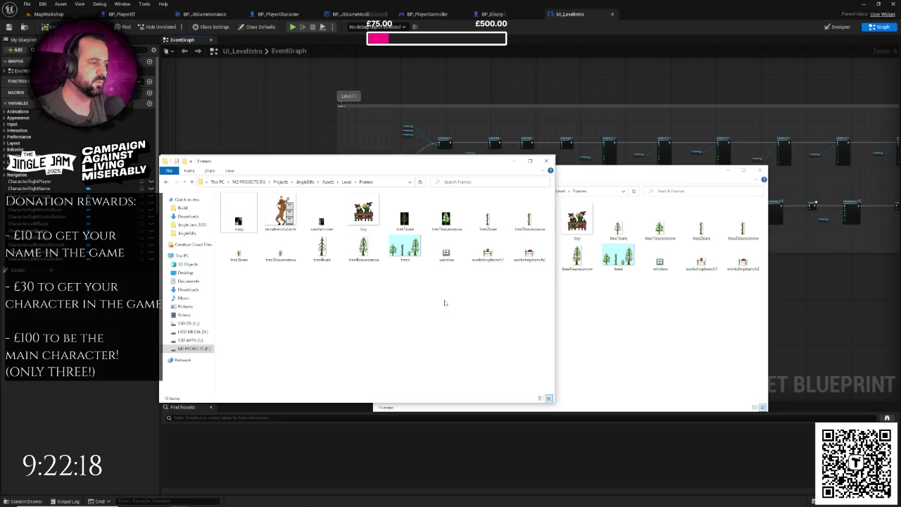
pyautogui.doubleClick(488, 254)
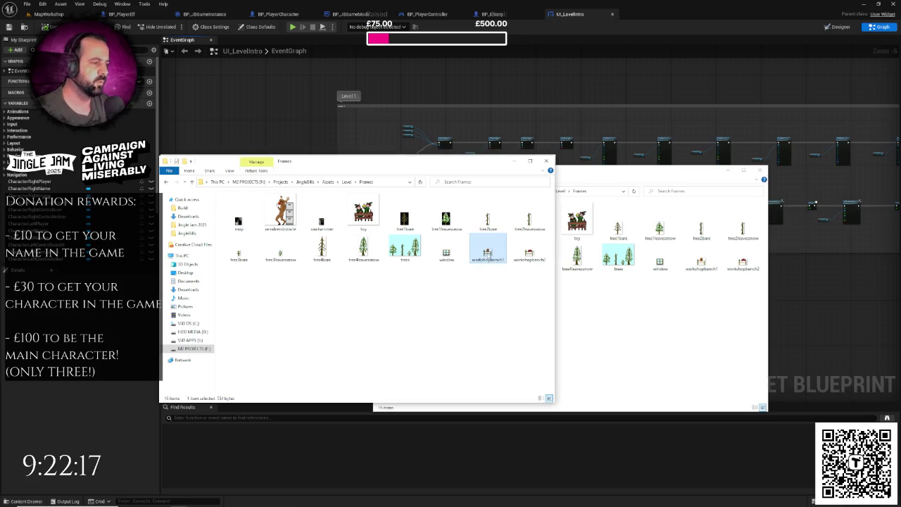
# Dismiss the new-app prompt, close the duplicate Frames window and review the 16 images.
pyautogui.click(454, 284)
pyautogui.moveTo(611, 171); pyautogui.dragTo(577, 170)
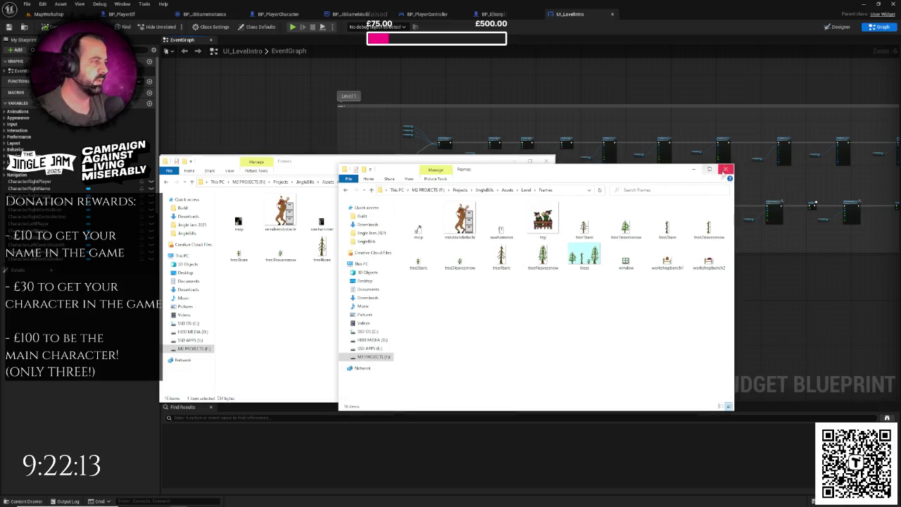
pyautogui.click(725, 169)
pyautogui.click(282, 211)
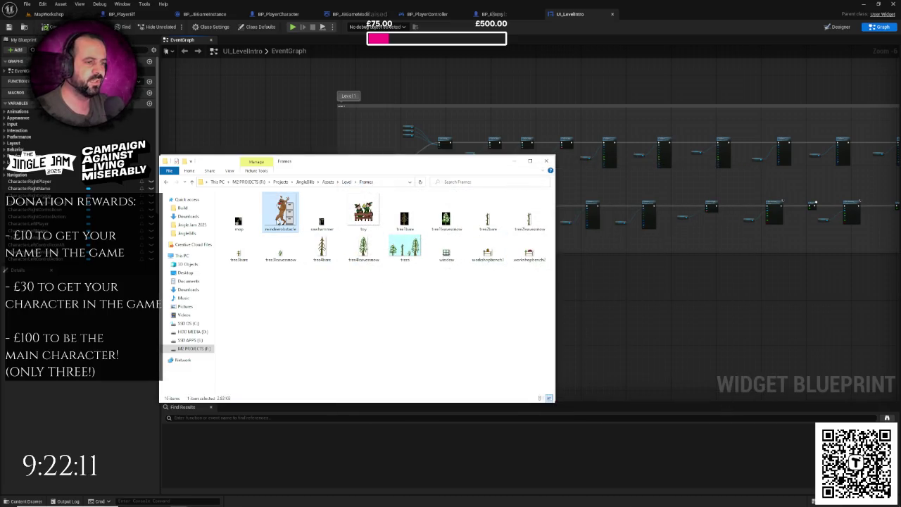
pyautogui.moveTo(248, 286)
pyautogui.mouseDown()
pyautogui.moveTo(427, 213)
pyautogui.moveTo(533, 214)
pyautogui.mouseUp()
pyautogui.click(403, 306)
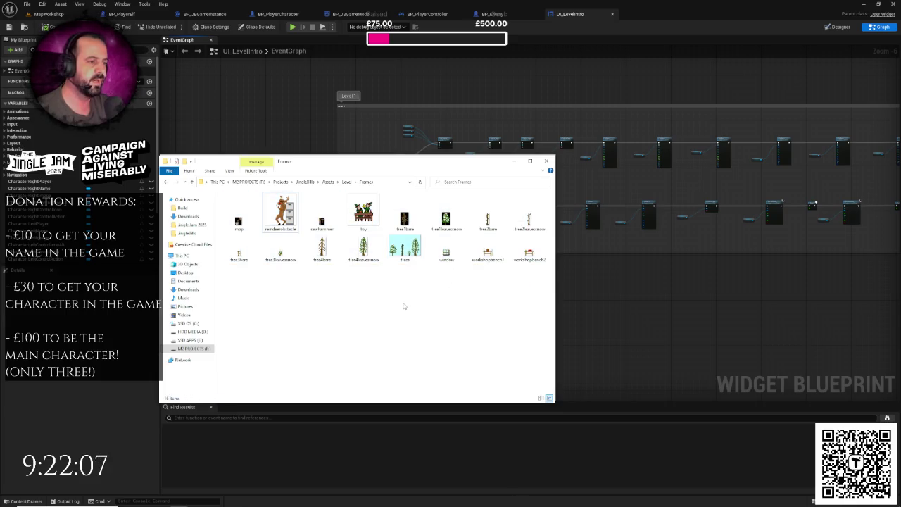
pyautogui.rightClick(408, 304)
pyautogui.click(370, 292)
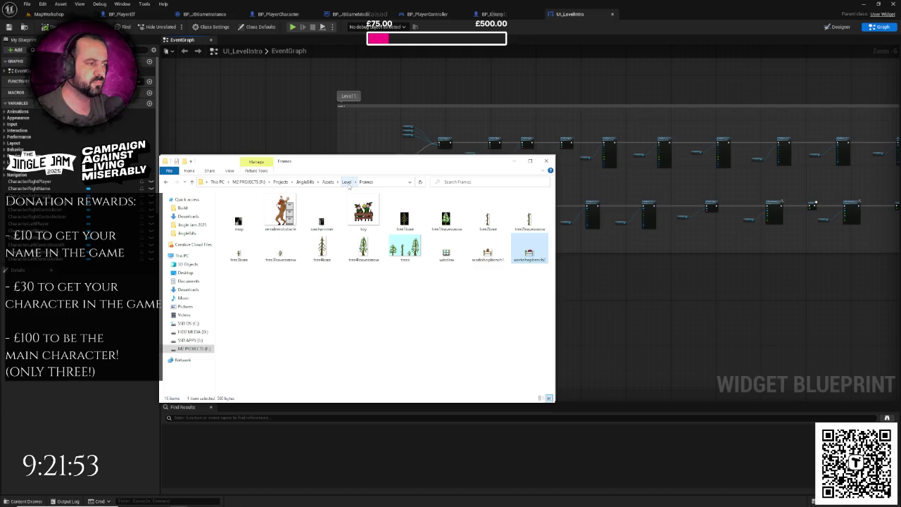
# Compare the file sizes of workshopbench1 and workshopbench2.
pyautogui.click(488, 252)
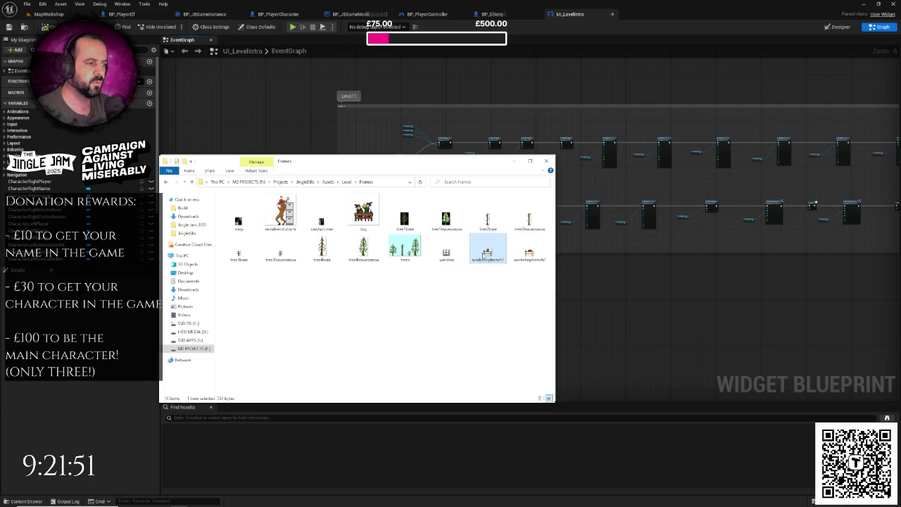
pyautogui.click(529, 252)
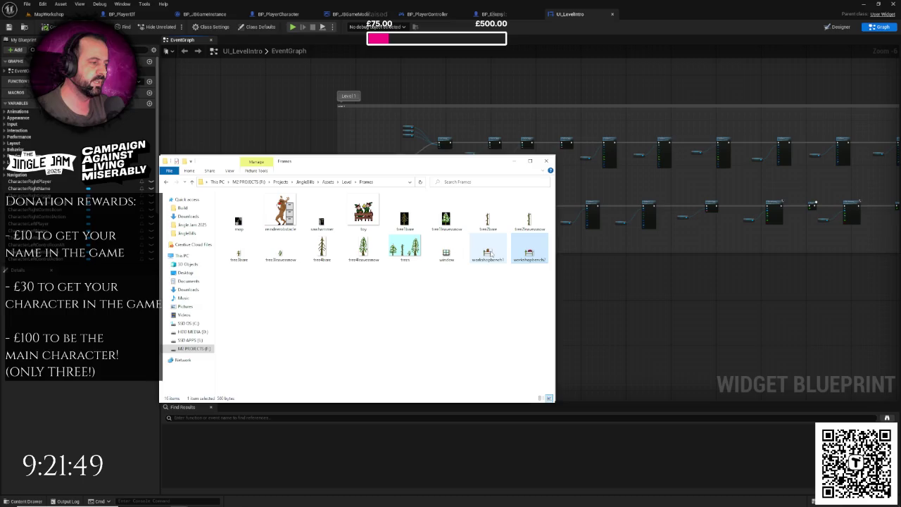
pyautogui.click(489, 253)
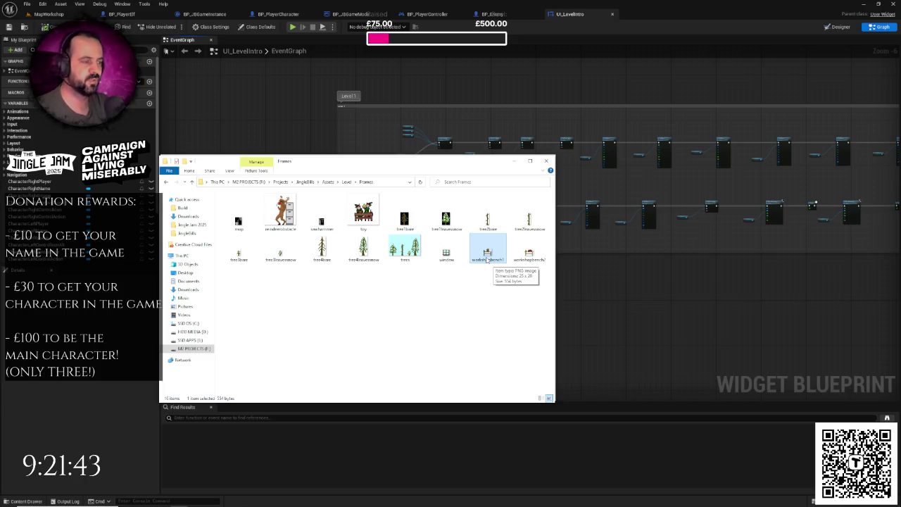
pyautogui.click(440, 290)
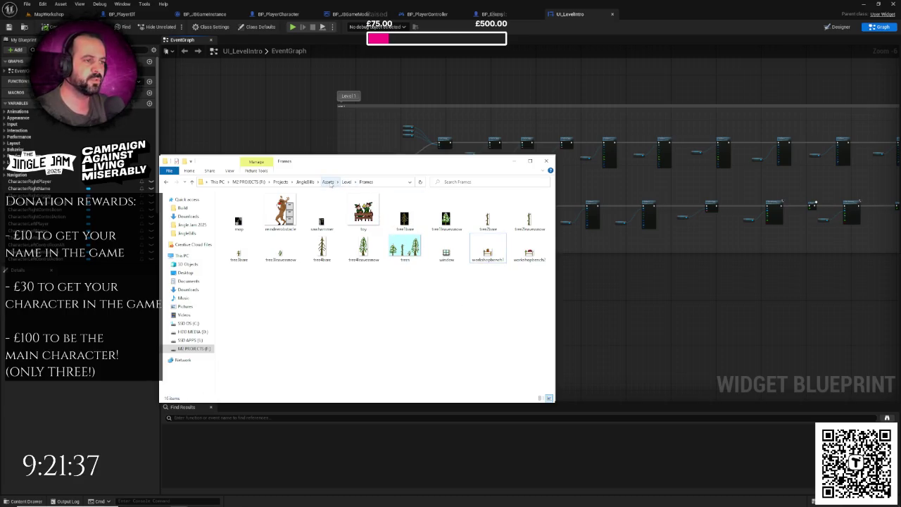
# Copy the Santa Sprites project from Characters\Santa into Assets\Level.
pyautogui.click(328, 182)
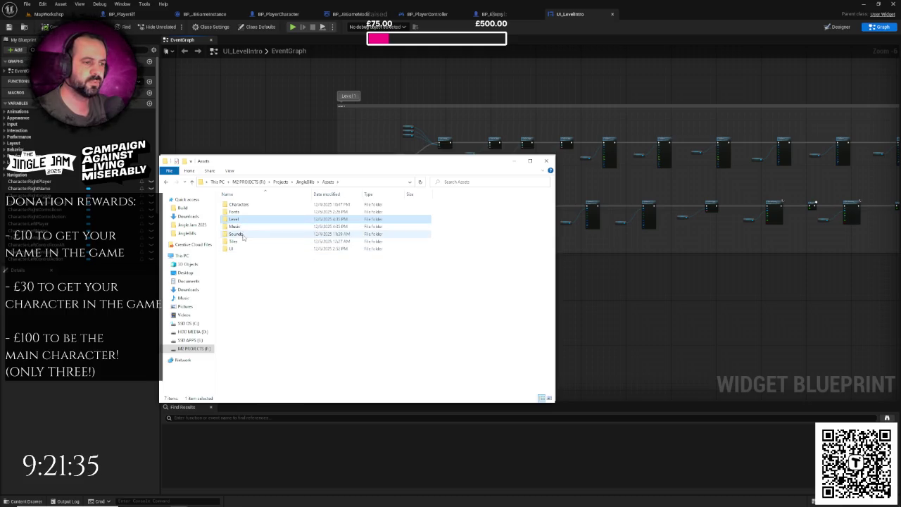
pyautogui.click(239, 204)
pyautogui.doubleClick(240, 204)
pyautogui.doubleClick(236, 211)
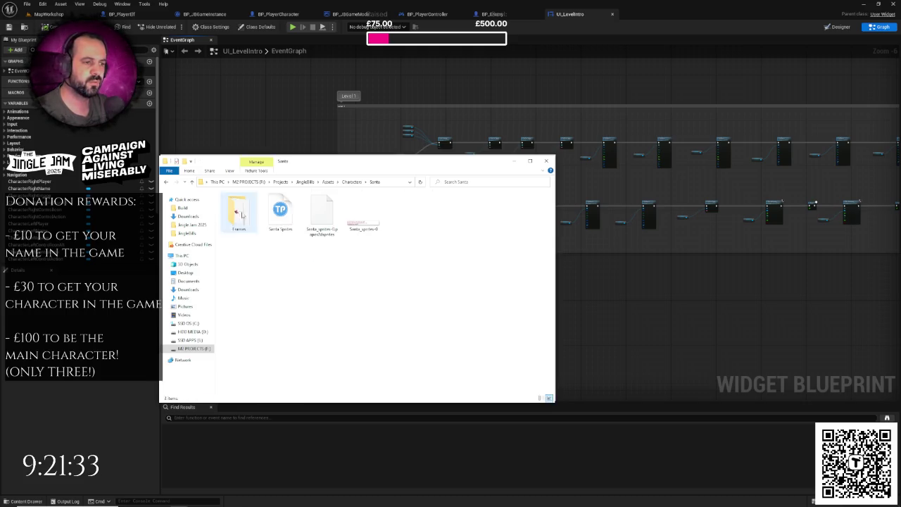
pyautogui.click(278, 221)
pyautogui.rightClick(286, 221)
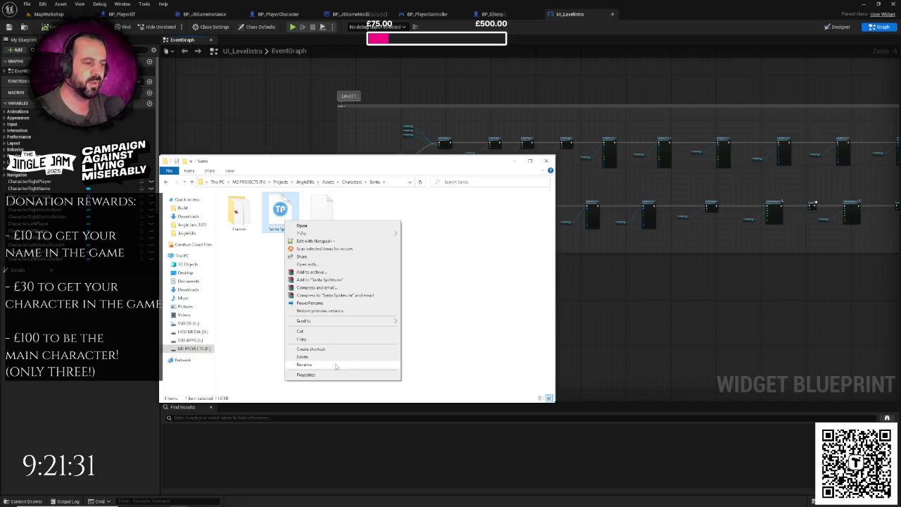
pyautogui.click(302, 341)
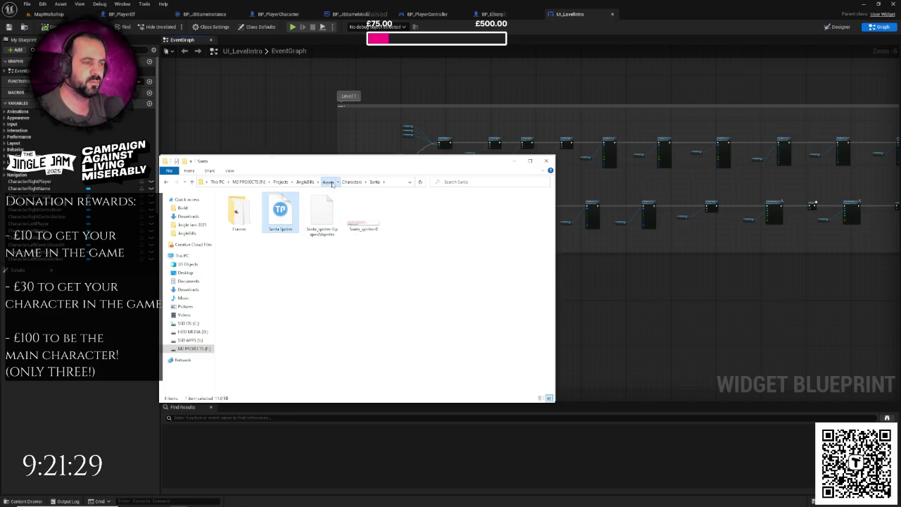
pyautogui.click(327, 181)
pyautogui.doubleClick(235, 220)
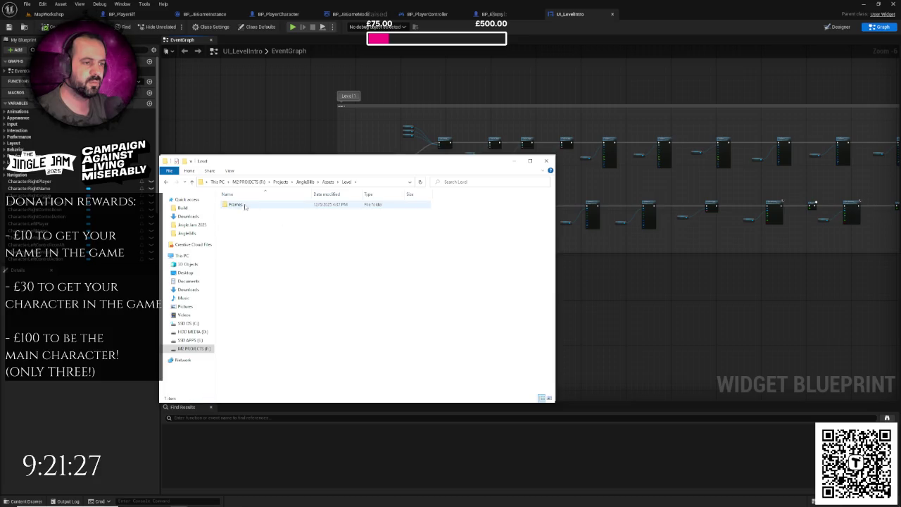
pyautogui.rightClick(245, 234)
pyautogui.click(285, 282)
# Rename the copy to Level Sprites and open it in TexturePacker.
pyautogui.rightClick(241, 214)
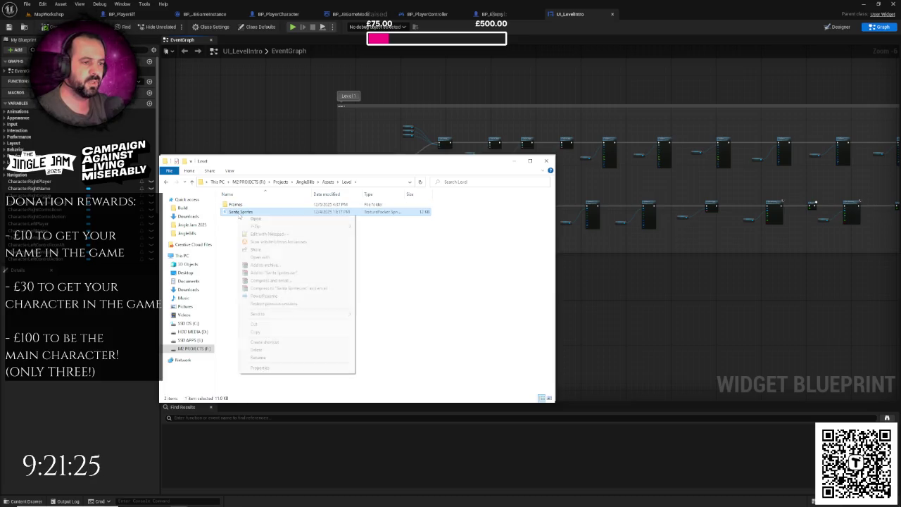
pyautogui.click(268, 358)
pyautogui.doubleClick(233, 211)
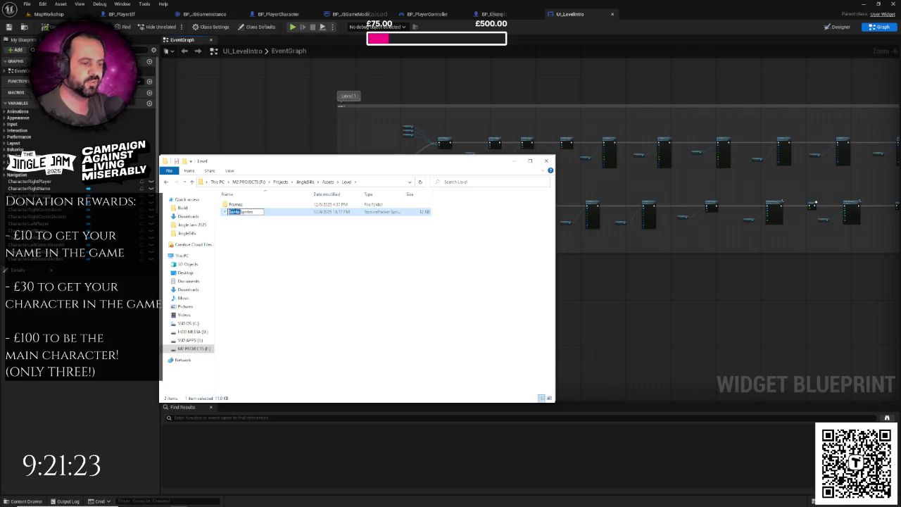
pyautogui.write('Level')
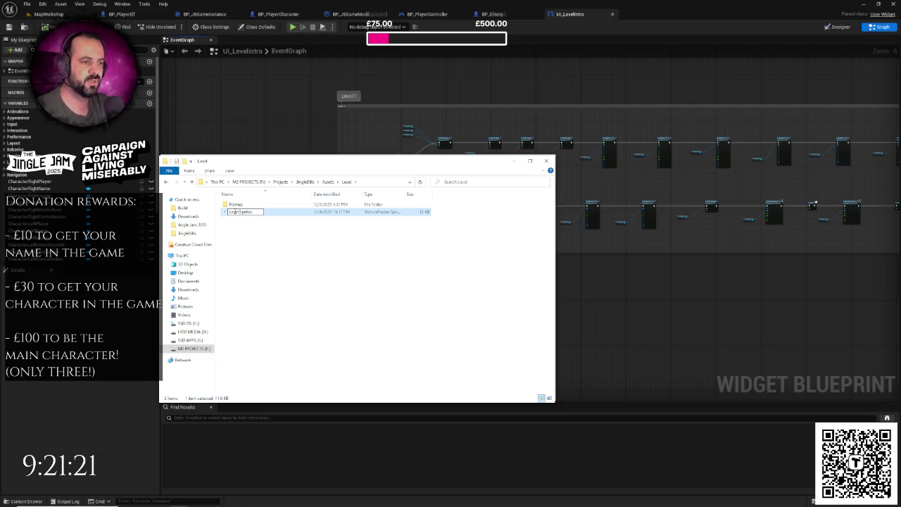
pyautogui.press('Return')
pyautogui.hotkey('alt', 'Tab')
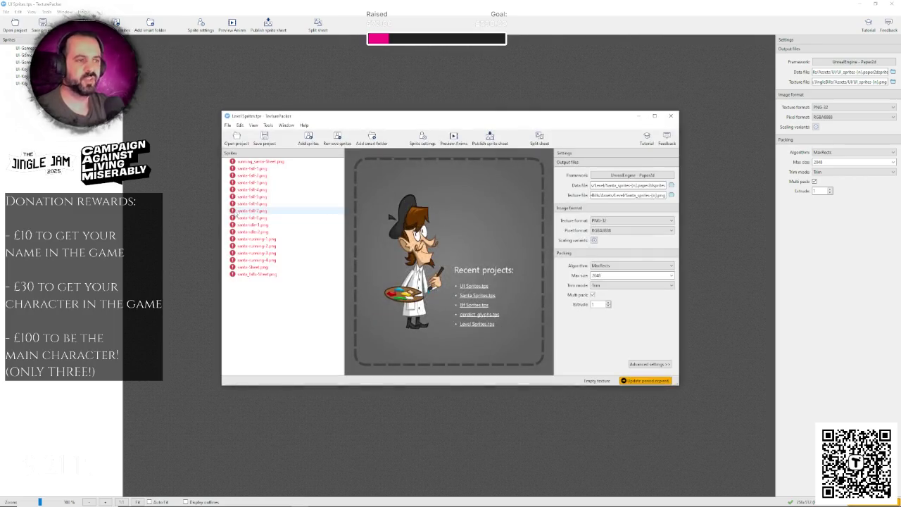
# Close UI_Sprites, maximize Level Sprites, and drag all 16 Frames images into its sprite list.
pyautogui.click(892, 3)
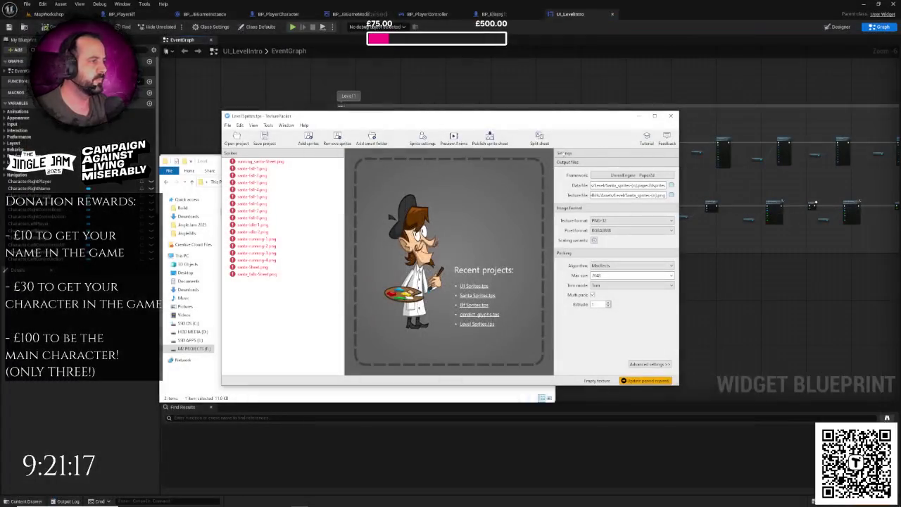
pyautogui.doubleClick(275, 115)
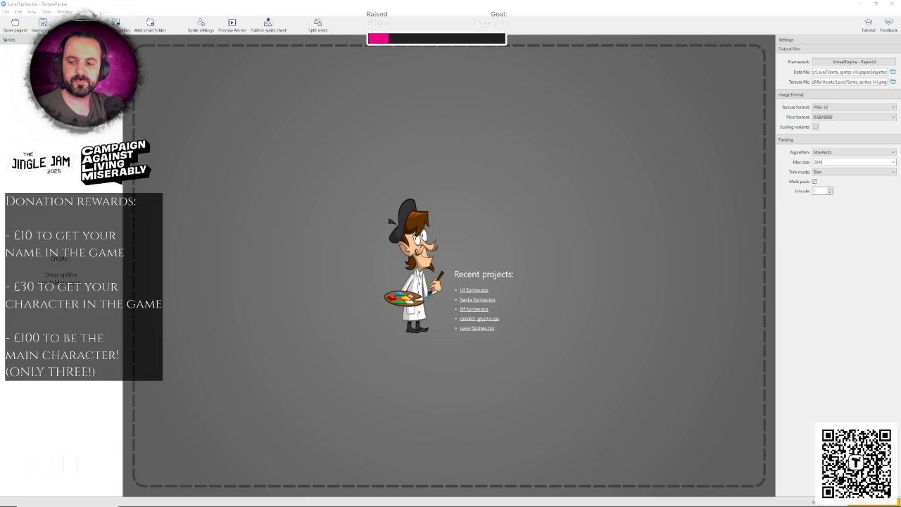
pyautogui.hotkey('alt', 'Tab')
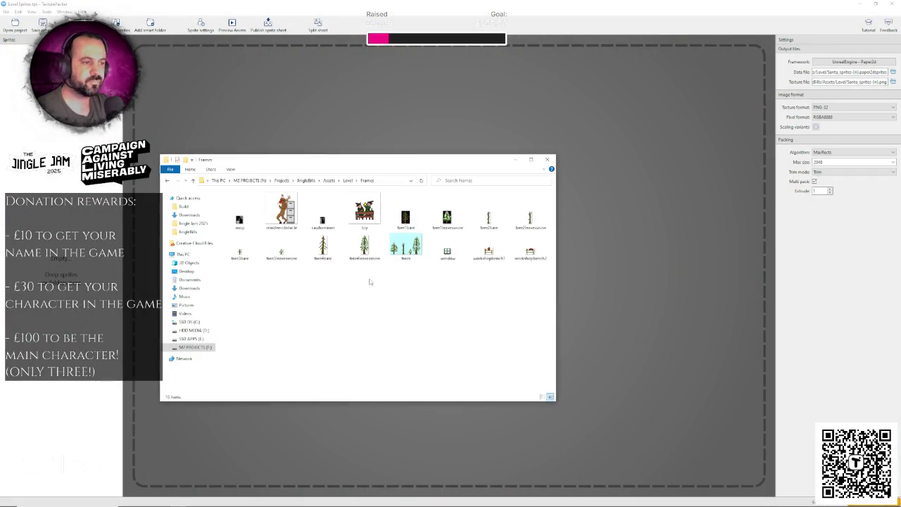
pyautogui.click(323, 250)
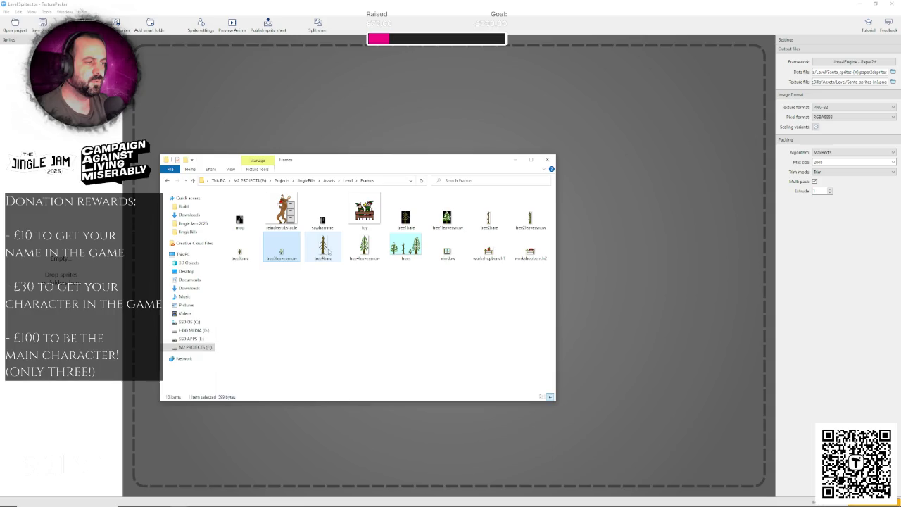
pyautogui.hotkey('ctrl', 'a')
pyautogui.moveTo(297, 227)
pyautogui.mouseDown()
pyautogui.moveTo(138, 151)
pyautogui.moveTo(57, 150)
pyautogui.mouseUp()
pyautogui.click(145, 119)
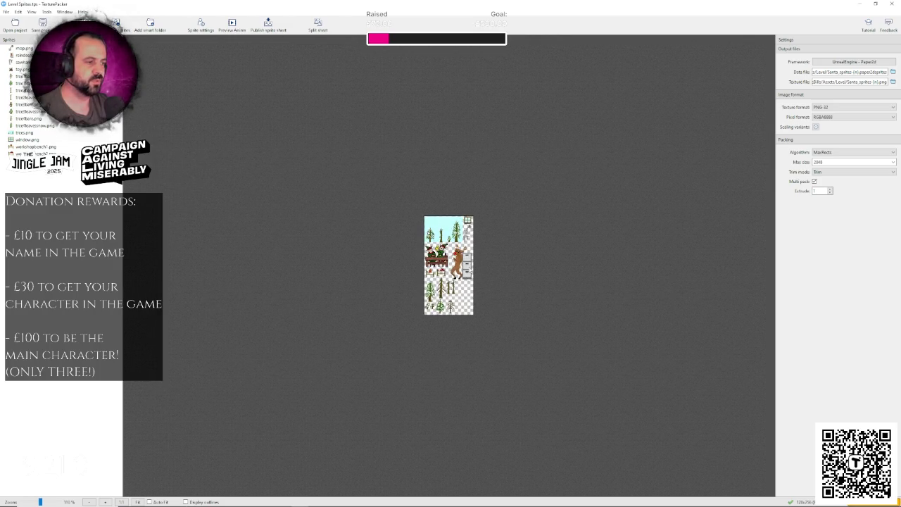
# Remove the sky background sprite from the Level Sprites sheet.
pyautogui.scroll(5, 470, 270)
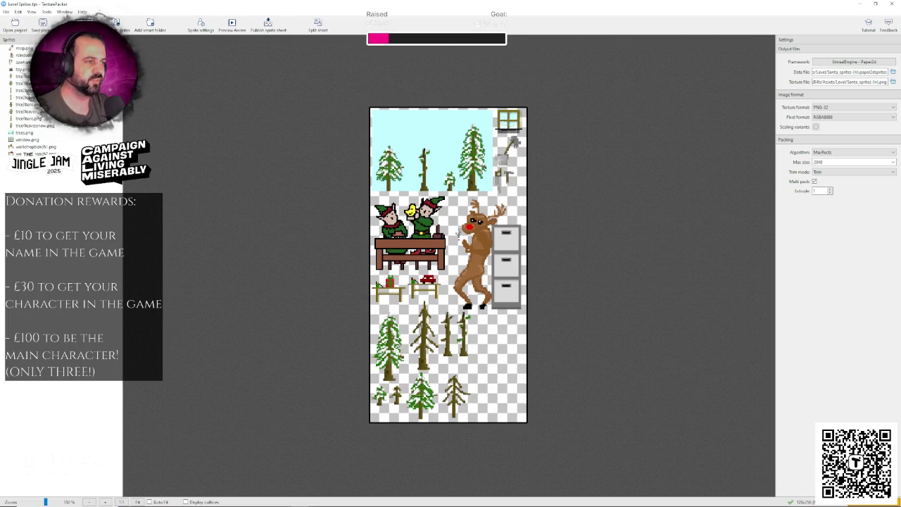
pyautogui.click(23, 131)
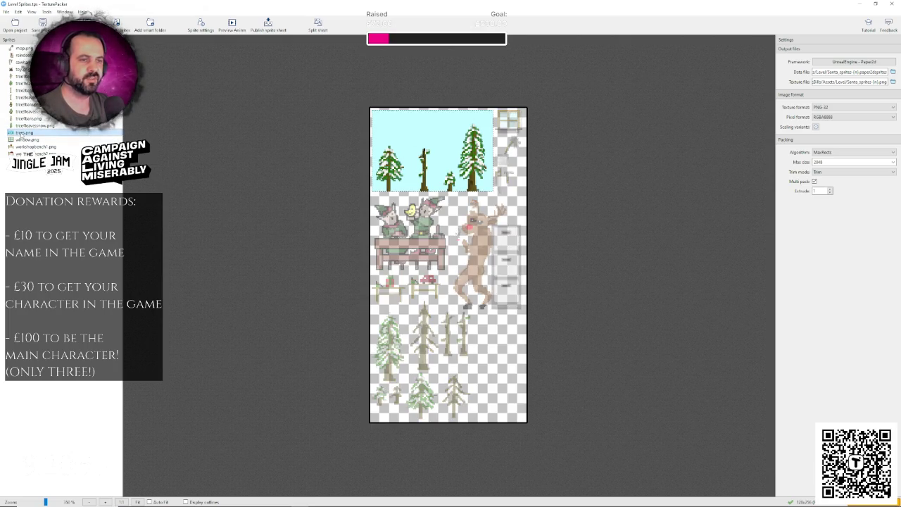
pyautogui.press('Delete')
pyautogui.scroll(-2, 445, 206)
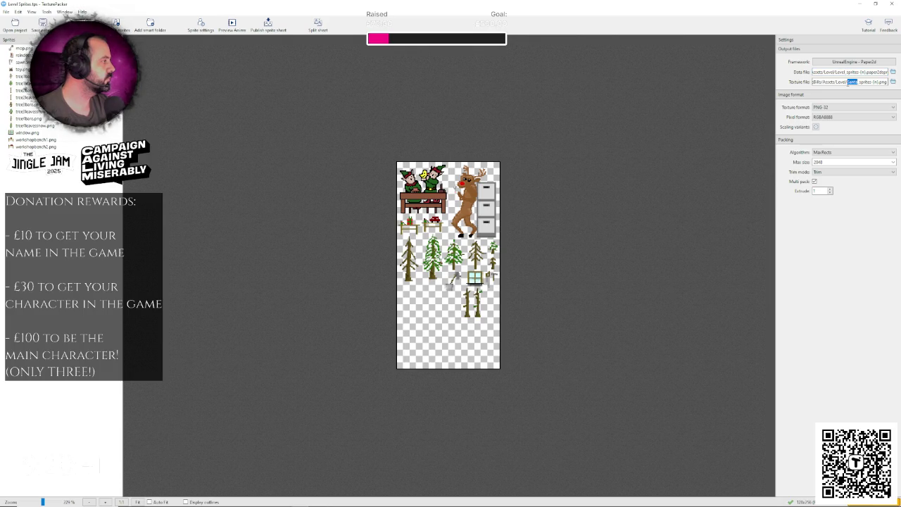
# Change the texture file name from Santa to Level_sprites and publish the sprite sheet.
pyautogui.write('Level')
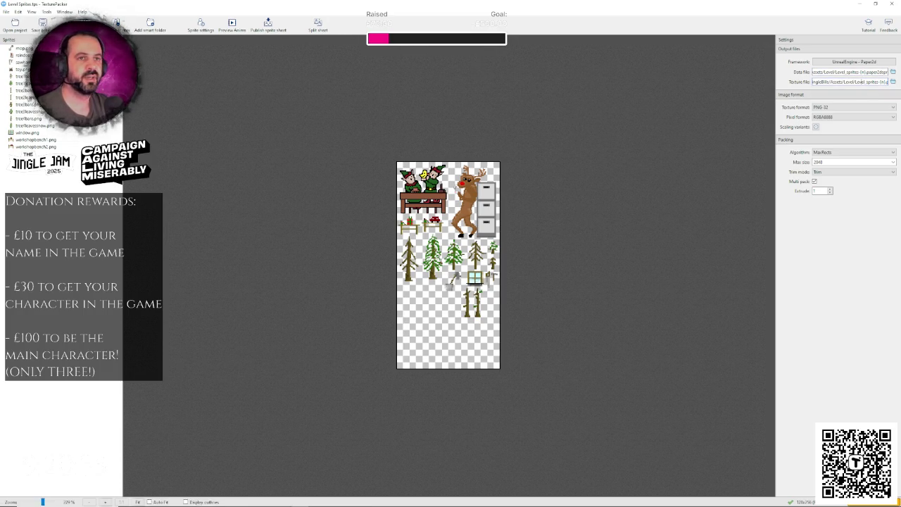
pyautogui.click(269, 26)
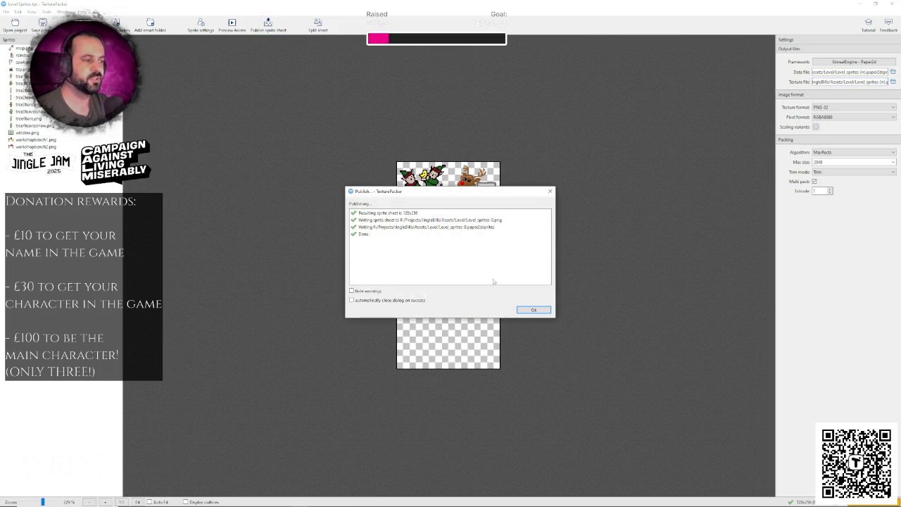
pyautogui.click(532, 310)
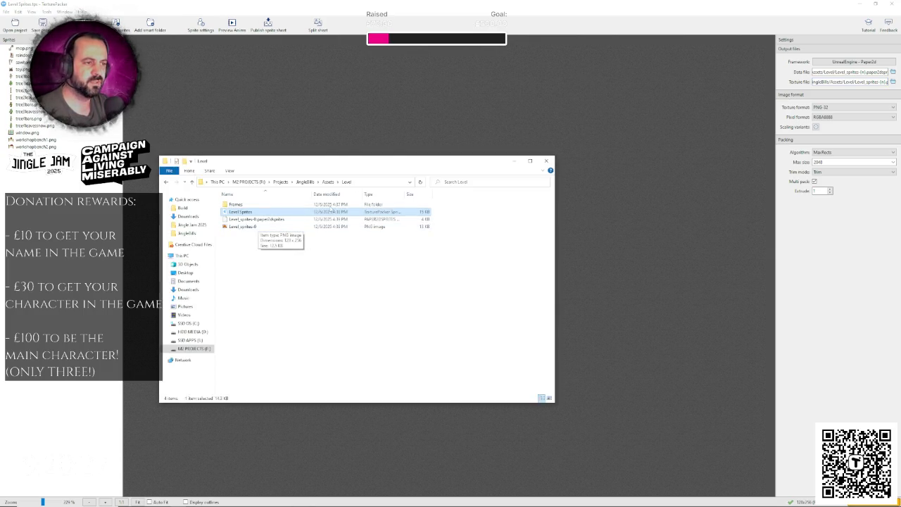
# Browse Assets > Music and check the My Song 12 and Chanson de Matin tracks.
pyautogui.click(331, 183)
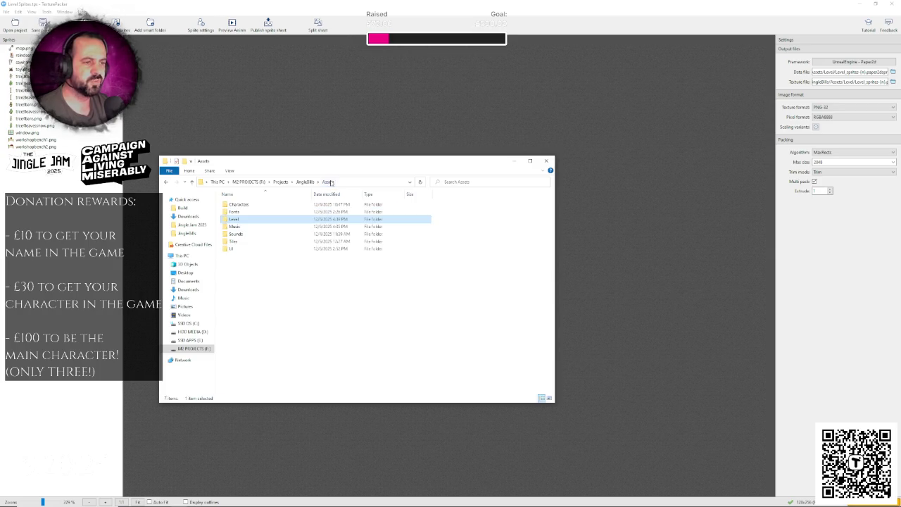
pyautogui.doubleClick(263, 208)
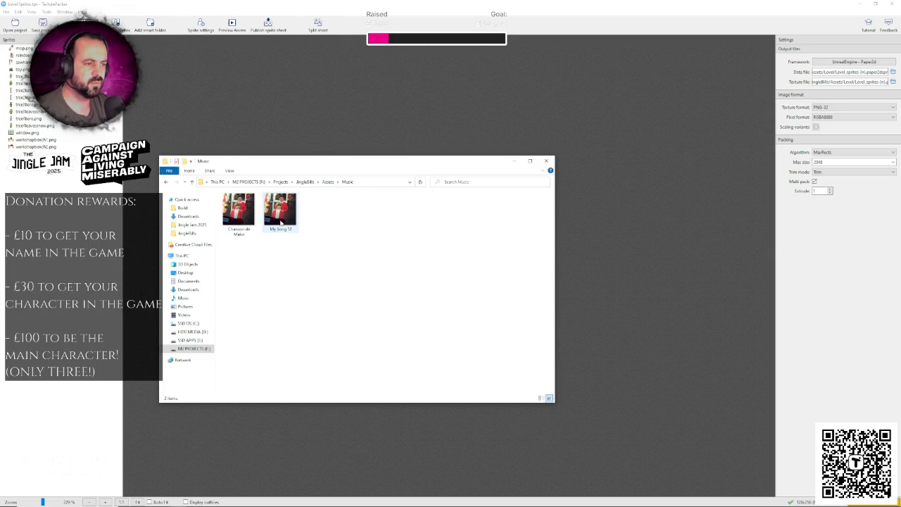
pyautogui.click(280, 220)
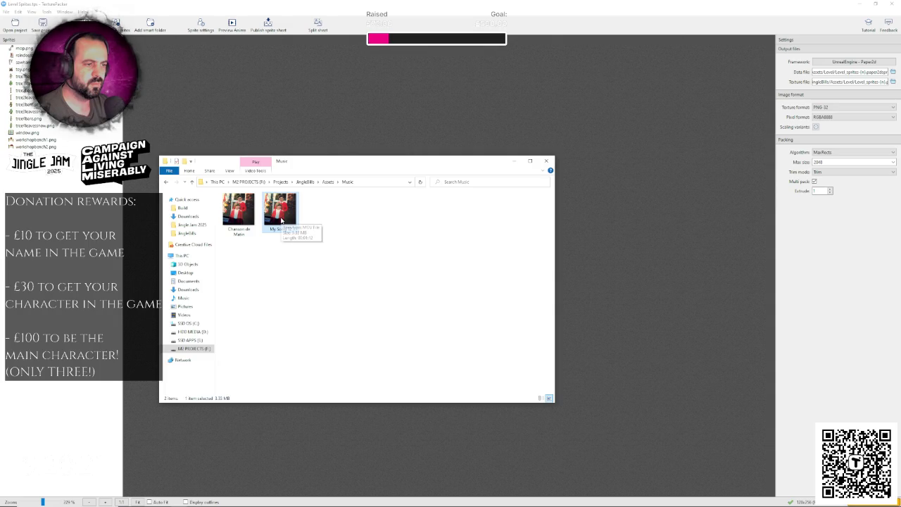
pyautogui.click(246, 216)
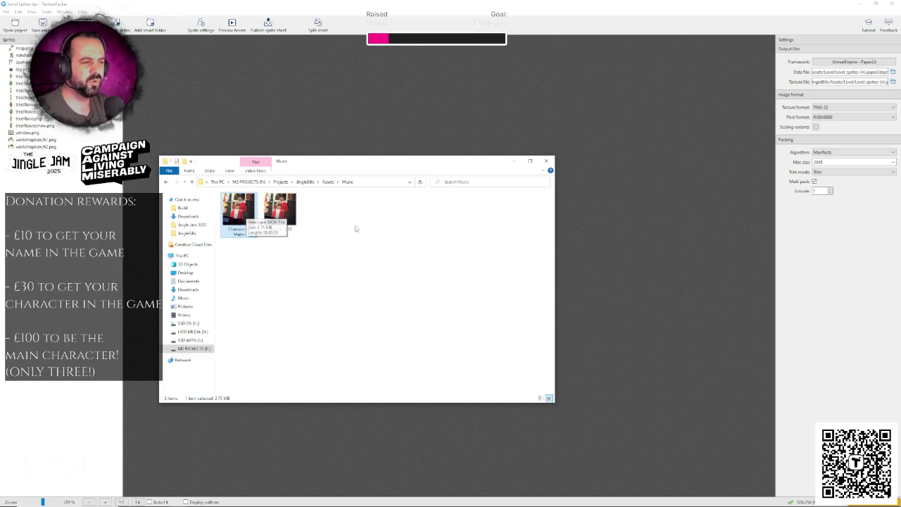
pyautogui.click(280, 210)
# Close File Explorer and return to the Unreal Engine editor.
pyautogui.click(371, 235)
pyautogui.click(287, 4)
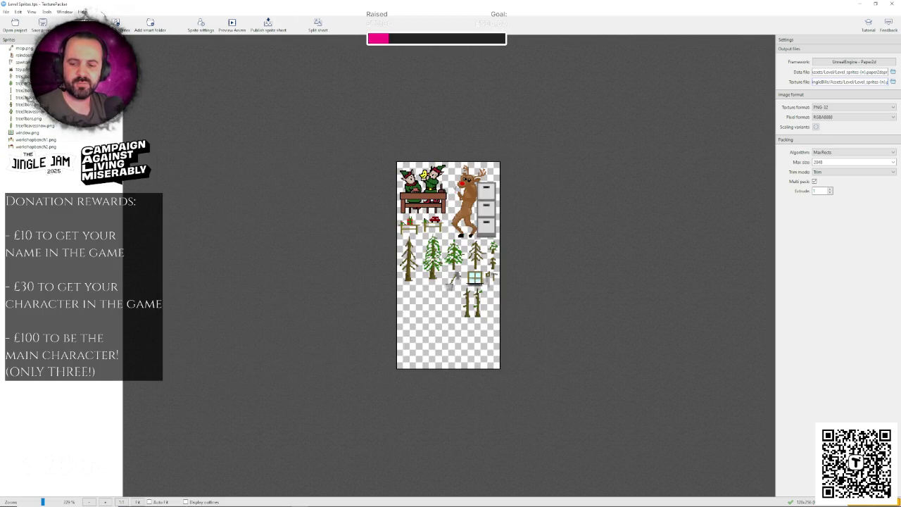
pyautogui.hotkey('alt', 'Tab')
pyautogui.scroll(-3, 352, 286)
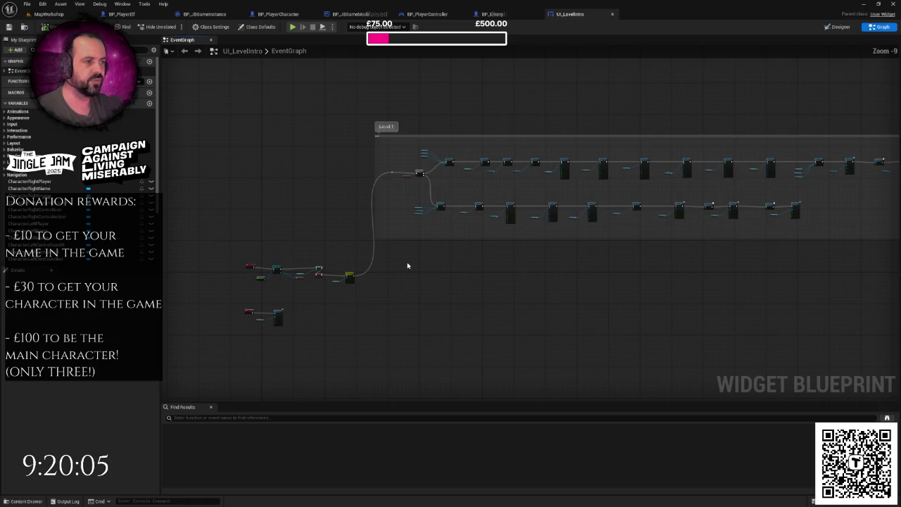
# Create a new folder named 'Level' inside Textures in the content browser.
pyautogui.hotkey('ctrl', 'Tab')
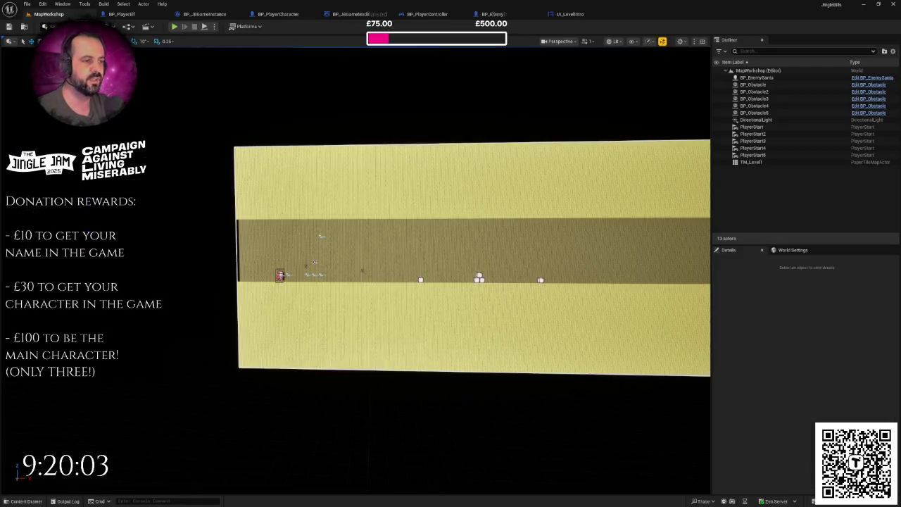
pyautogui.scroll(3, 444, 253)
pyautogui.scroll(2, 486, 269)
pyautogui.hotkey('ctrl', 'space')
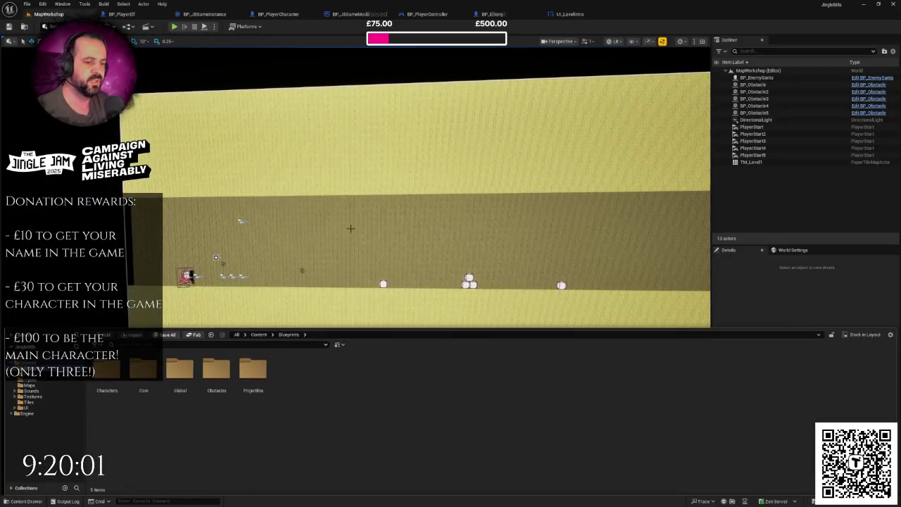
pyautogui.click(33, 397)
pyautogui.rightClick(221, 384)
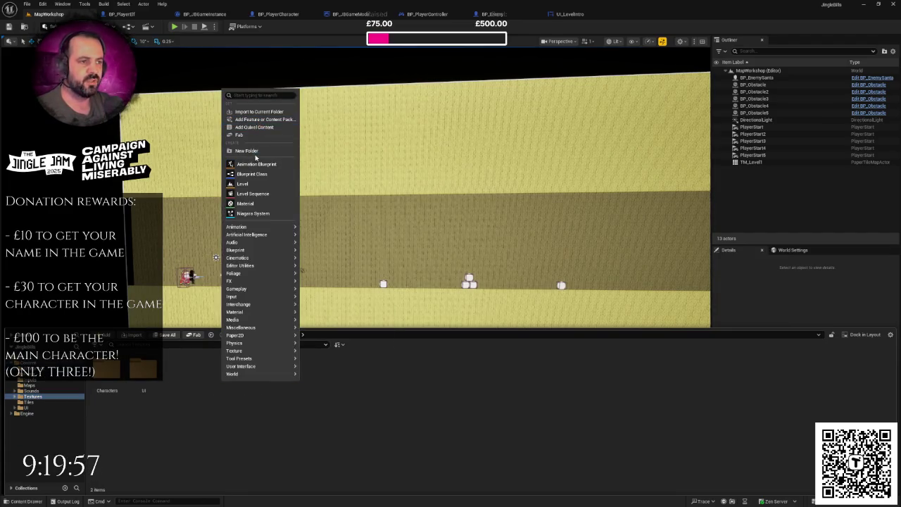
pyautogui.click(253, 152)
pyautogui.write('Level')
pyautogui.press('Return')
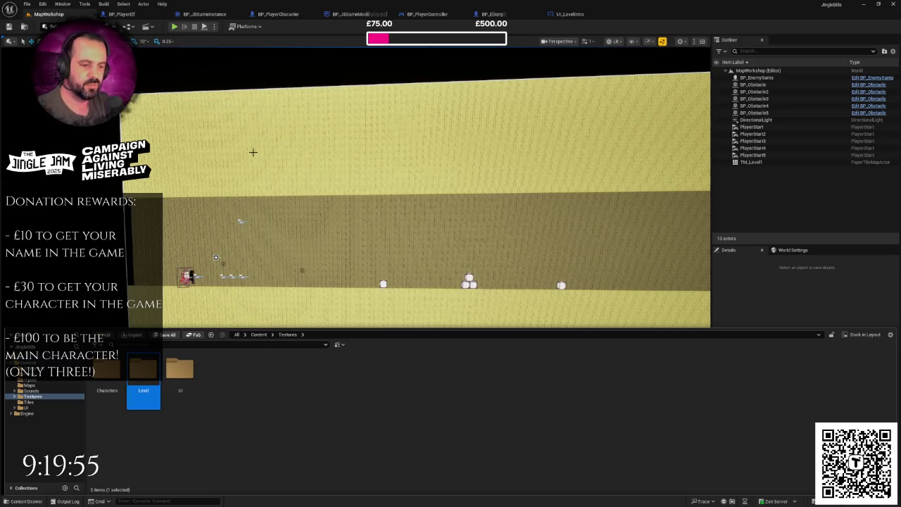
pyautogui.press('Return')
# Import the Level sprite sheet json into the Level folder and open the Level_sprites-0 texture.
pyautogui.rightClick(226, 411)
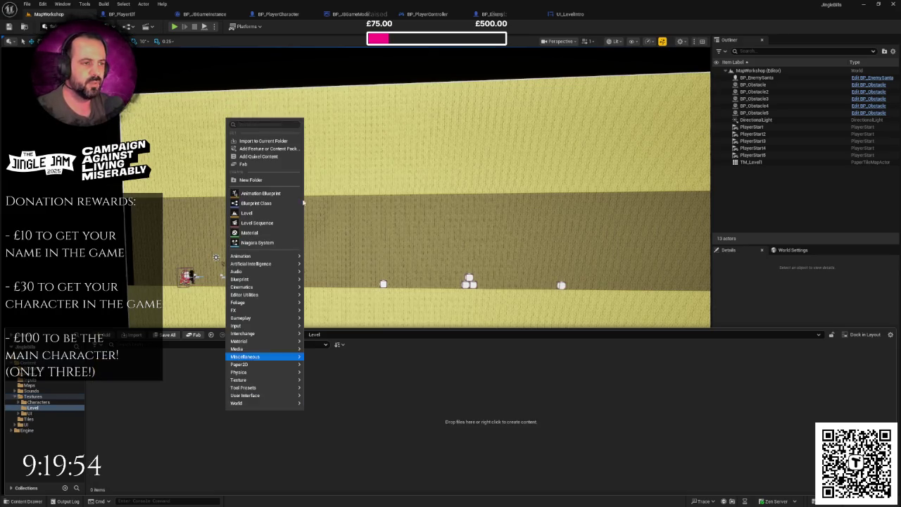
pyautogui.click(268, 144)
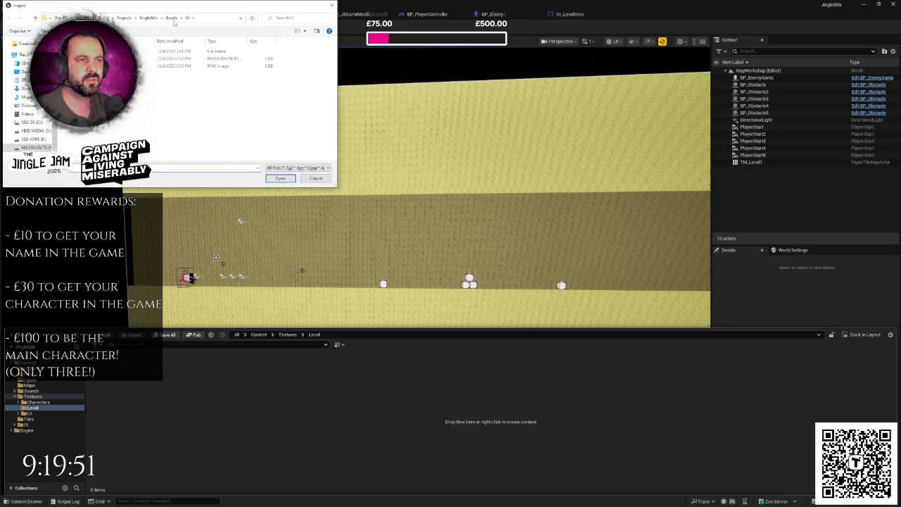
pyautogui.click(171, 17)
pyautogui.doubleClick(176, 72)
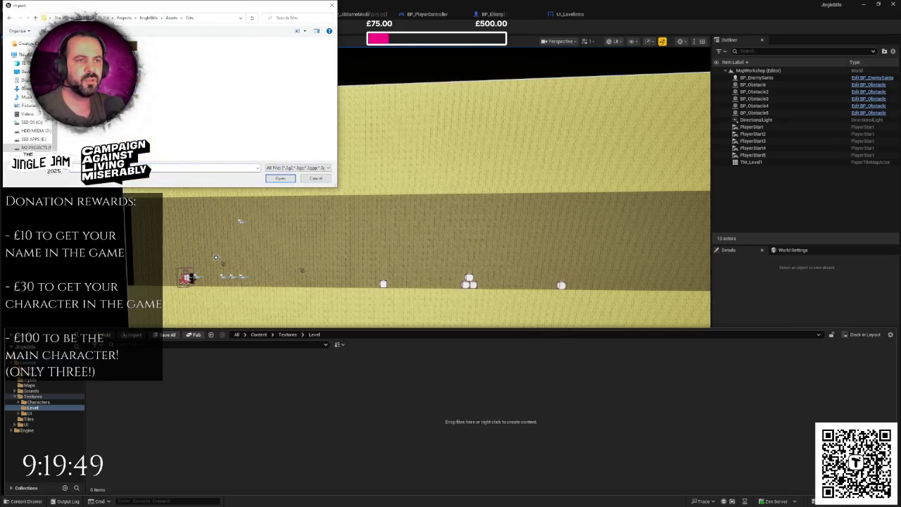
pyautogui.click(171, 17)
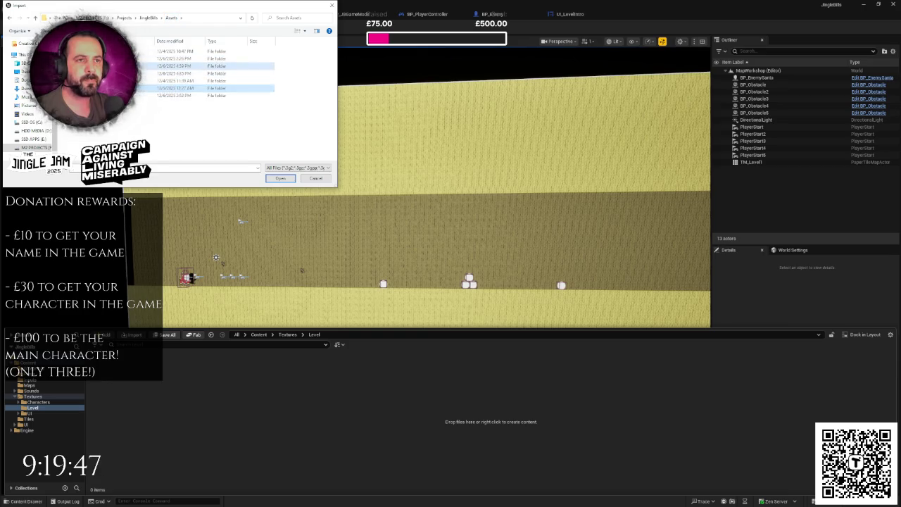
pyautogui.doubleClick(172, 59)
pyautogui.doubleClick(176, 58)
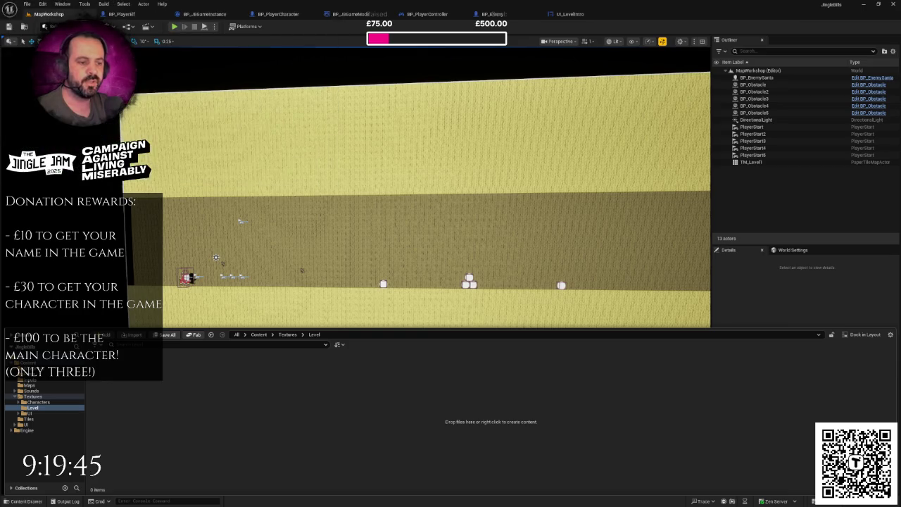
pyautogui.doubleClick(143, 369)
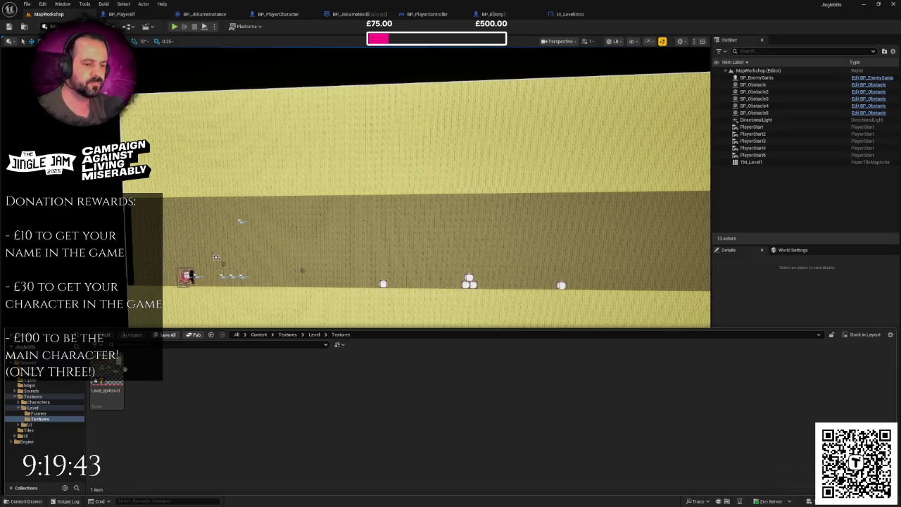
pyautogui.doubleClick(107, 394)
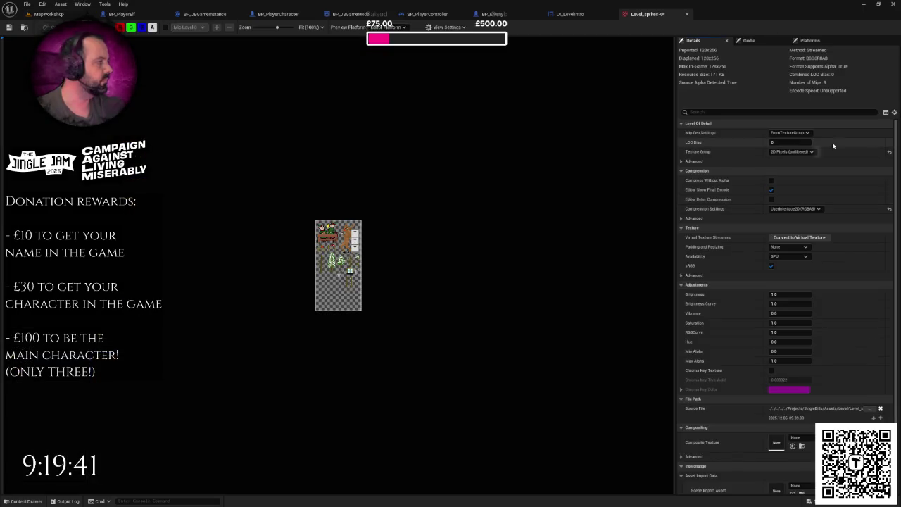
# Set Level_sprites-0 to Clamp tiling on X and Y and Nearest filtering.
pyautogui.click(893, 112)
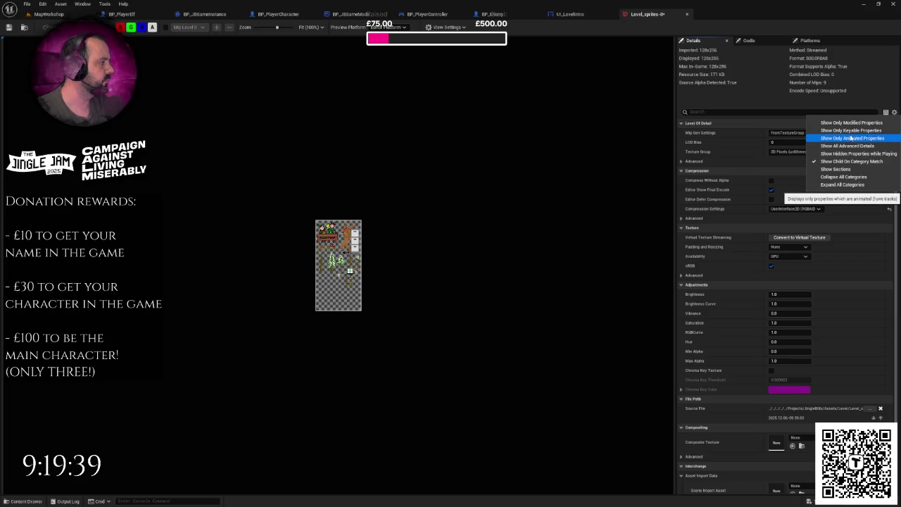
pyautogui.click(849, 145)
pyautogui.scroll(-5, 830, 239)
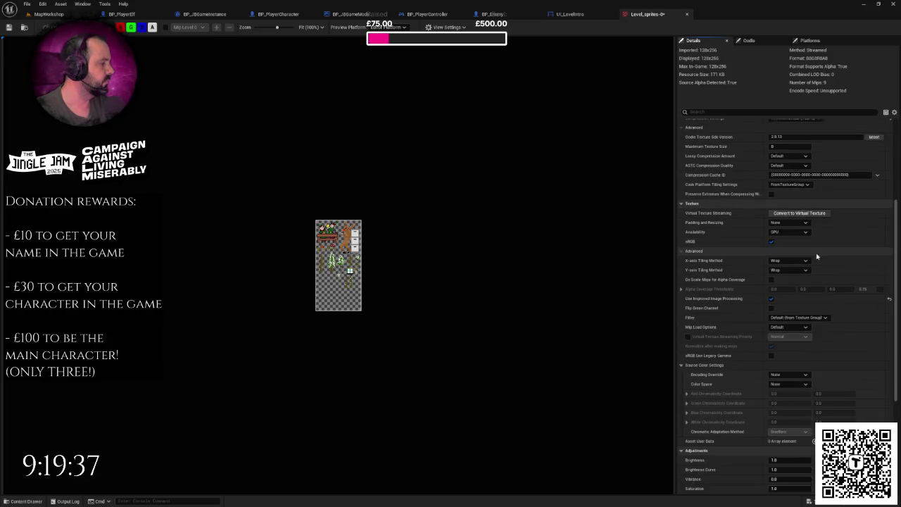
pyautogui.click(786, 260)
pyautogui.click(777, 274)
pyautogui.click(788, 270)
pyautogui.click(776, 284)
pyautogui.scroll(-2, 801, 211)
pyautogui.click(791, 273)
pyautogui.click(789, 280)
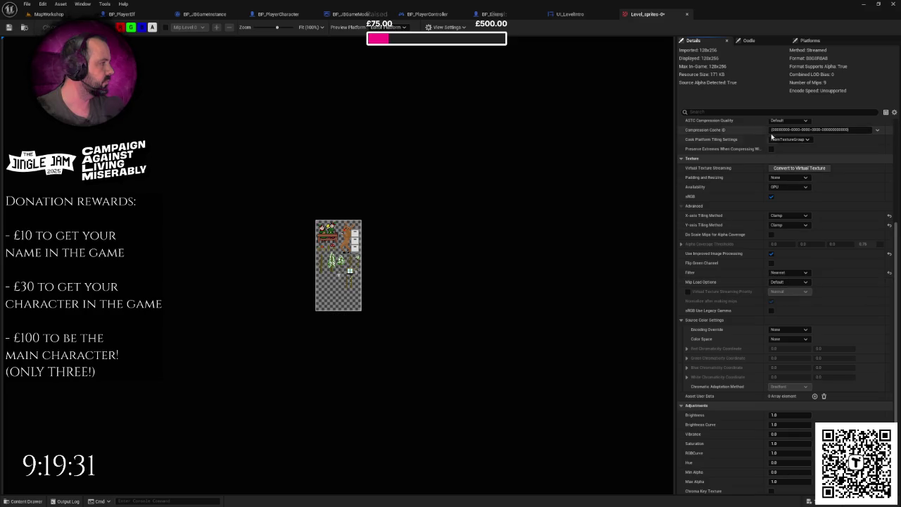
# Save the Level_sprites-0 texture and return to the MapWorkshop level.
pyautogui.click(739, 111)
pyautogui.write('rea')
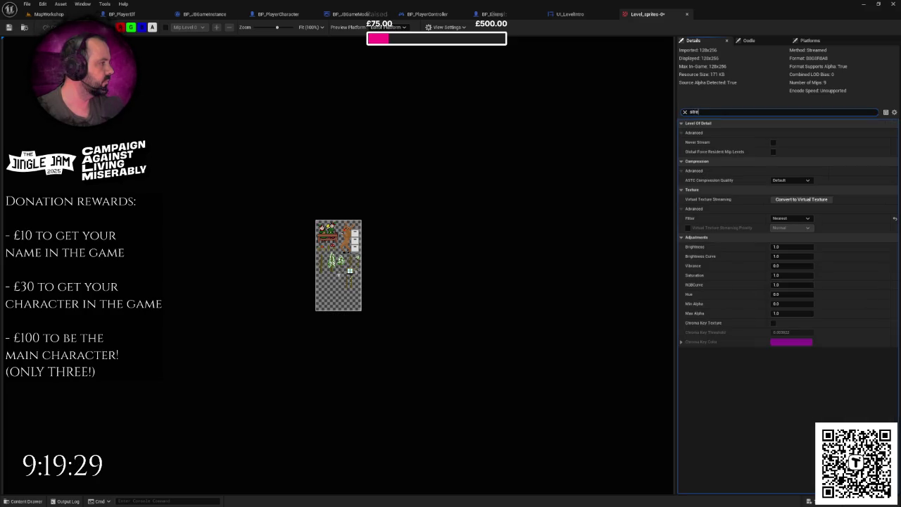
pyautogui.hotkey('ctrl', 's')
pyautogui.click(687, 14)
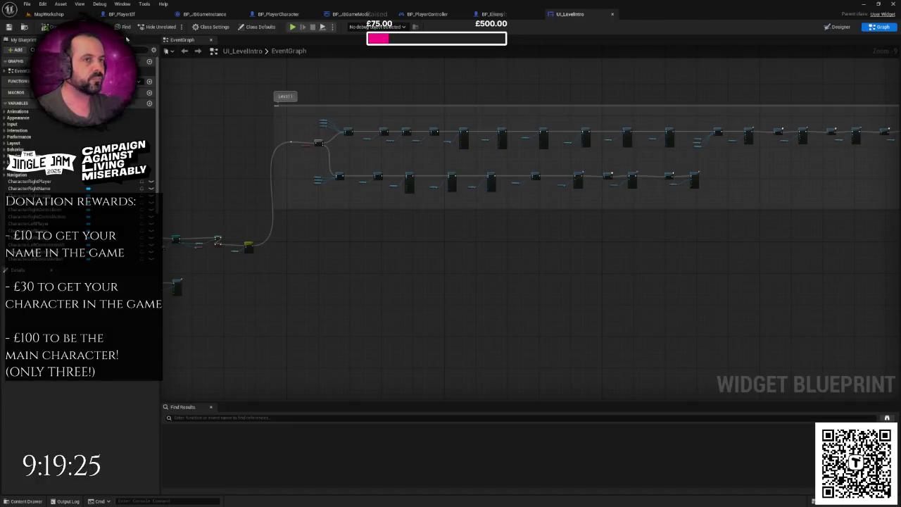
pyautogui.click(67, 15)
pyautogui.scroll(2, 397, 258)
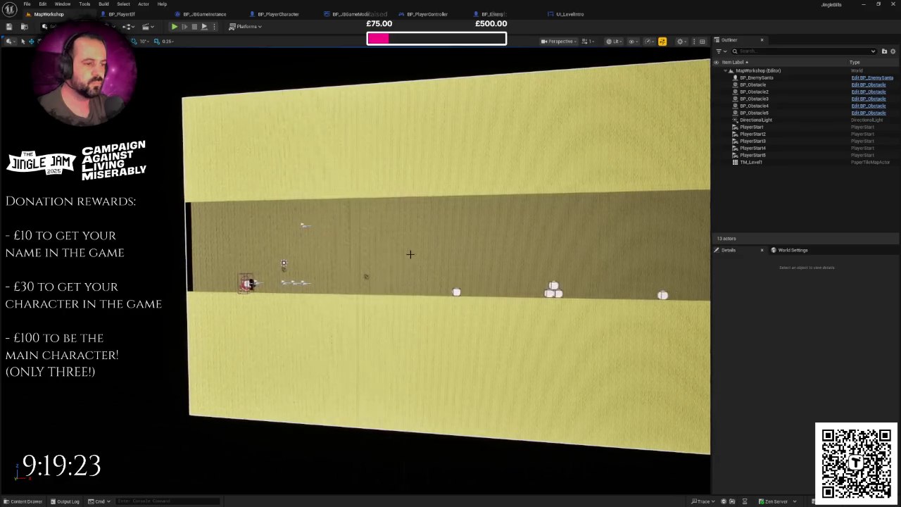
pyautogui.hotkey('ctrl', 'space')
pyautogui.rightClick(297, 387)
pyautogui.click(269, 376)
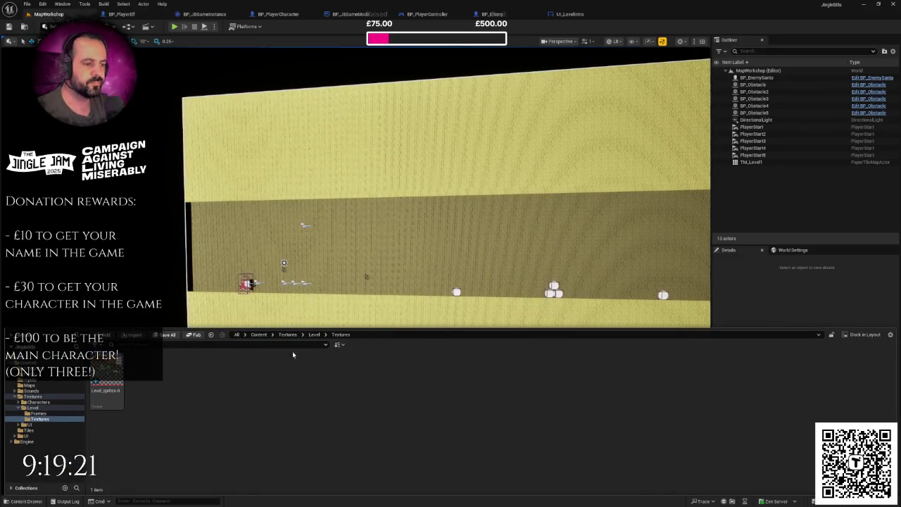
# Select all 15 sprites in Textures/Level/Frames and open them in the Property Matrix.
pyautogui.click(314, 335)
pyautogui.doubleClick(106, 371)
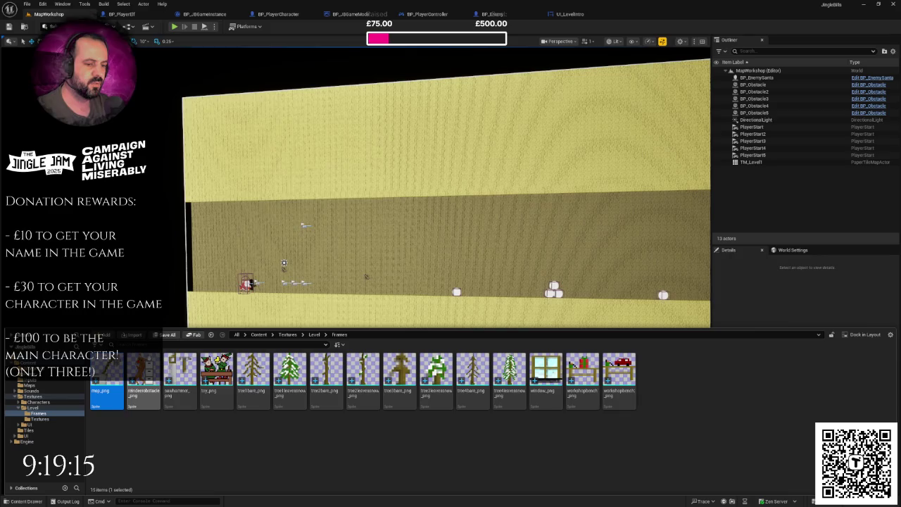
pyautogui.hotkey('ctrl', 'a')
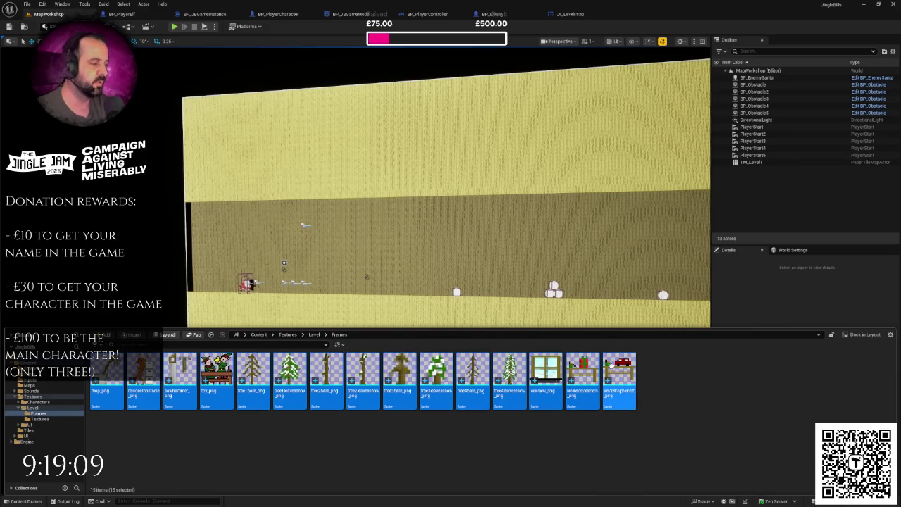
pyautogui.rightClick(611, 366)
pyautogui.moveTo(662, 250)
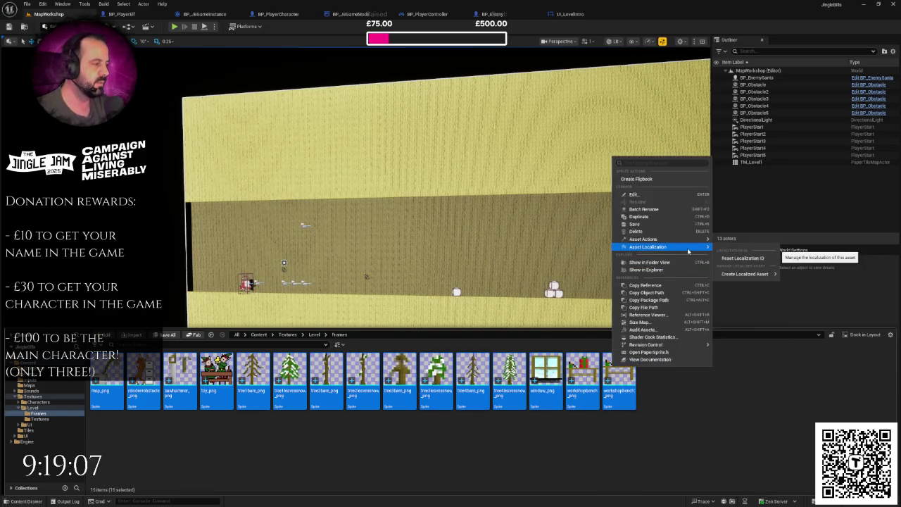
pyautogui.moveTo(701, 239)
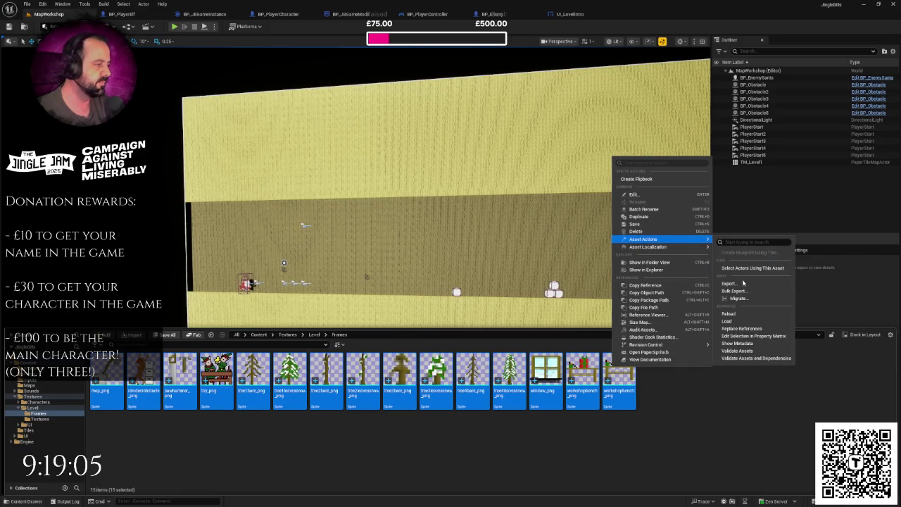
pyautogui.click(747, 341)
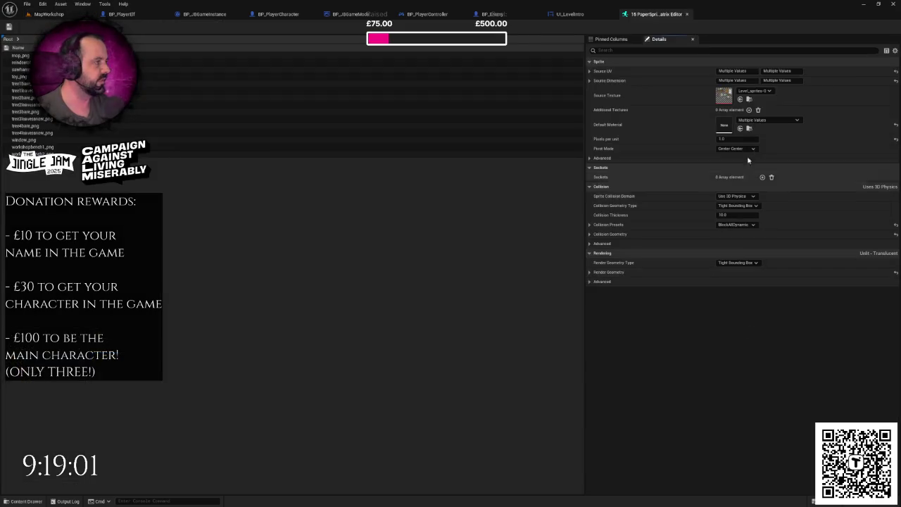
# Set Default Material to DefaultLitSpriteMaterial for all 15 Frames sprites.
pyautogui.click(764, 121)
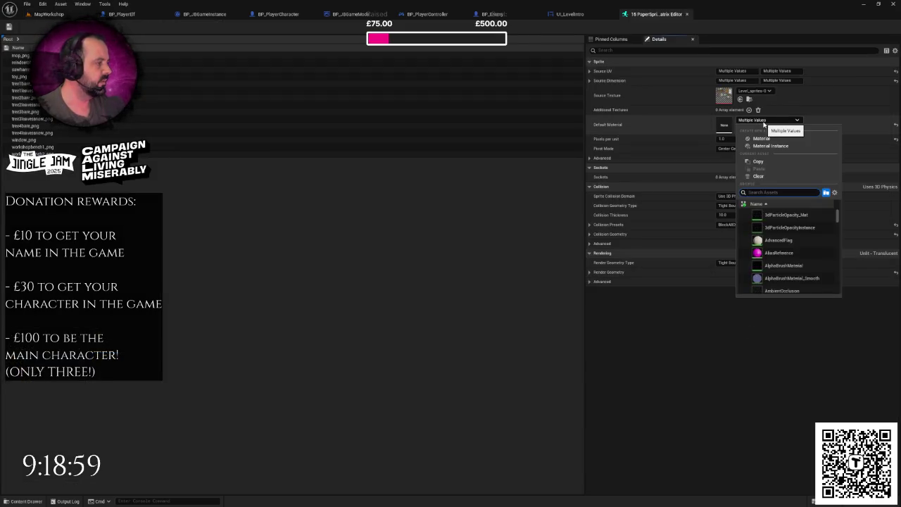
pyautogui.click(764, 124)
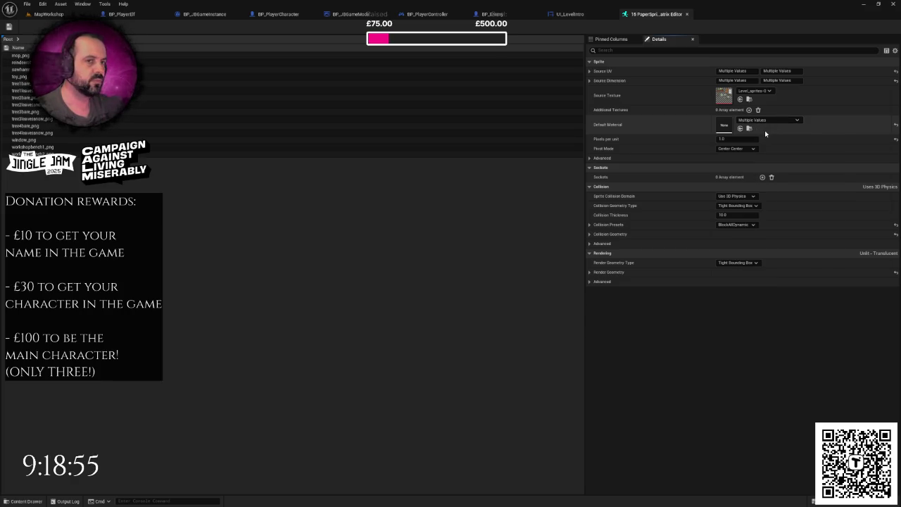
pyautogui.click(756, 123)
pyautogui.write('de')
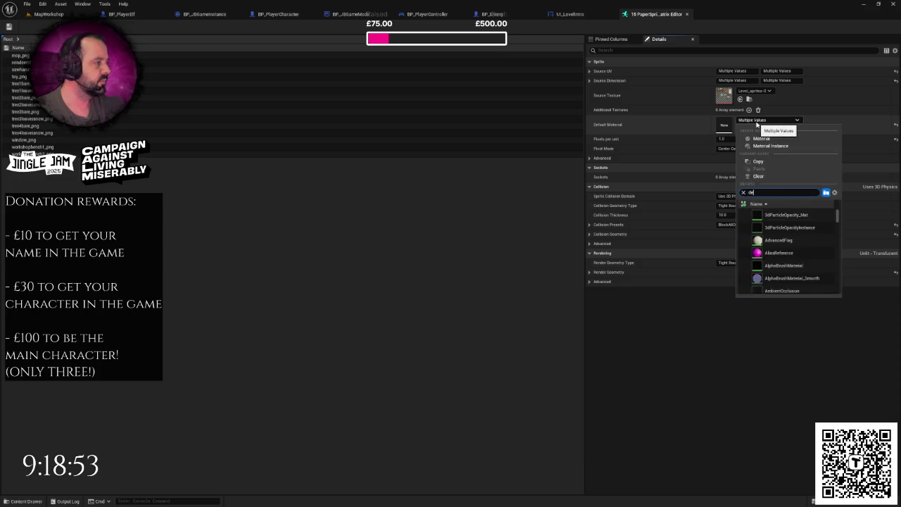
pyautogui.write('faultlit')
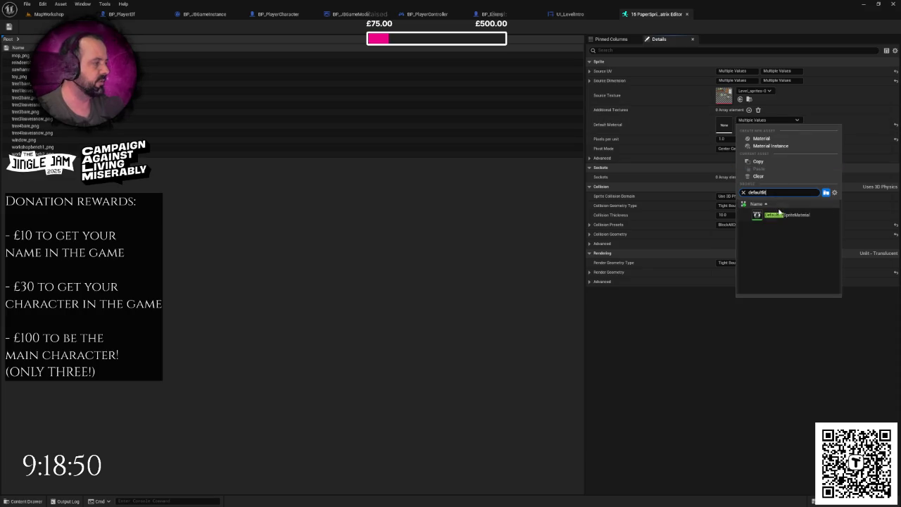
pyautogui.click(781, 215)
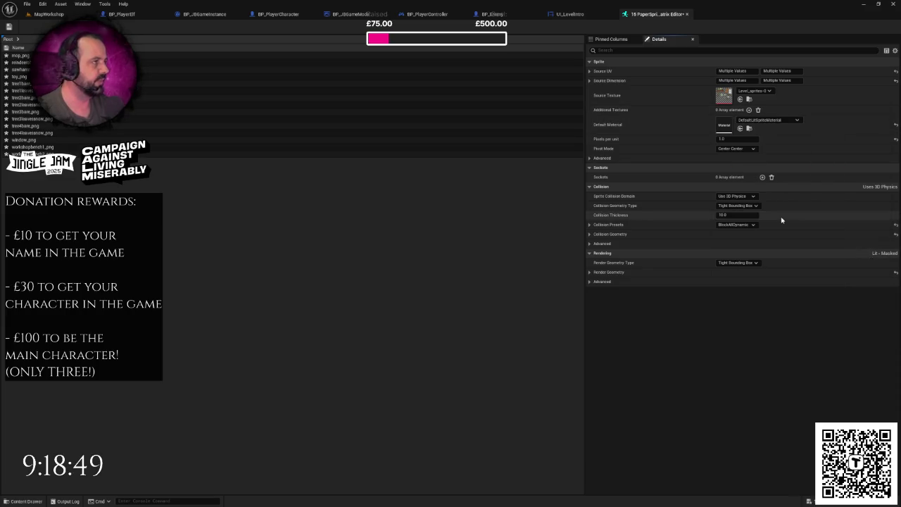
# Close the Property Matrix and return to the MapWorkshop level with the content browser showing.
pyautogui.click(687, 15)
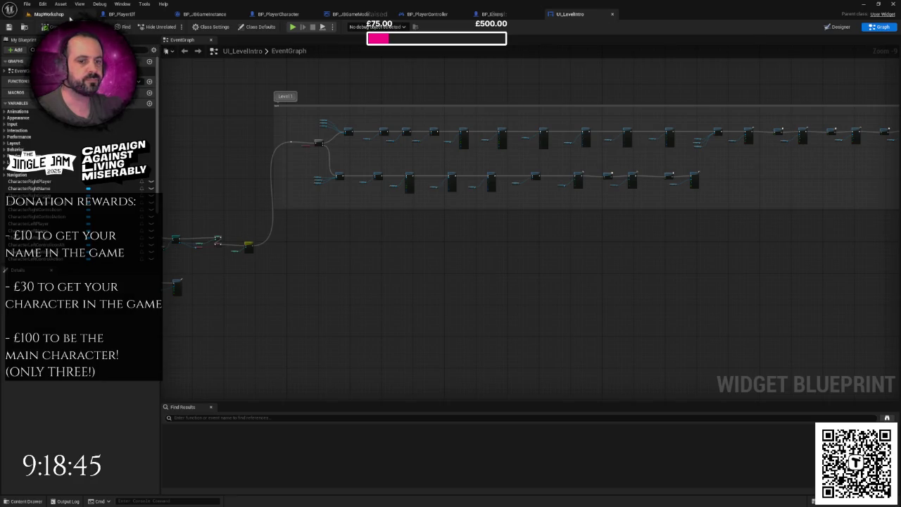
pyautogui.click(71, 16)
pyautogui.scroll(-2, 322, 281)
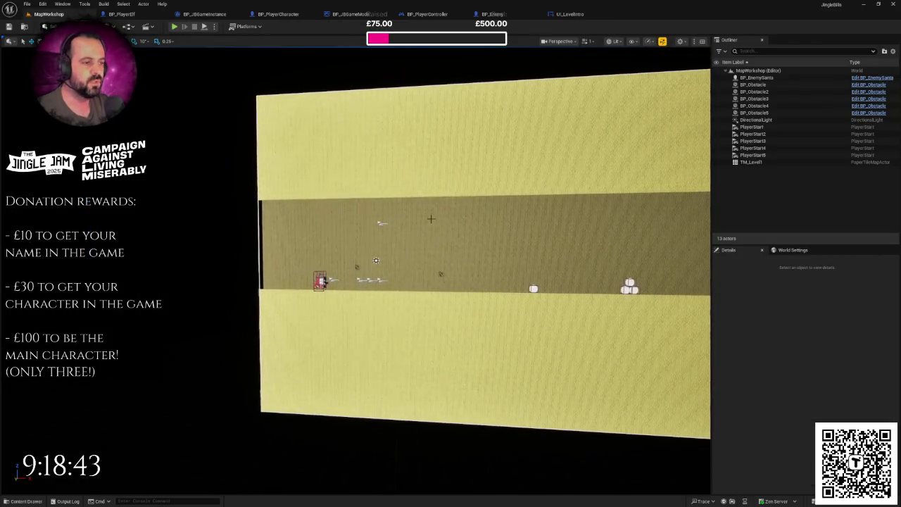
pyautogui.hotkey('ctrl', 'space')
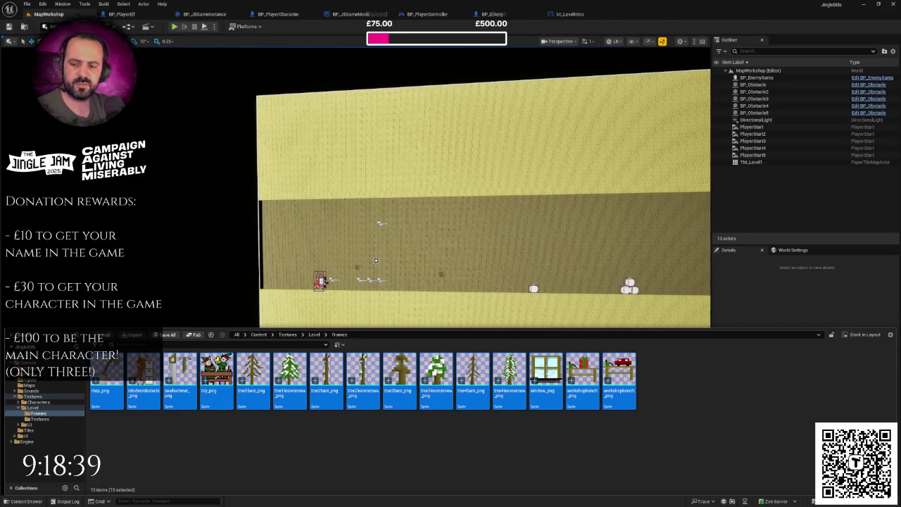
pyautogui.press('super')
# Launch Audacity from the Windows search and dismiss its welcome message.
pyautogui.write('audacity')
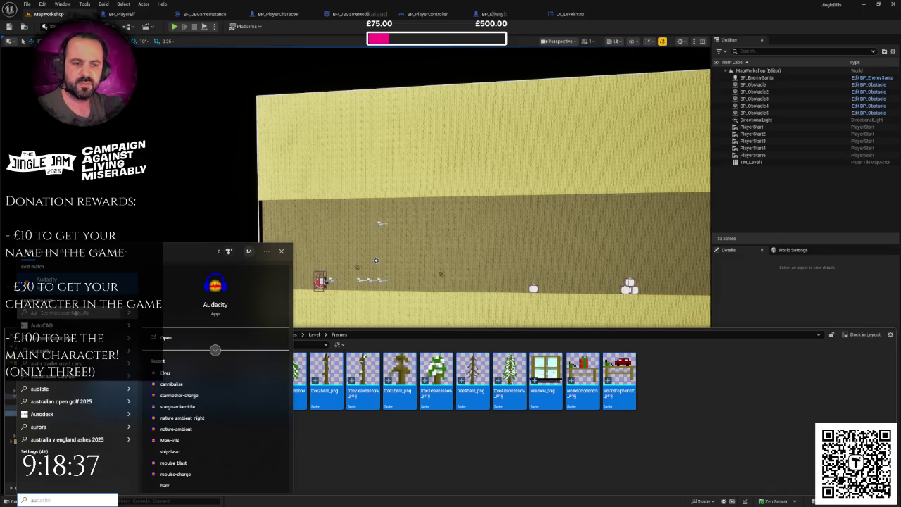
pyautogui.press('Return')
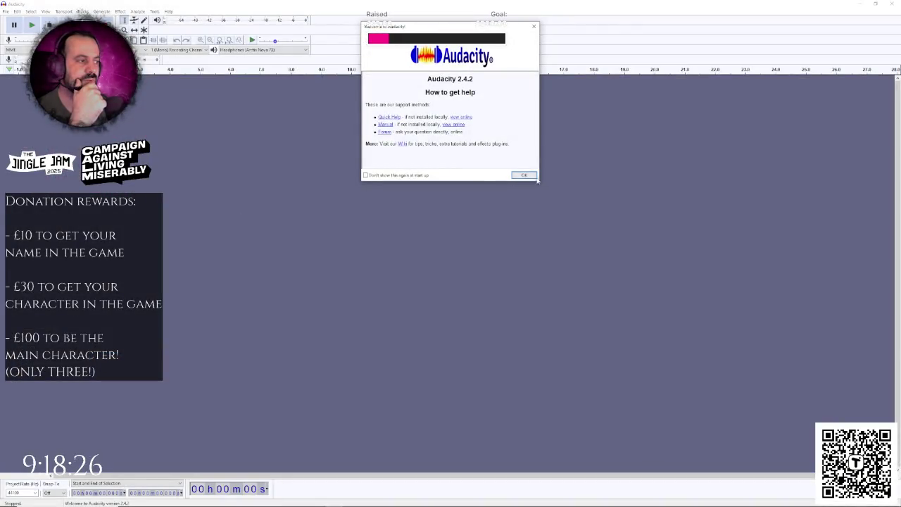
pyautogui.click(524, 176)
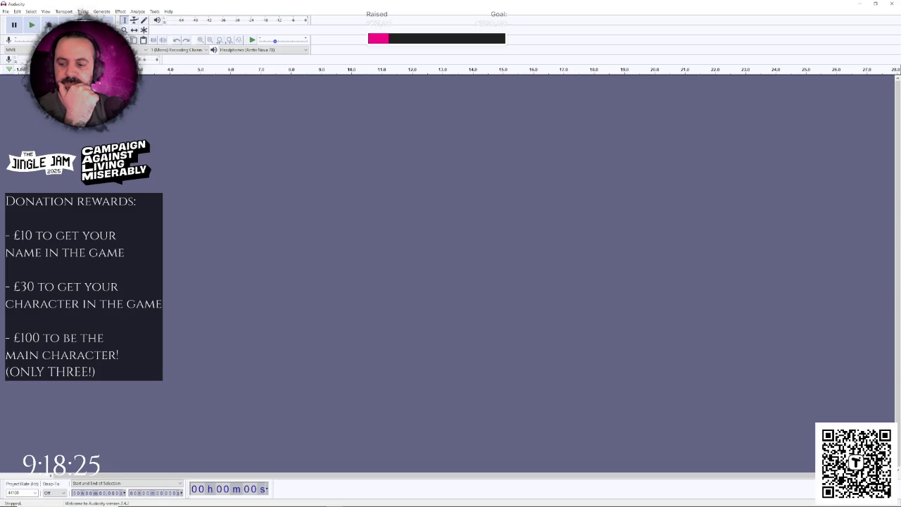
# Import Chanson de Matin into Audacity as raw stereo 44100 Hz data after drag-and-drop import fails.
pyautogui.hotkey('alt', 'Tab')
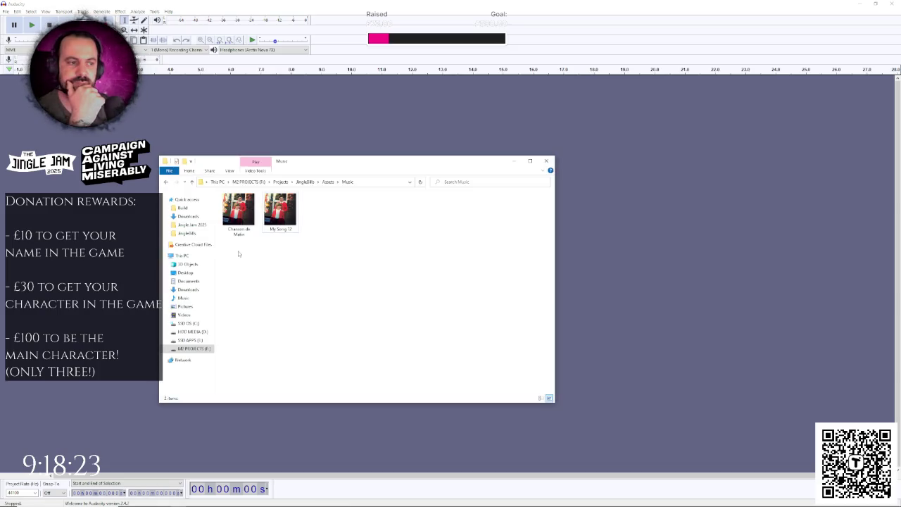
pyautogui.moveTo(246, 218); pyautogui.dragTo(135, 185)
pyautogui.moveTo(226, 10); pyautogui.dragTo(226, 10)
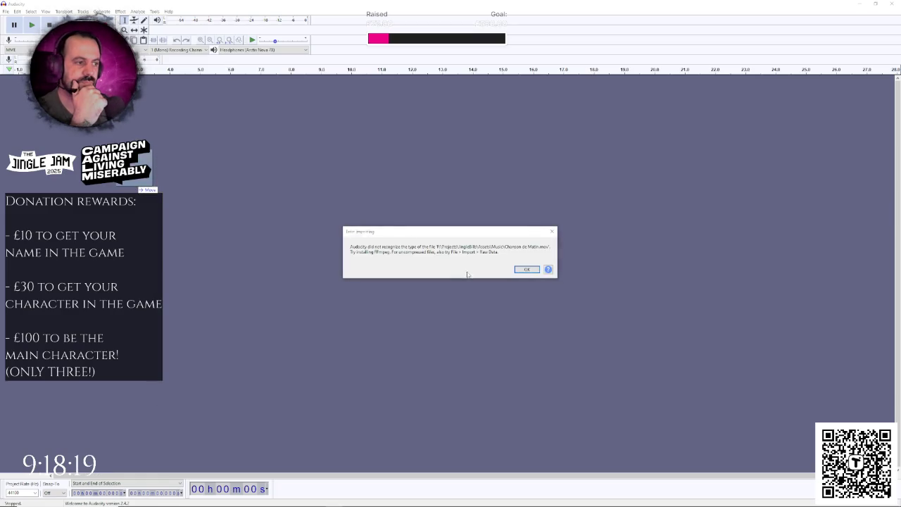
pyautogui.click(528, 270)
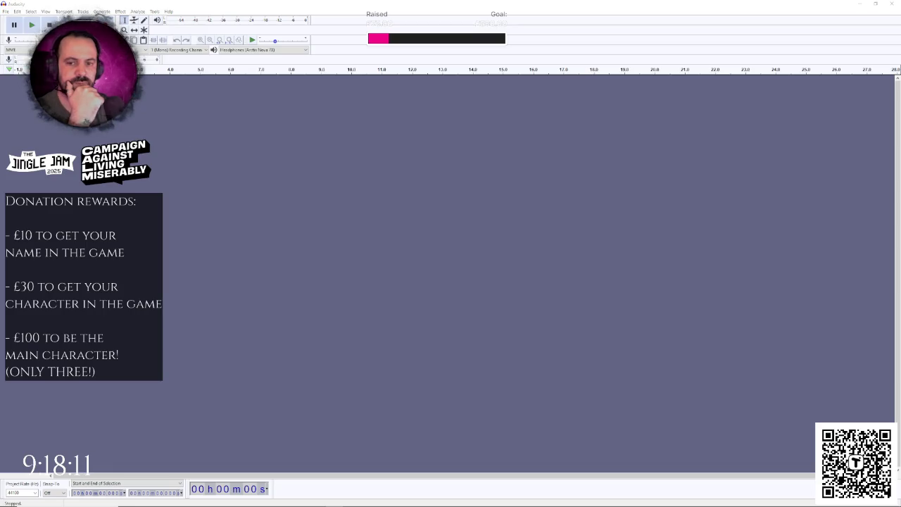
pyautogui.hotkey('alt', 'Tab')
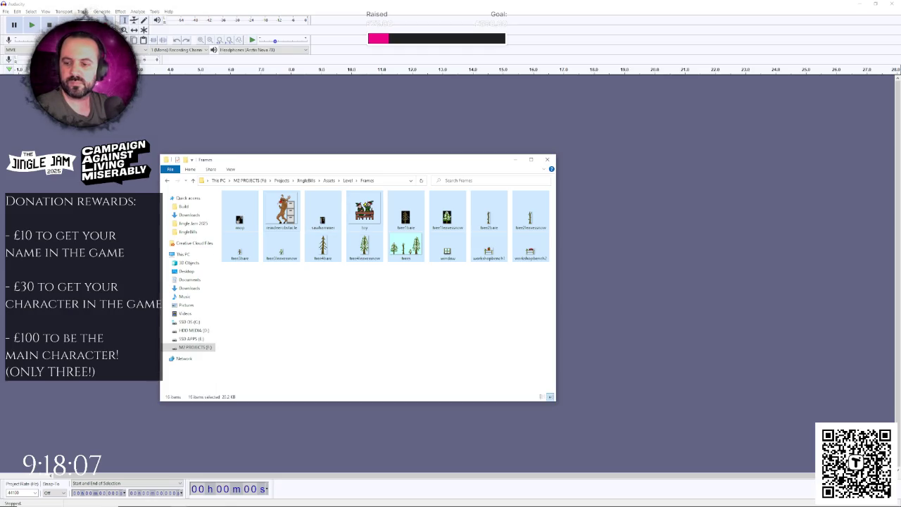
pyautogui.hotkey('alt', 'Tab')
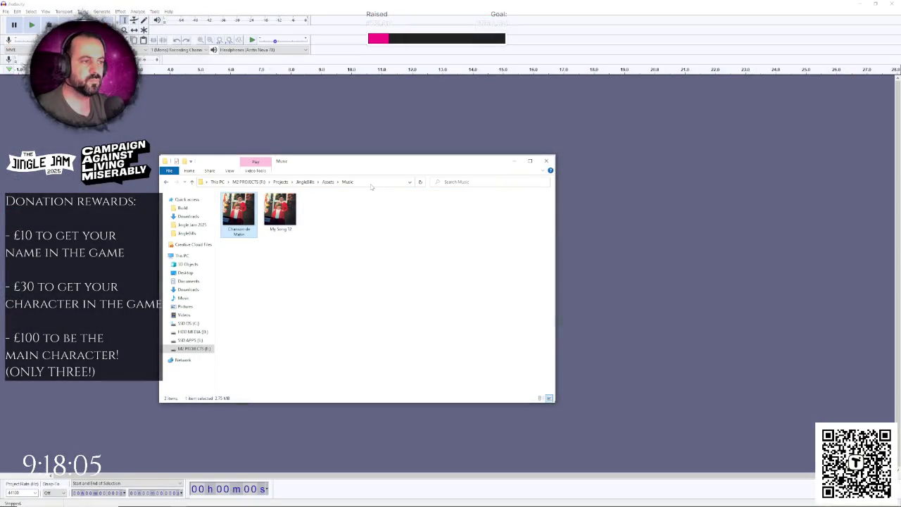
pyautogui.hotkey('alt', 'Tab')
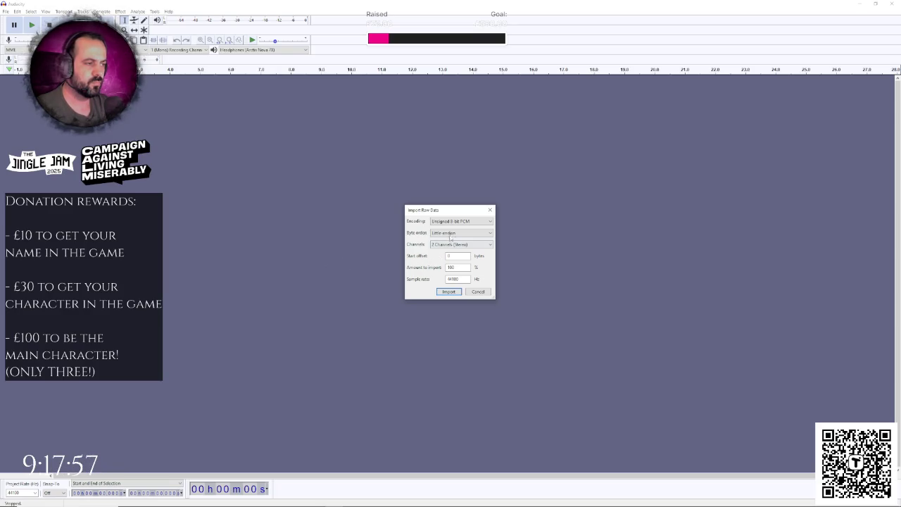
pyautogui.click(452, 293)
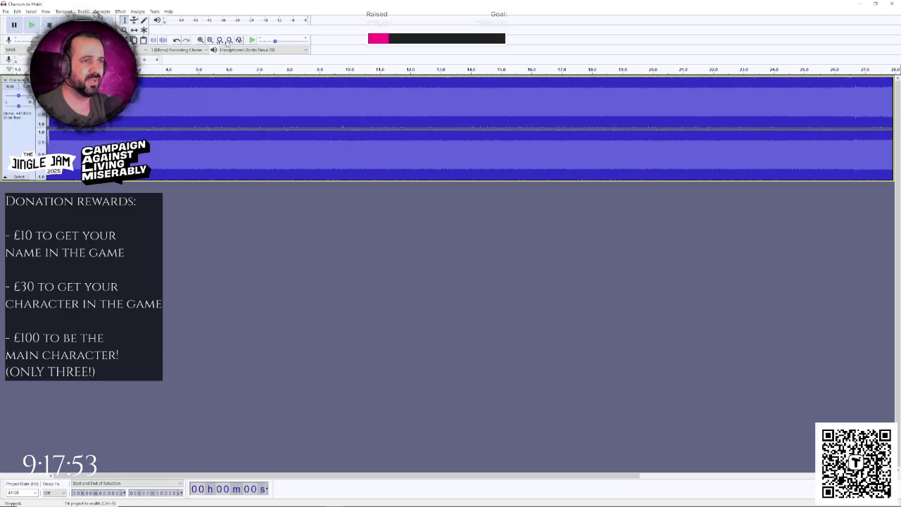
# Zoom out and play back the Chanson de Matin track, then quit Audacity without saving.
pyautogui.click(212, 42)
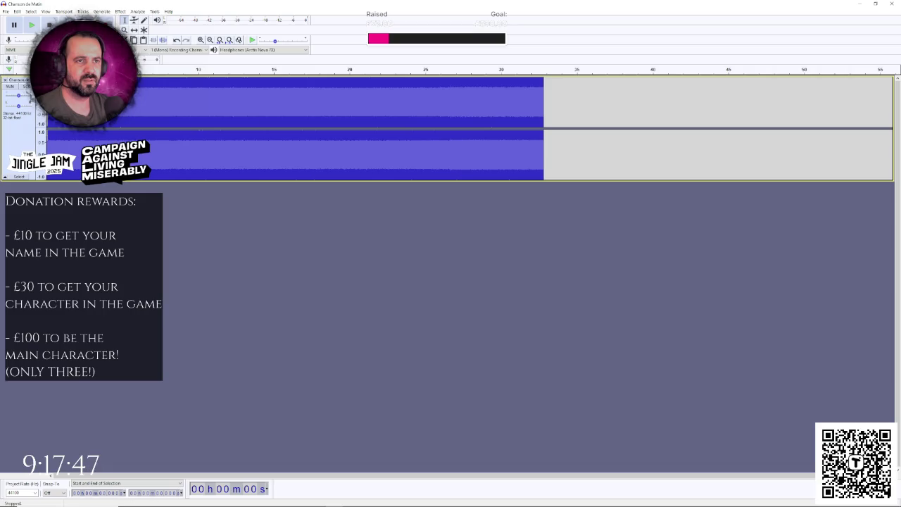
pyautogui.press('space')
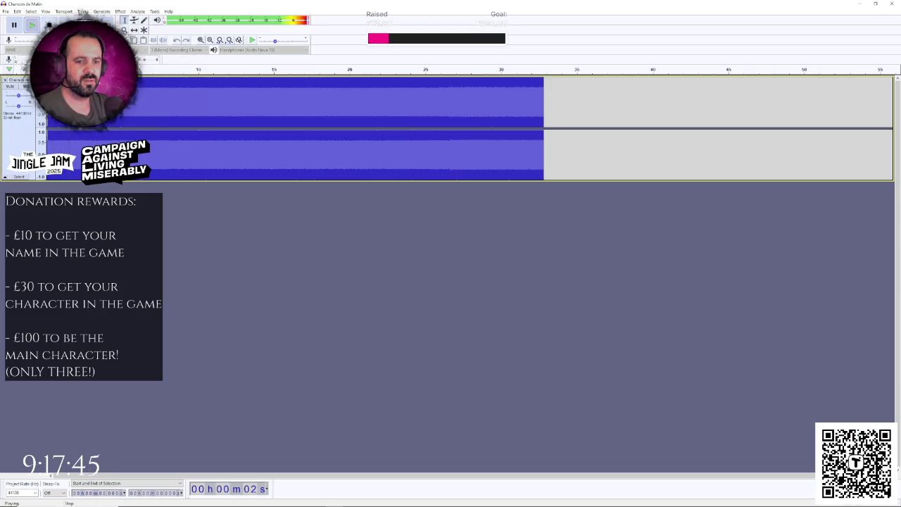
pyautogui.press('space')
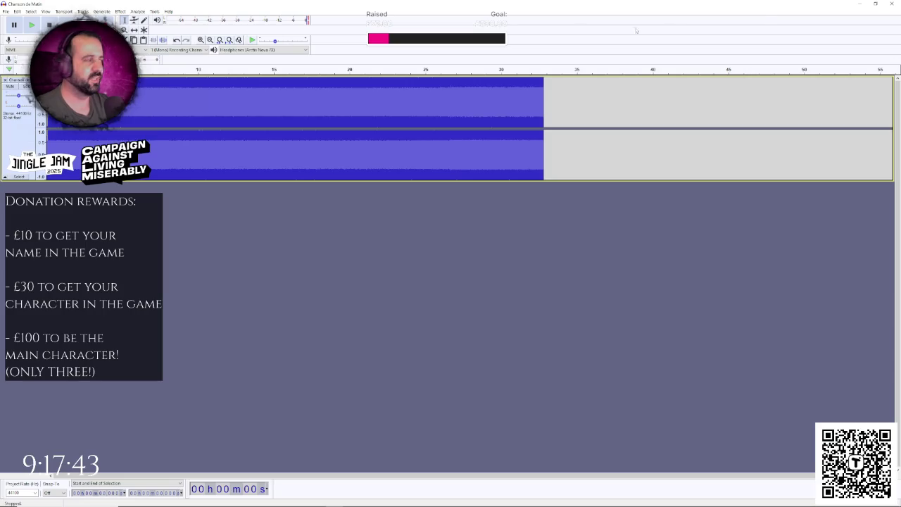
pyautogui.click(891, 4)
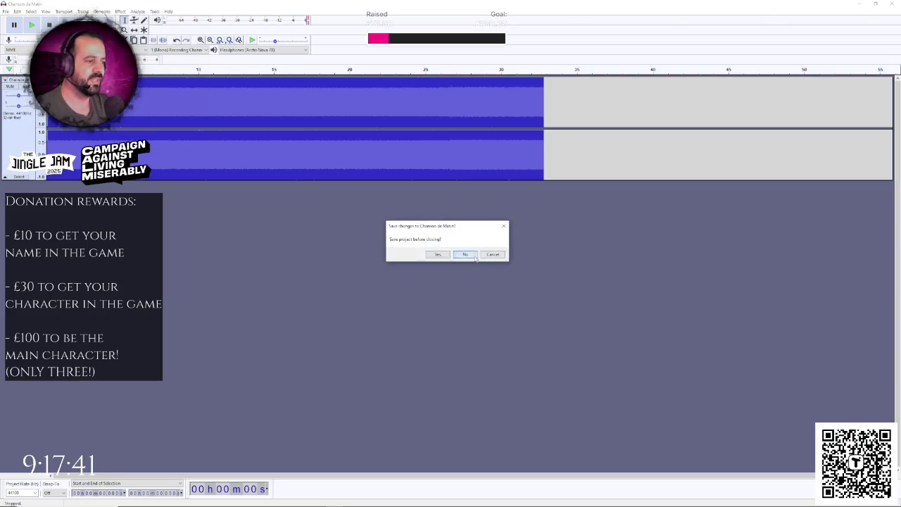
pyautogui.click(465, 254)
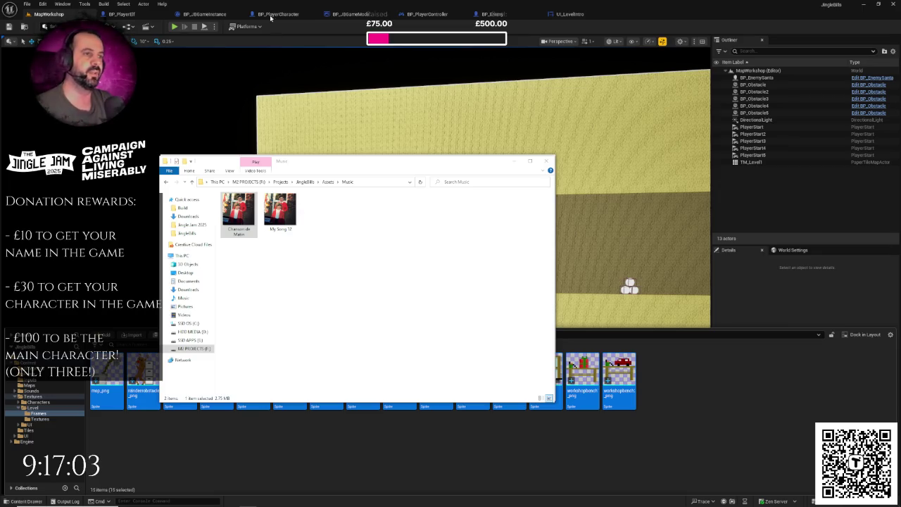
pyautogui.hotkey('alt', 'Tab')
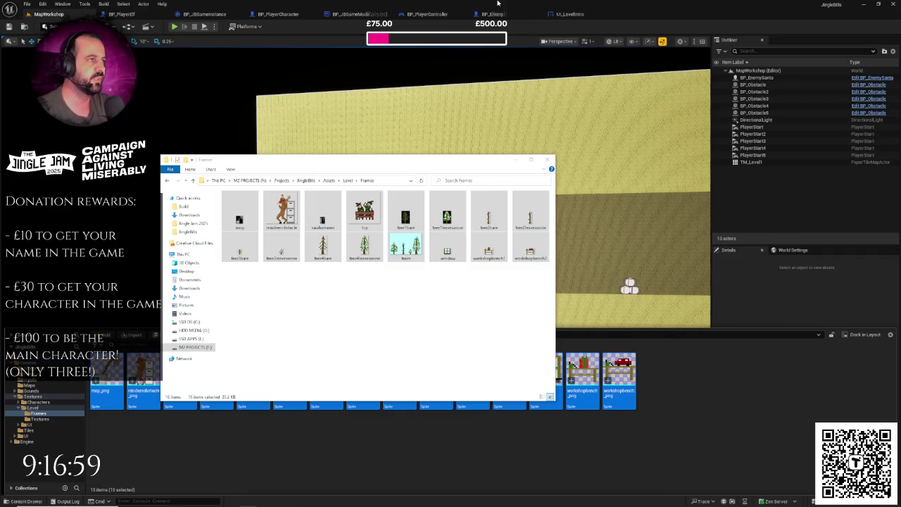
# Select the TM_Level1 tile map in the MapWorkshop level and frame it in the viewport.
pyautogui.click(509, 145)
pyautogui.moveTo(509, 145)
pyautogui.mouseDown()
pyautogui.moveTo(450, 155)
pyautogui.moveTo(468, 147)
pyautogui.moveTo(502, 162)
pyautogui.mouseUp()
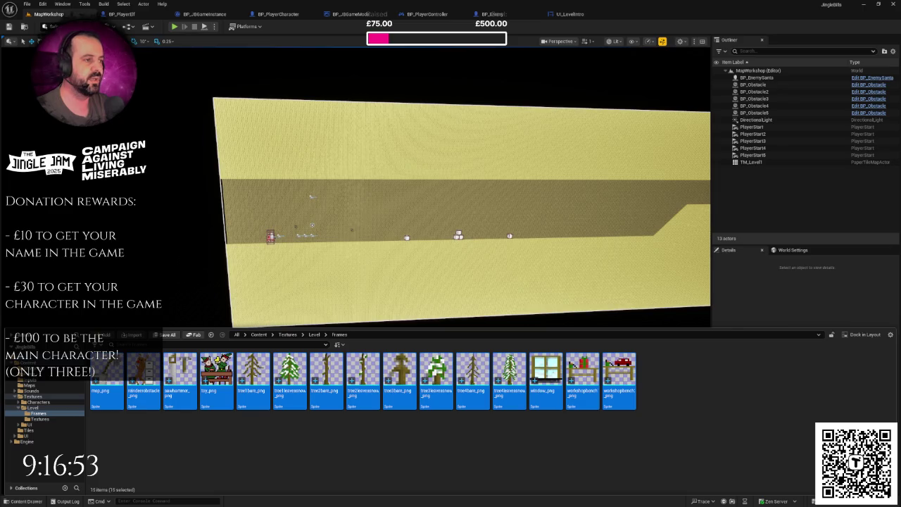
pyautogui.click(415, 152)
pyautogui.press('f')
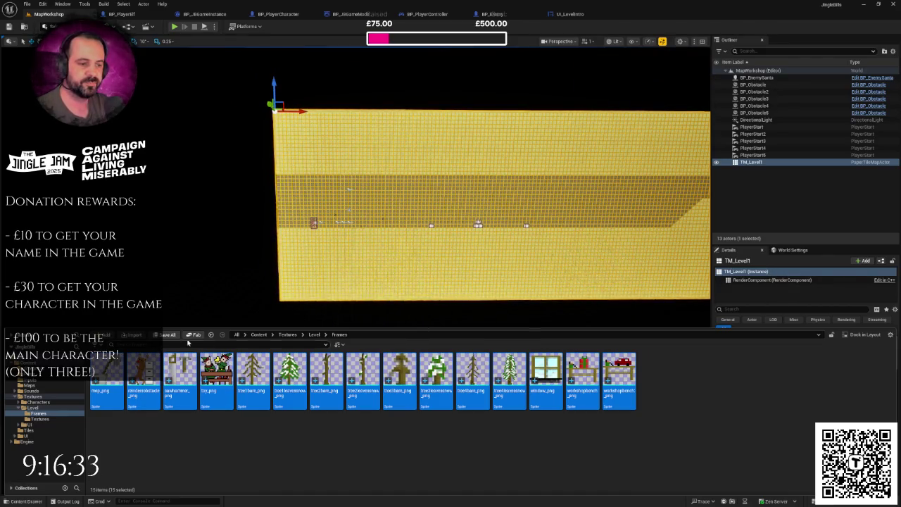
pyautogui.click(77, 430)
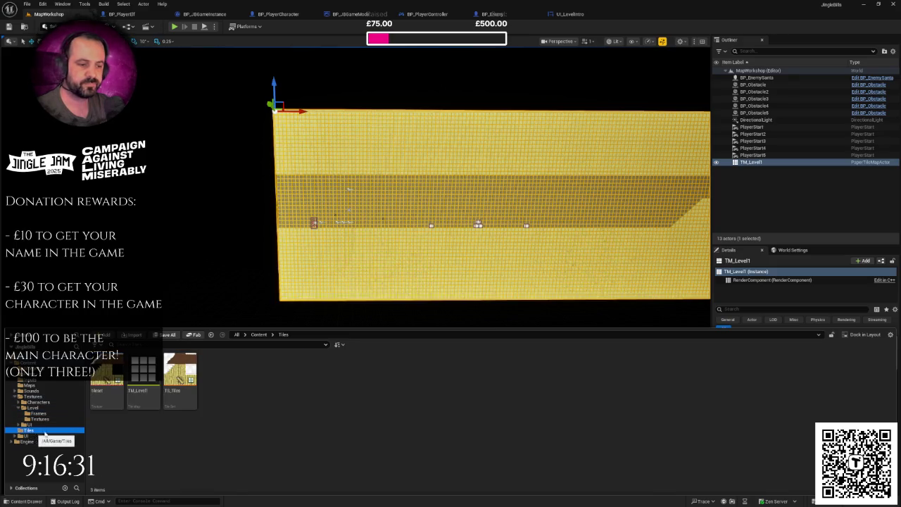
# Open TM_Level1 in the tile map editor and pan around to view its edges.
pyautogui.click(151, 374)
pyautogui.doubleClick(148, 377)
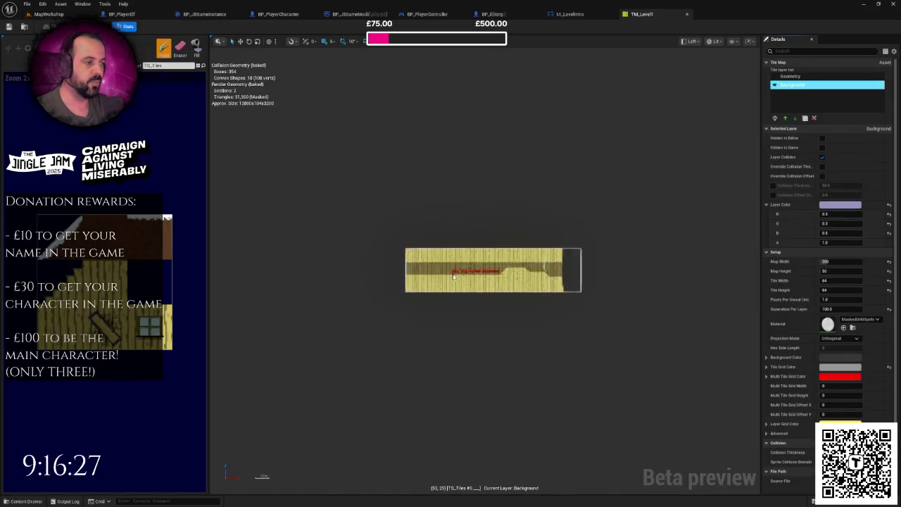
pyautogui.moveTo(452, 276)
pyautogui.mouseDown()
pyautogui.moveTo(463, 272)
pyautogui.moveTo(318, 265)
pyautogui.moveTo(541, 266)
pyautogui.mouseUp()
pyautogui.scroll(2, 426, 269)
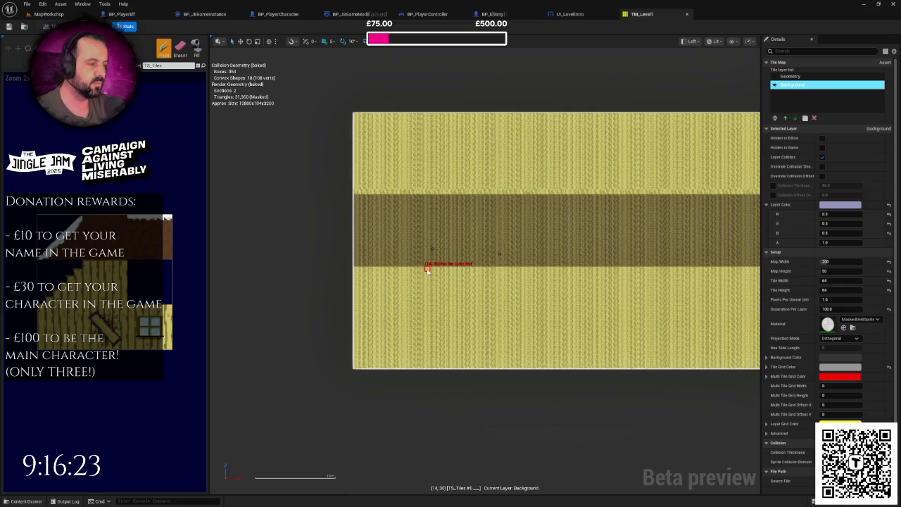
pyautogui.scroll(1, 426, 269)
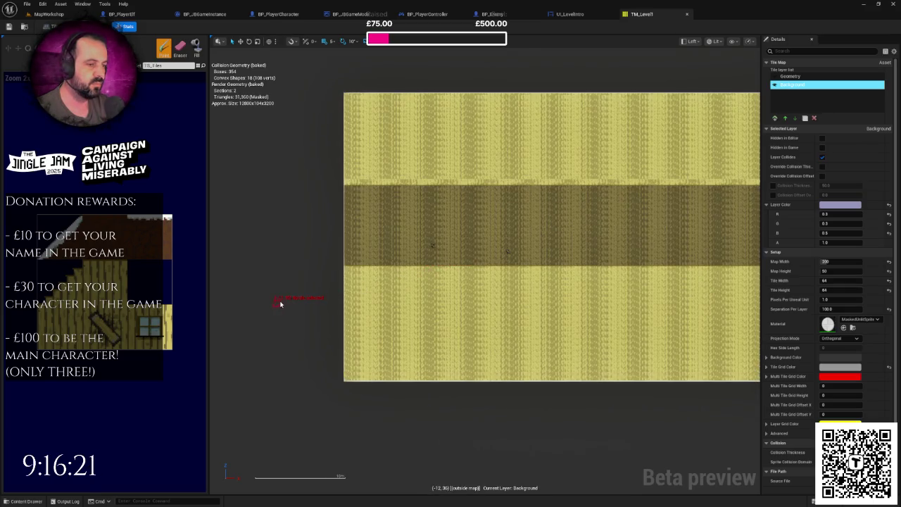
pyautogui.scroll(2, 404, 306)
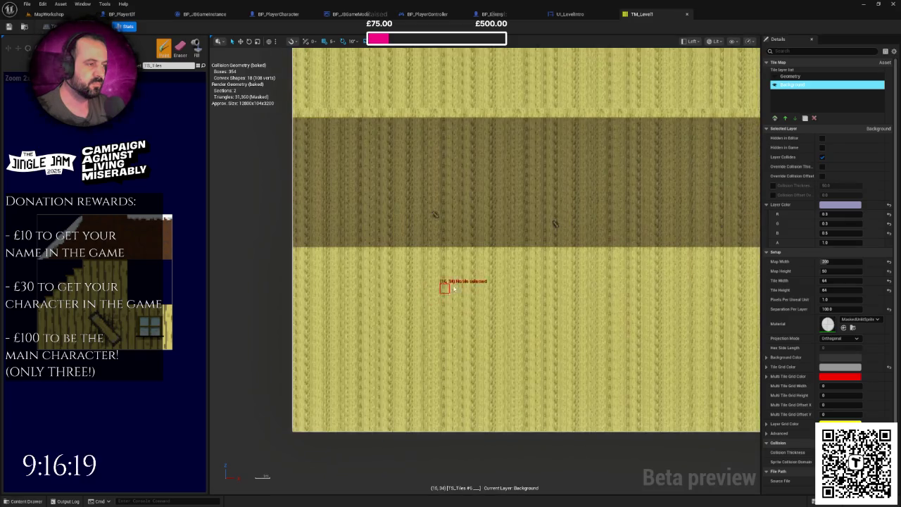
pyautogui.scroll(-3, 463, 280)
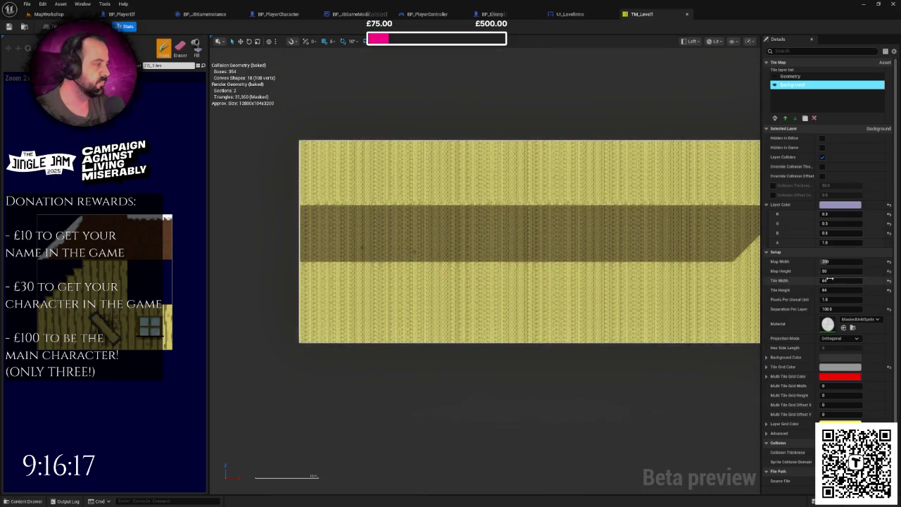
pyautogui.scroll(-1, 653, 262)
pyautogui.scroll(1, 653, 262)
pyautogui.scroll(-2, 571, 266)
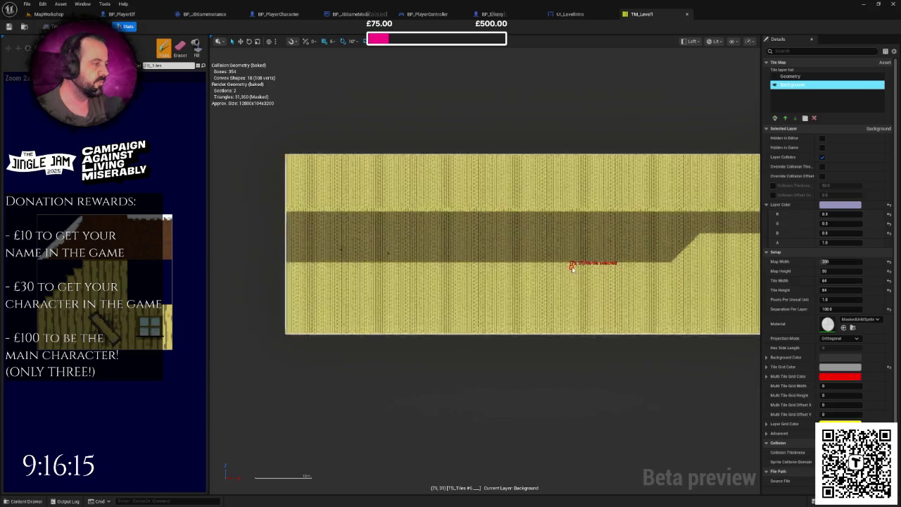
pyautogui.scroll(2, 559, 247)
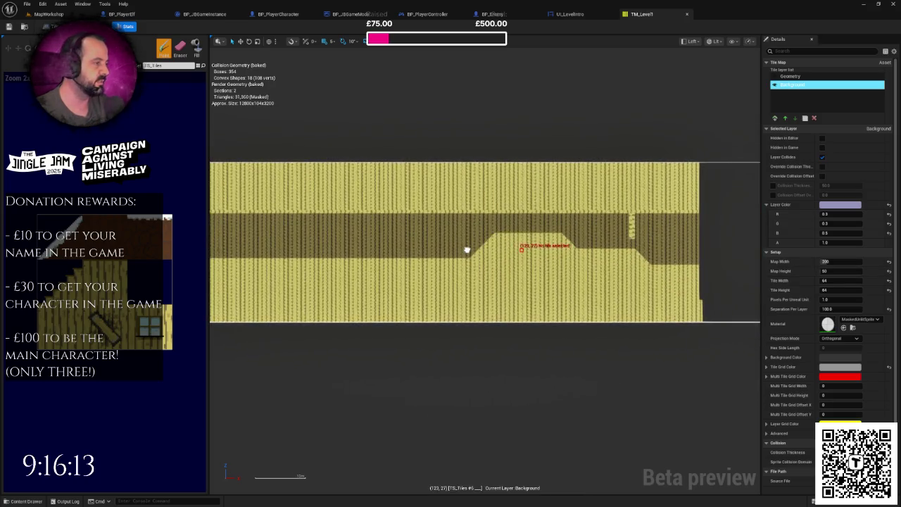
pyautogui.scroll(-2, 719, 258)
pyautogui.moveTo(694, 257); pyautogui.dragTo(583, 259)
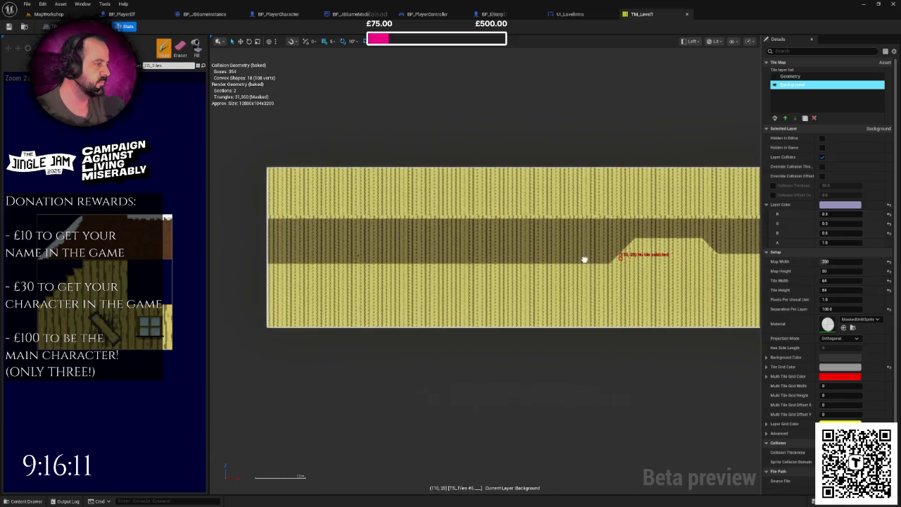
pyautogui.moveTo(631, 239)
pyautogui.mouseDown()
pyautogui.moveTo(599, 258)
pyautogui.moveTo(520, 251)
pyautogui.moveTo(532, 252)
pyautogui.mouseUp()
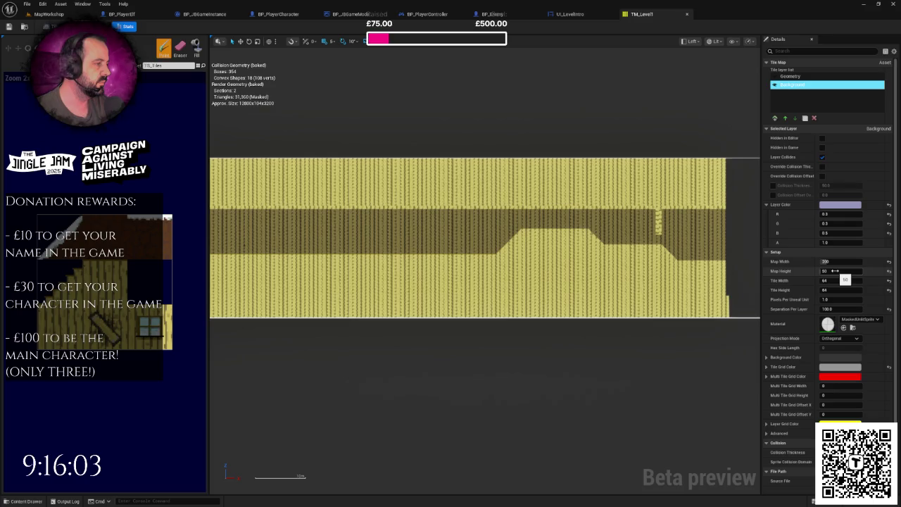
pyautogui.moveTo(461, 256); pyautogui.dragTo(540, 256)
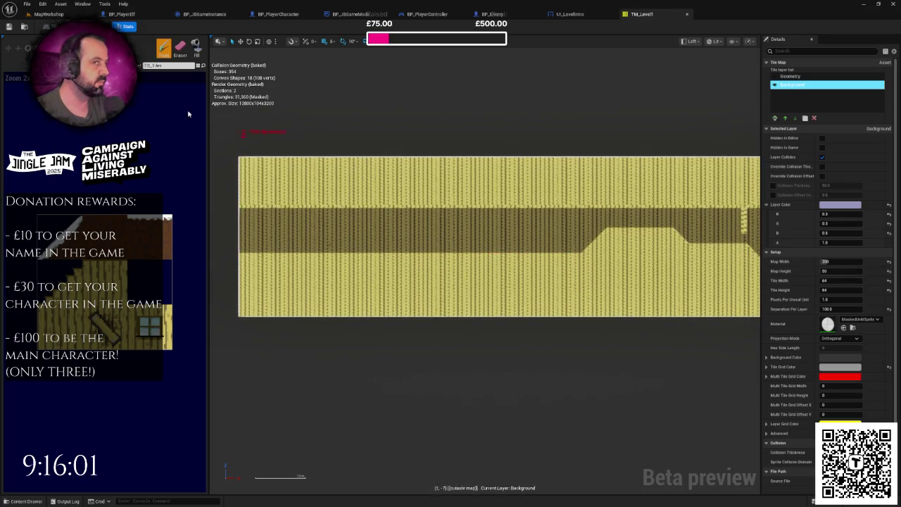
# Make the Geometry layer active and pick the Eraser tool in the TM_Level1 editor.
pyautogui.click(49, 14)
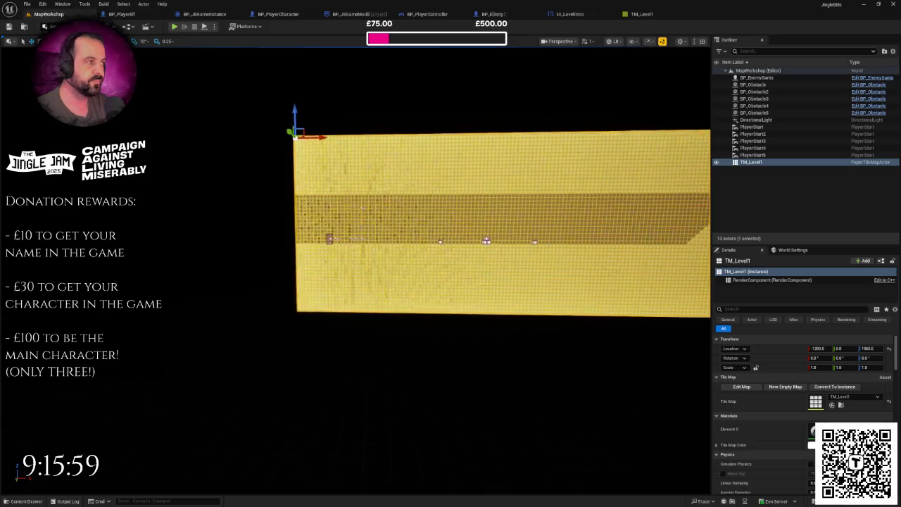
pyautogui.click(641, 14)
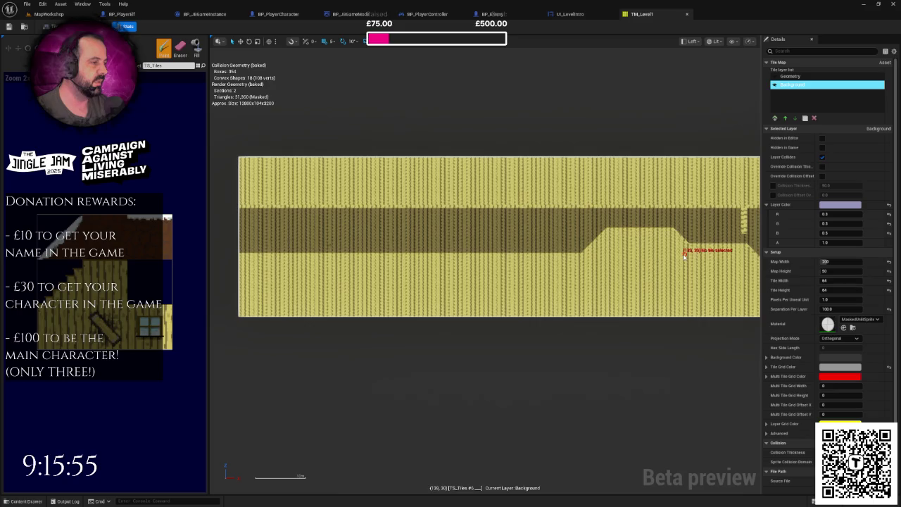
pyautogui.moveTo(573, 242)
pyautogui.mouseDown()
pyautogui.moveTo(430, 242)
pyautogui.moveTo(694, 257)
pyautogui.mouseUp()
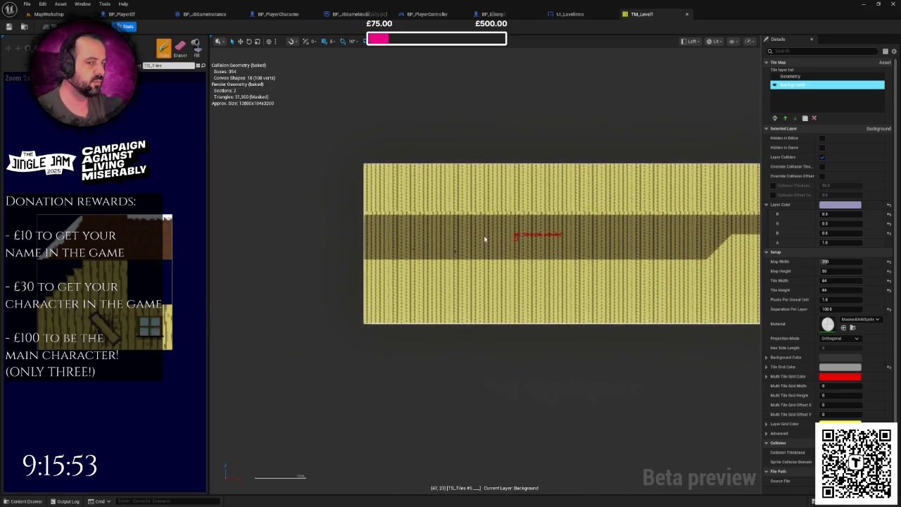
pyautogui.scroll(6, 405, 218)
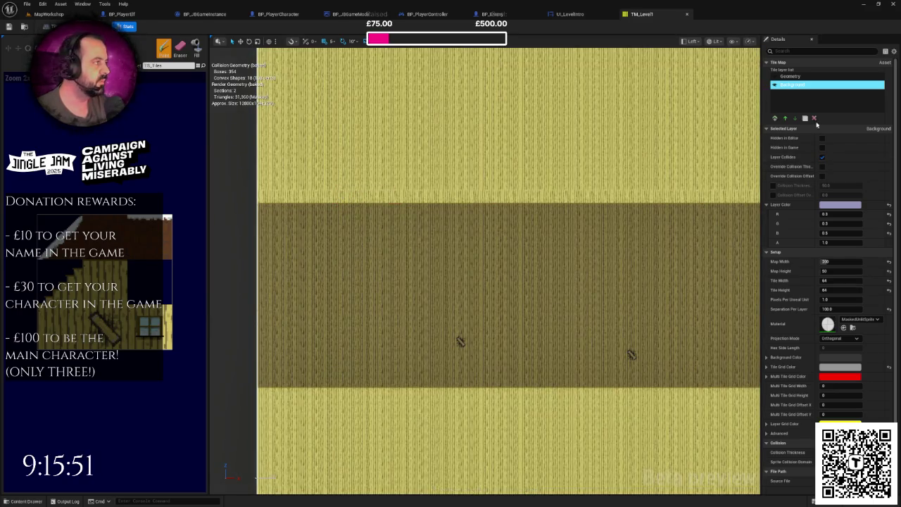
pyautogui.click(792, 76)
pyautogui.click(182, 50)
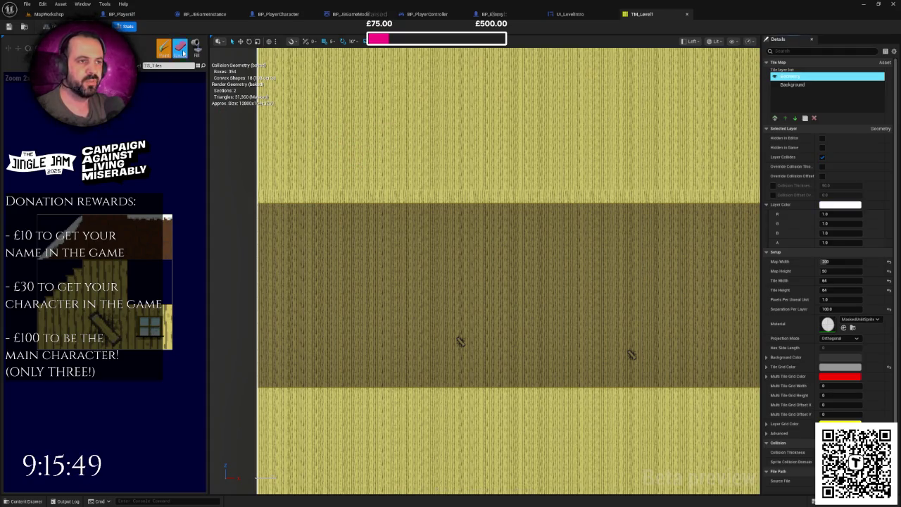
# Erase the dark corridor's top row of tiles and repaint it on the Geometry layer.
pyautogui.moveTo(263, 198)
pyautogui.mouseDown()
pyautogui.moveTo(592, 195)
pyautogui.moveTo(475, 194)
pyautogui.mouseUp()
pyautogui.scroll(-2, 570, 208)
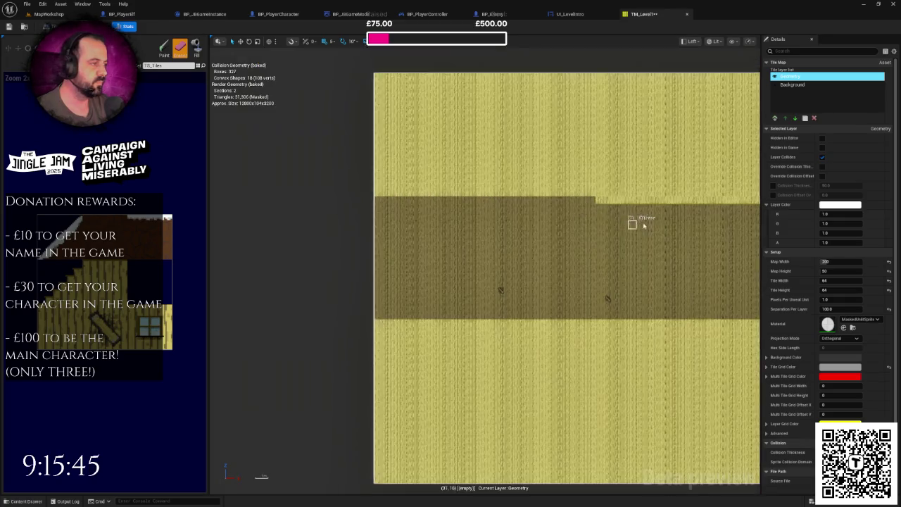
pyautogui.moveTo(328, 181)
pyautogui.mouseDown()
pyautogui.moveTo(460, 183)
pyautogui.moveTo(607, 203)
pyautogui.moveTo(317, 193)
pyautogui.mouseUp()
pyautogui.scroll(-1, 369, 201)
pyautogui.scroll(-1, 595, 201)
pyautogui.scroll(2, 404, 201)
pyautogui.moveTo(431, 203)
pyautogui.mouseDown()
pyautogui.moveTo(410, 197)
pyautogui.moveTo(564, 197)
pyautogui.mouseUp()
pyautogui.moveTo(620, 198)
pyautogui.mouseDown()
pyautogui.moveTo(662, 198)
pyautogui.moveTo(514, 201)
pyautogui.moveTo(573, 201)
pyautogui.moveTo(581, 228)
pyautogui.moveTo(603, 225)
pyautogui.moveTo(420, 187)
pyautogui.moveTo(559, 188)
pyautogui.moveTo(443, 188)
pyautogui.moveTo(408, 195)
pyautogui.moveTo(414, 218)
pyautogui.mouseUp()
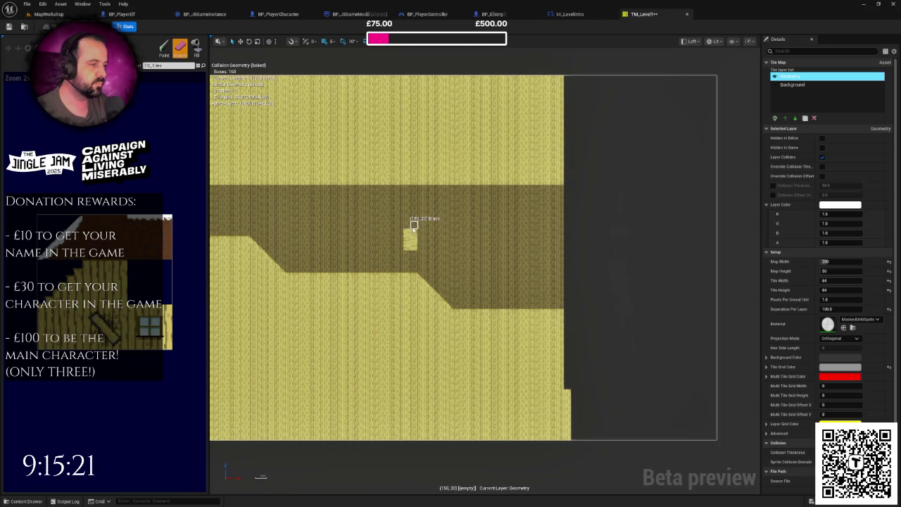
# Paint a short light platform strip on the left side of the map.
pyautogui.moveTo(414, 233)
pyautogui.mouseDown()
pyautogui.moveTo(480, 278)
pyautogui.moveTo(744, 252)
pyautogui.moveTo(772, 261)
pyautogui.mouseUp()
pyautogui.scroll(-2, 509, 233)
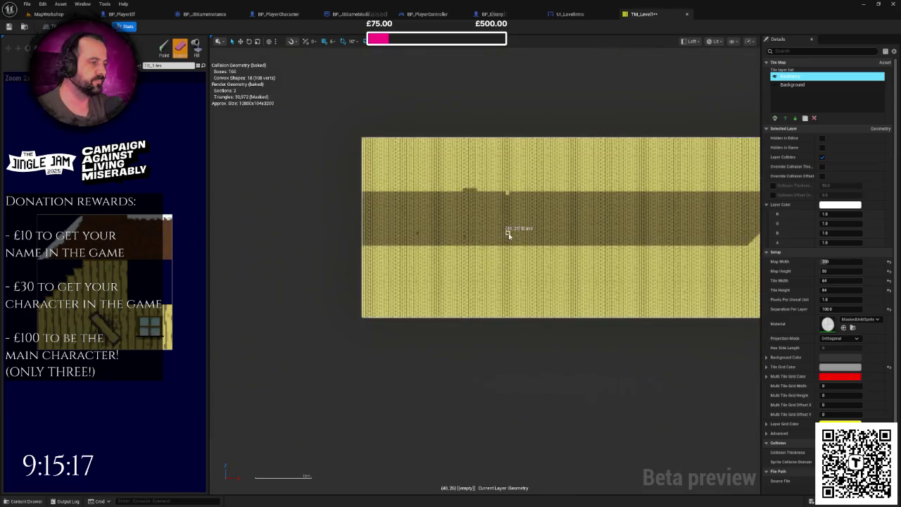
pyautogui.scroll(5, 605, 256)
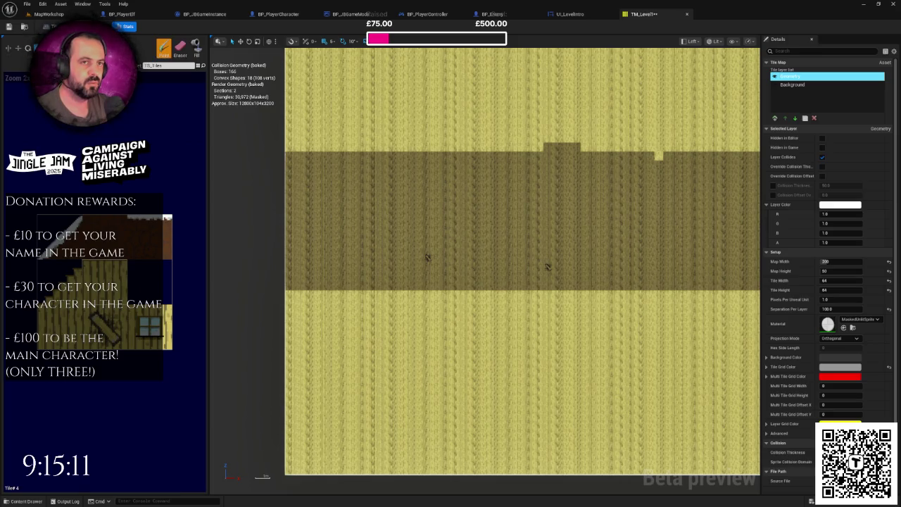
pyautogui.scroll(4, 344, 220)
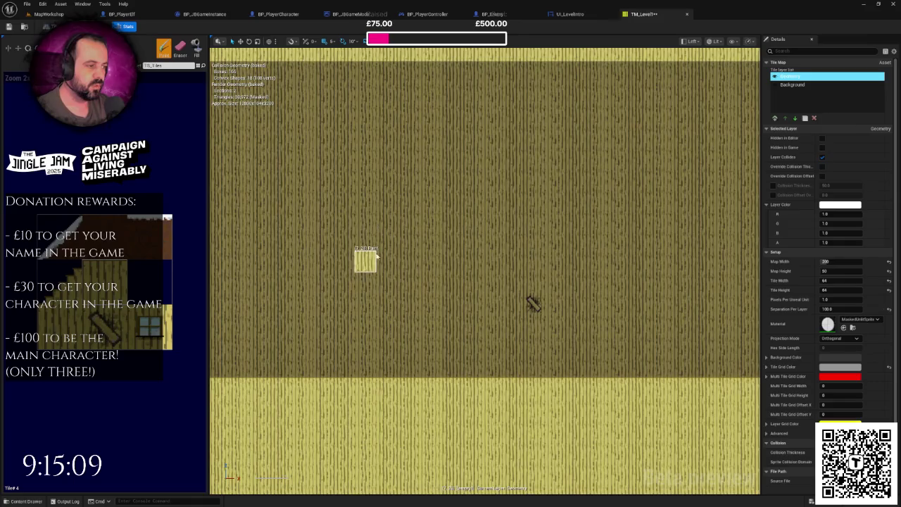
pyautogui.scroll(-1, 368, 219)
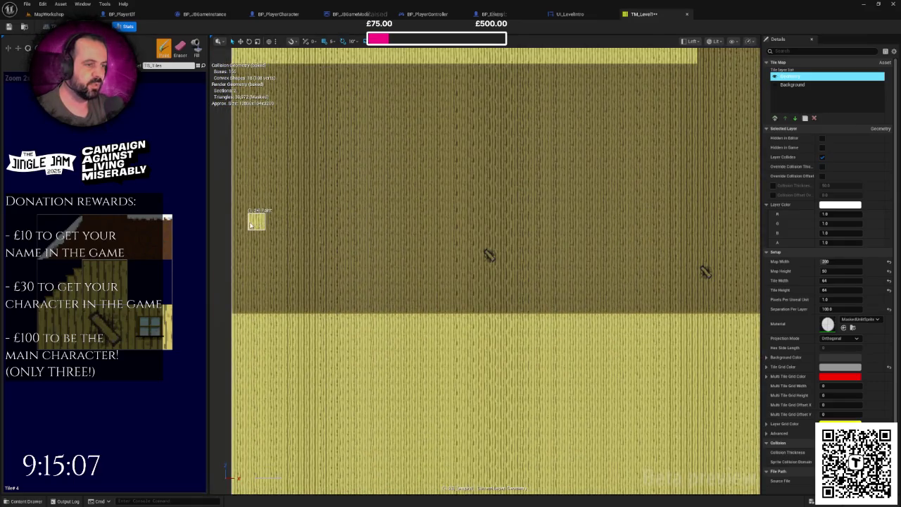
pyautogui.moveTo(257, 224); pyautogui.dragTo(289, 224)
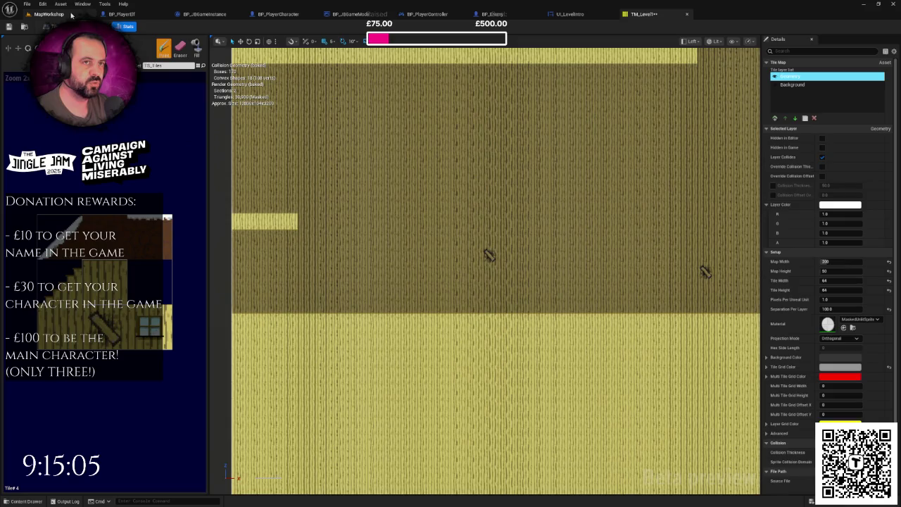
pyautogui.click(46, 14)
# Paint a longer light platform row from the left edge of TM_Level1, one row higher.
pyautogui.press('f')
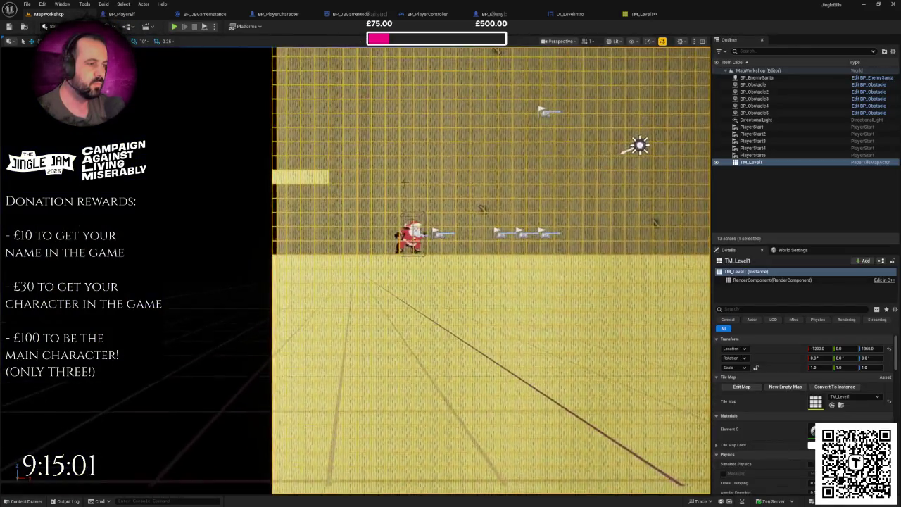
pyautogui.click(646, 15)
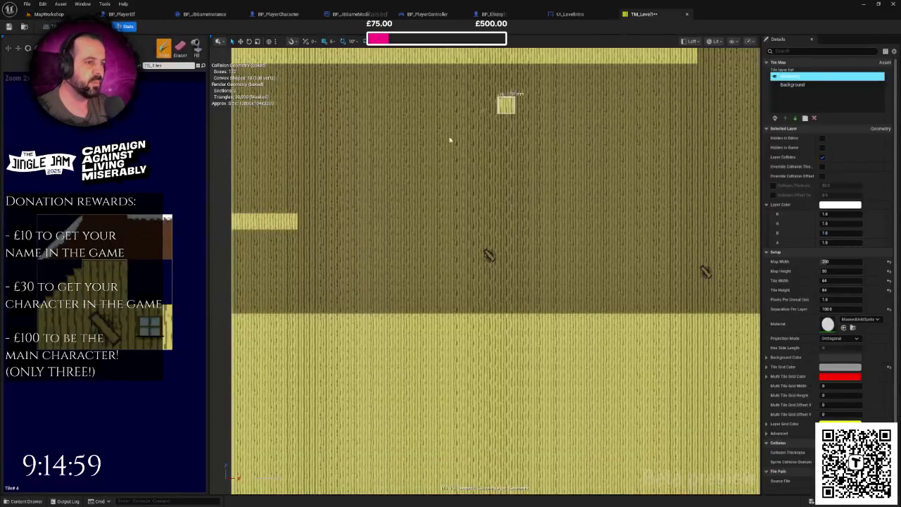
pyautogui.moveTo(247, 204); pyautogui.dragTo(441, 205)
pyautogui.click(340, 204)
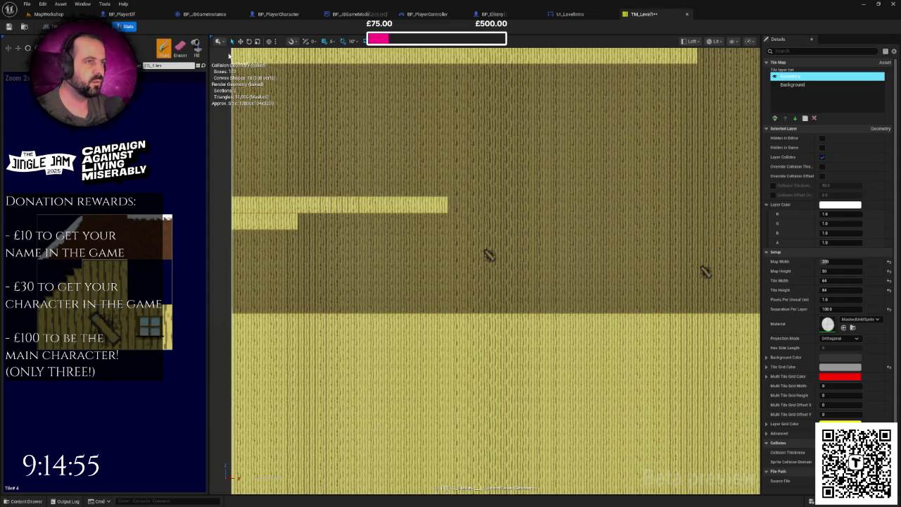
# Erase the old short platform strip below and return to the MapWorkshop level.
pyautogui.click(179, 47)
pyautogui.moveTo(279, 224); pyautogui.dragTo(244, 225)
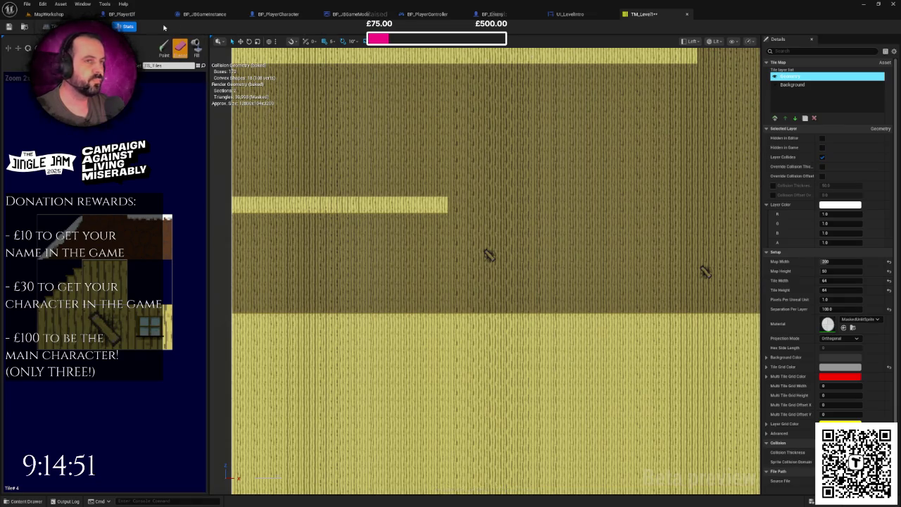
pyautogui.click(72, 16)
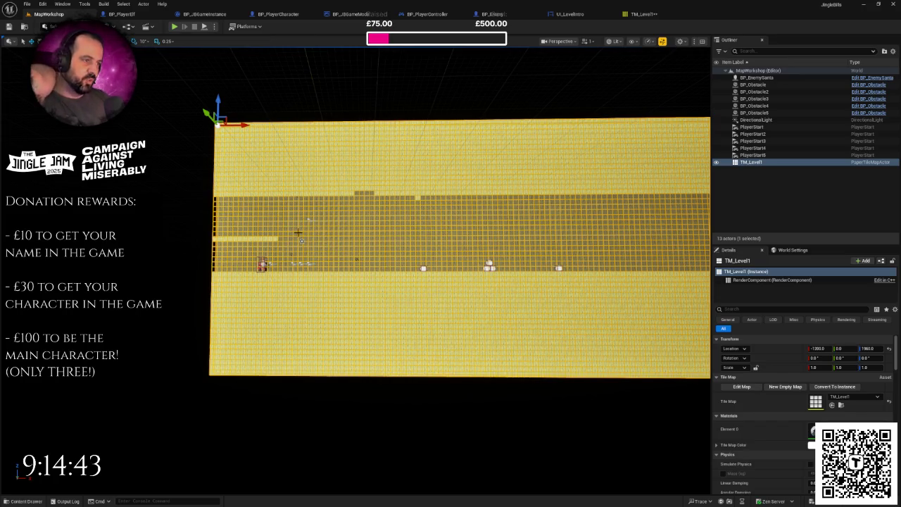
# Set TM_Level1's X location to -1500, then reopen its tile map editor zoomed out.
pyautogui.moveTo(667, 340)
pyautogui.mouseDown()
pyautogui.moveTo(630, 328)
pyautogui.moveTo(667, 340)
pyautogui.mouseUp()
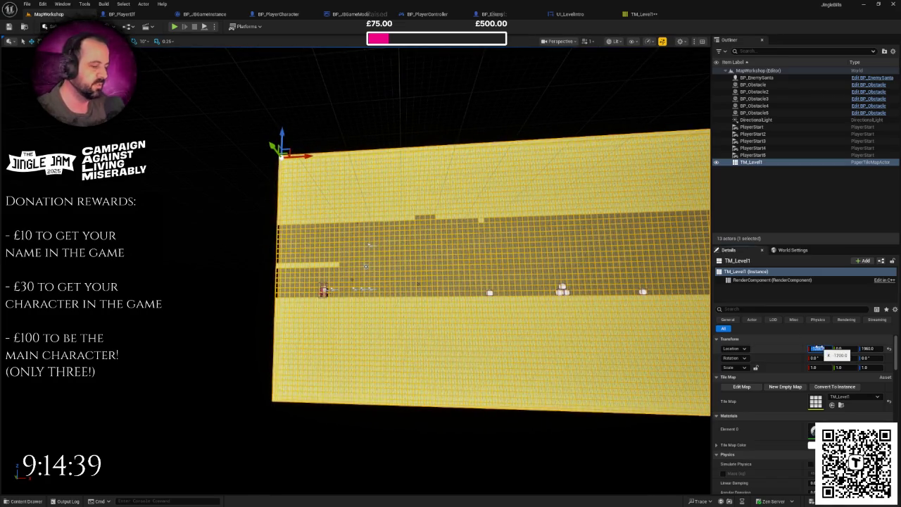
pyautogui.press('Return')
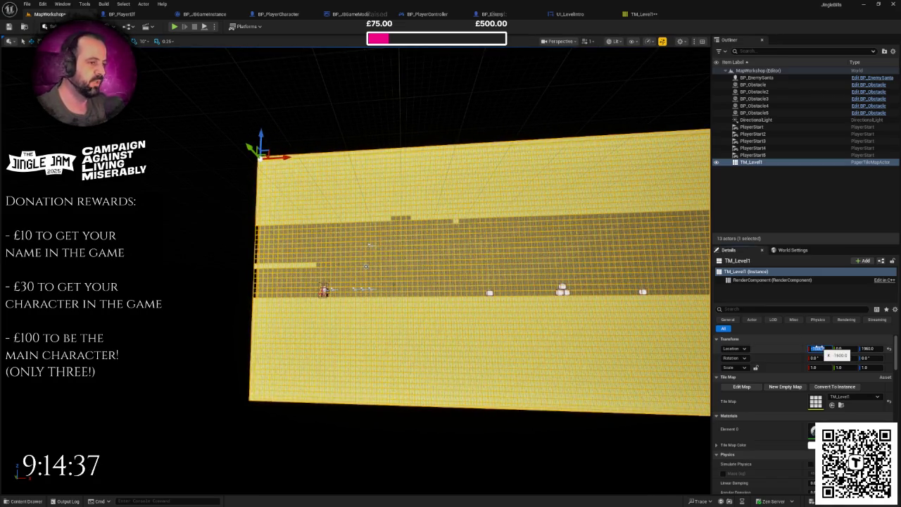
pyautogui.moveTo(547, 282); pyautogui.dragTo(418, 93)
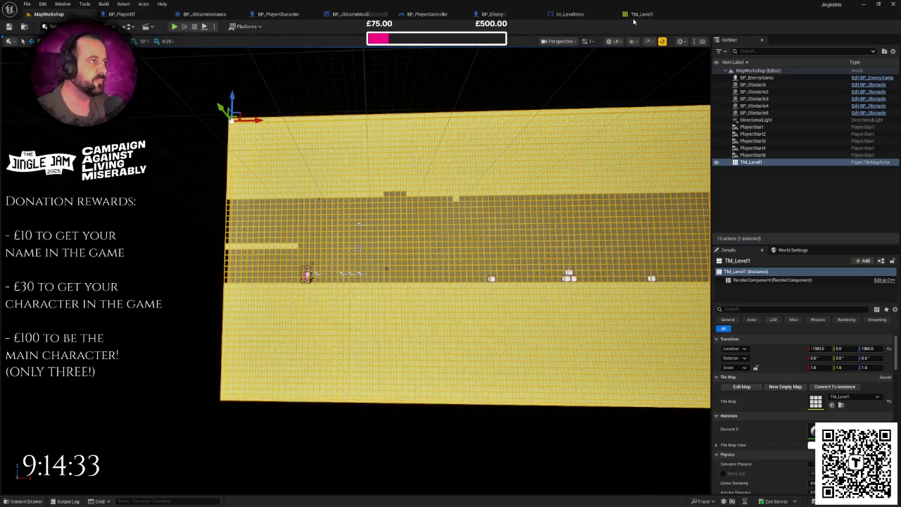
pyautogui.click(634, 15)
pyautogui.scroll(-5, 483, 256)
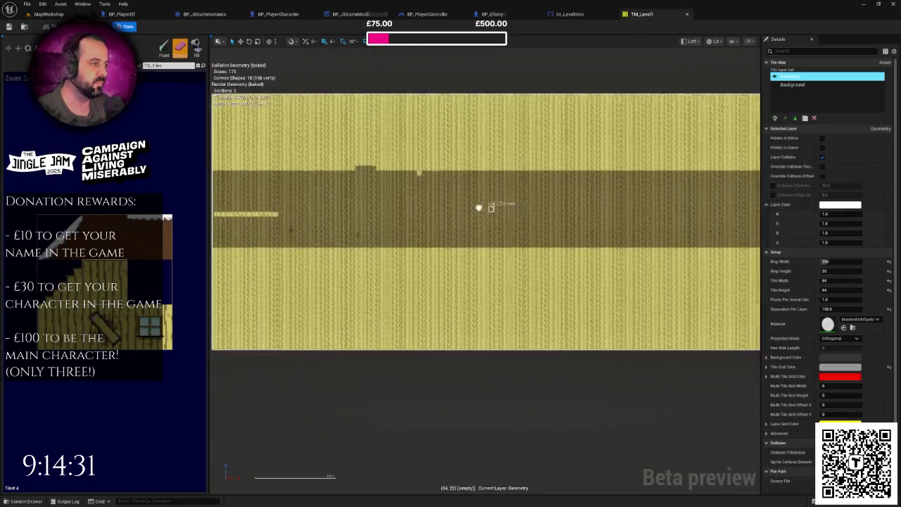
# Extend the light platform strip rightward across the dark corridor, leaving a one-tile gap.
pyautogui.moveTo(496, 208); pyautogui.dragTo(306, 227)
pyautogui.moveTo(513, 231); pyautogui.dragTo(361, 234)
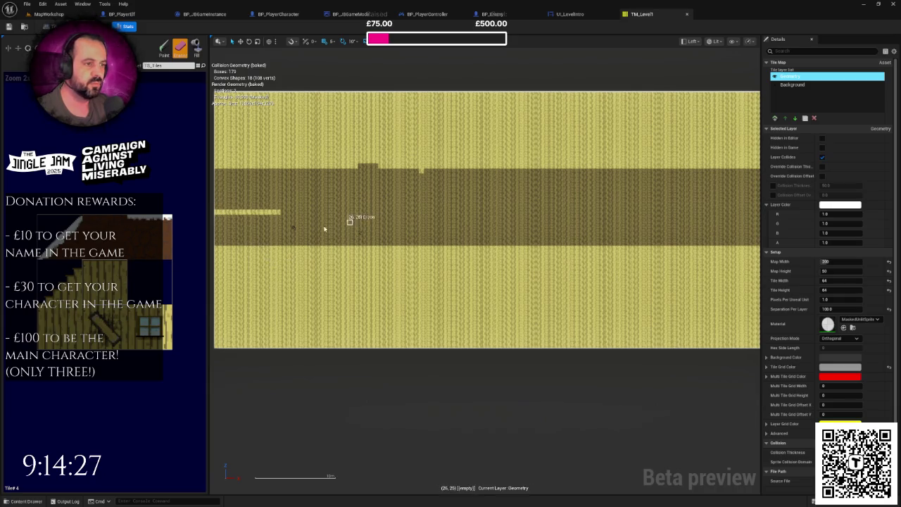
pyautogui.scroll(3, 339, 228)
pyautogui.click(163, 47)
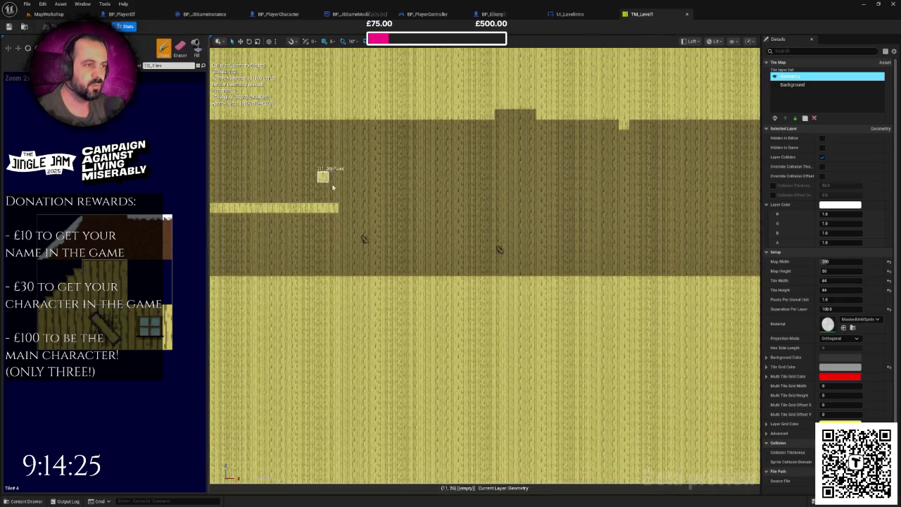
pyautogui.scroll(2, 331, 182)
pyautogui.moveTo(365, 234); pyautogui.dragTo(659, 233)
pyautogui.scroll(-2, 455, 263)
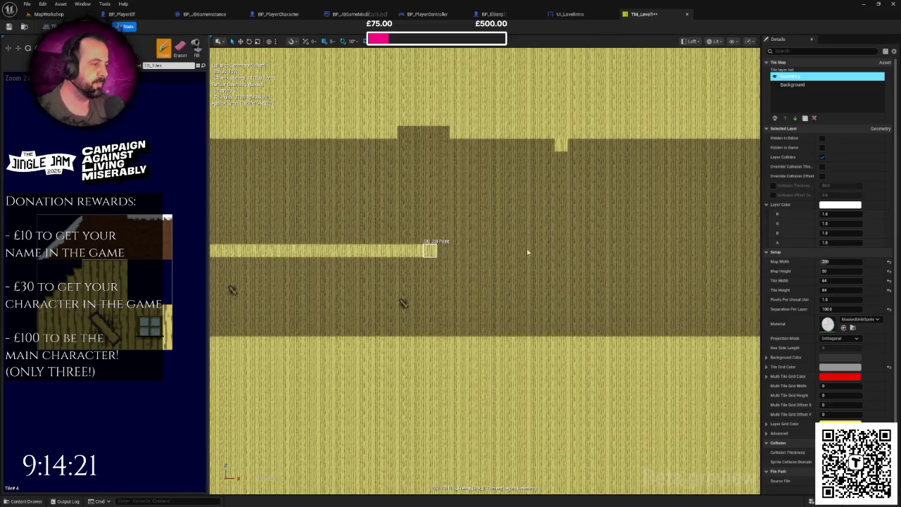
pyautogui.moveTo(525, 252); pyautogui.dragTo(556, 251)
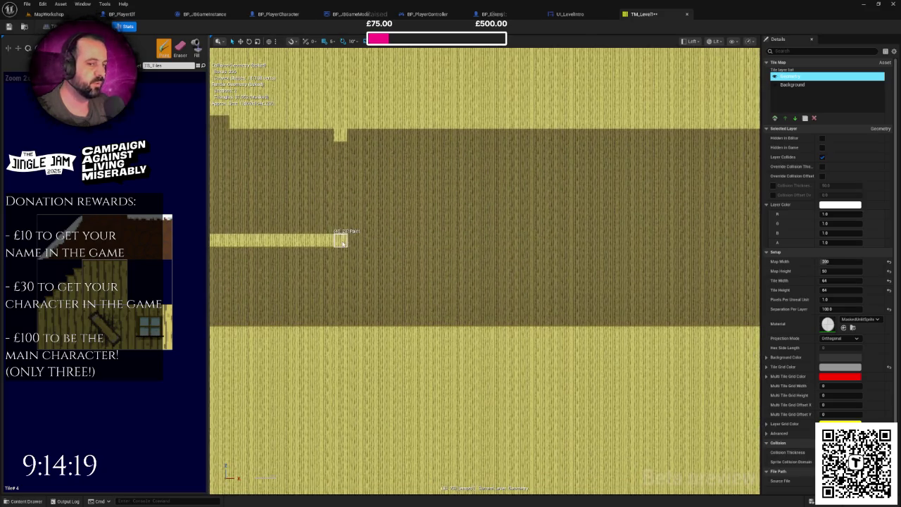
pyautogui.moveTo(340, 241); pyautogui.dragTo(662, 237)
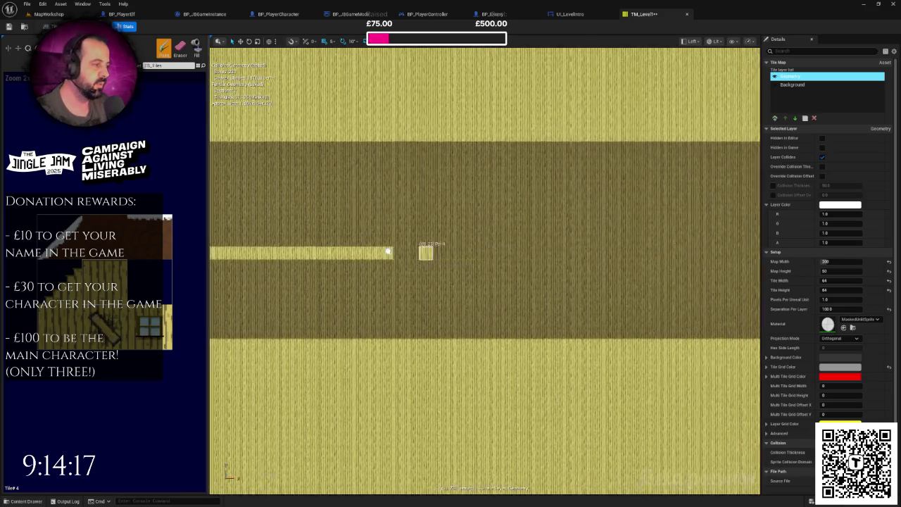
pyautogui.moveTo(450, 259)
pyautogui.mouseDown()
pyautogui.moveTo(528, 255)
pyautogui.moveTo(414, 257)
pyautogui.mouseUp()
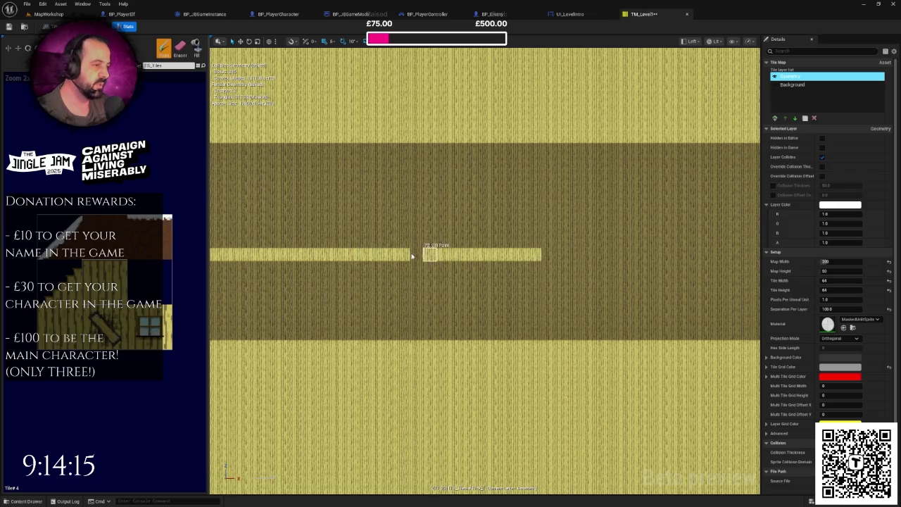
pyautogui.moveTo(562, 258); pyautogui.dragTo(700, 247)
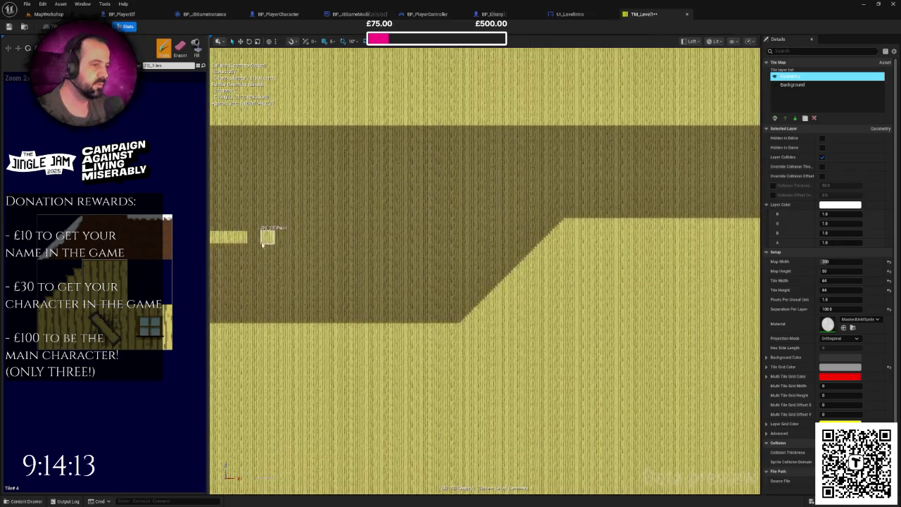
pyautogui.moveTo(254, 242); pyautogui.dragTo(427, 244)
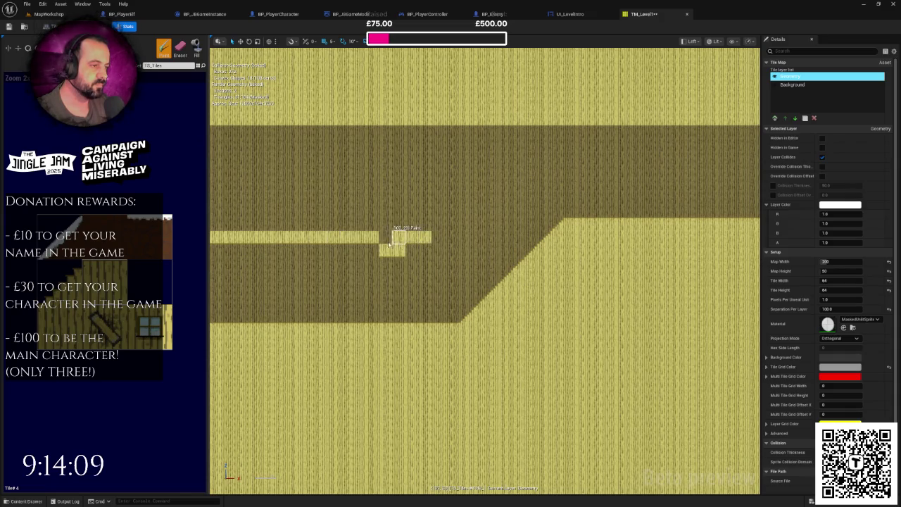
# Paint a diagonal tile staircase climbing up and to the right.
pyautogui.scroll(2, 456, 248)
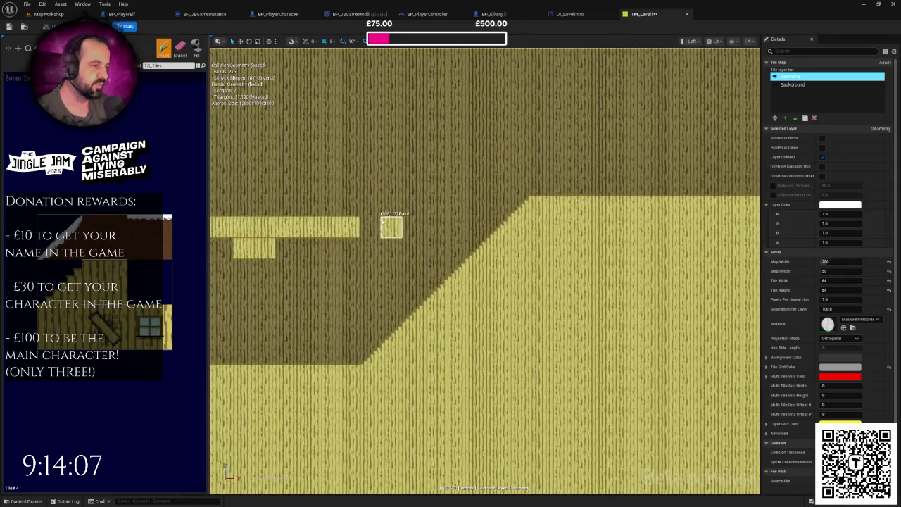
pyautogui.scroll(1, 384, 211)
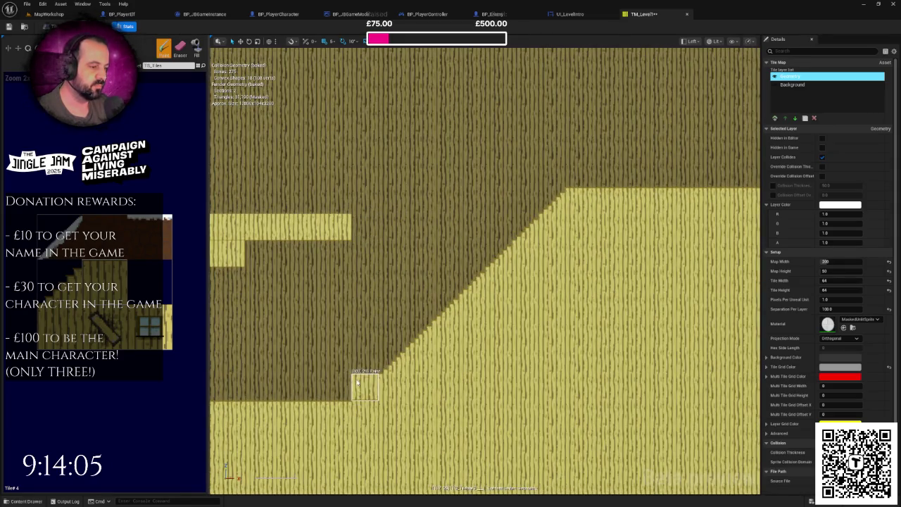
pyautogui.click(363, 200)
pyautogui.moveTo(392, 182); pyautogui.dragTo(419, 147)
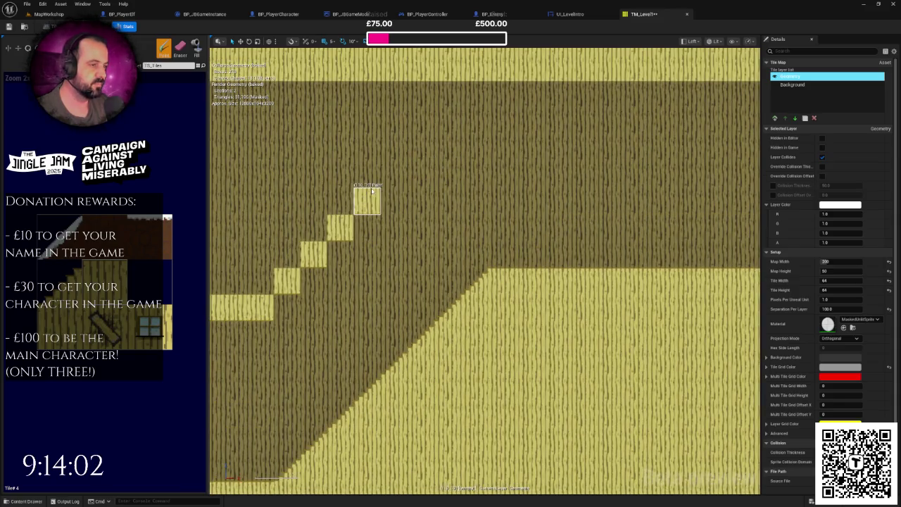
pyautogui.moveTo(372, 190)
pyautogui.mouseDown()
pyautogui.moveTo(425, 137)
pyautogui.moveTo(458, 125)
pyautogui.mouseUp()
pyautogui.click(448, 121)
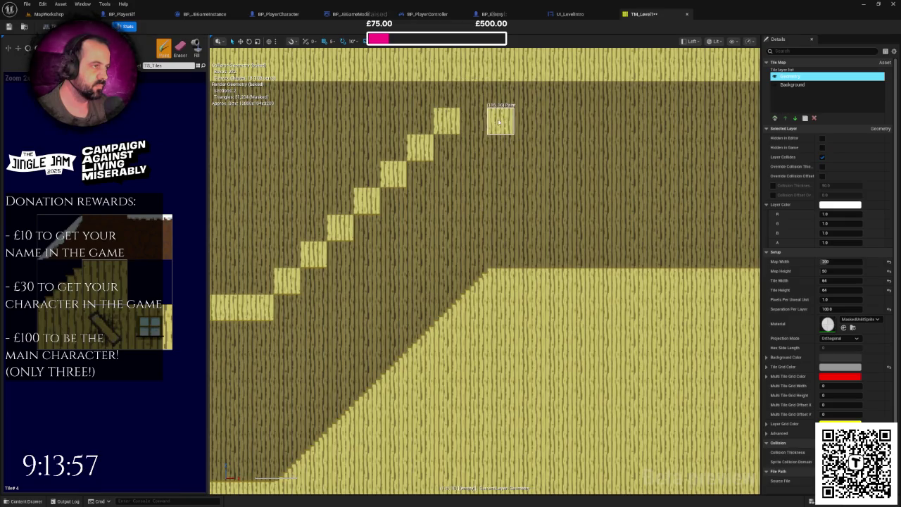
# Paint a ledge row extending rightward from the top of the staircase.
pyautogui.scroll(-1, 485, 144)
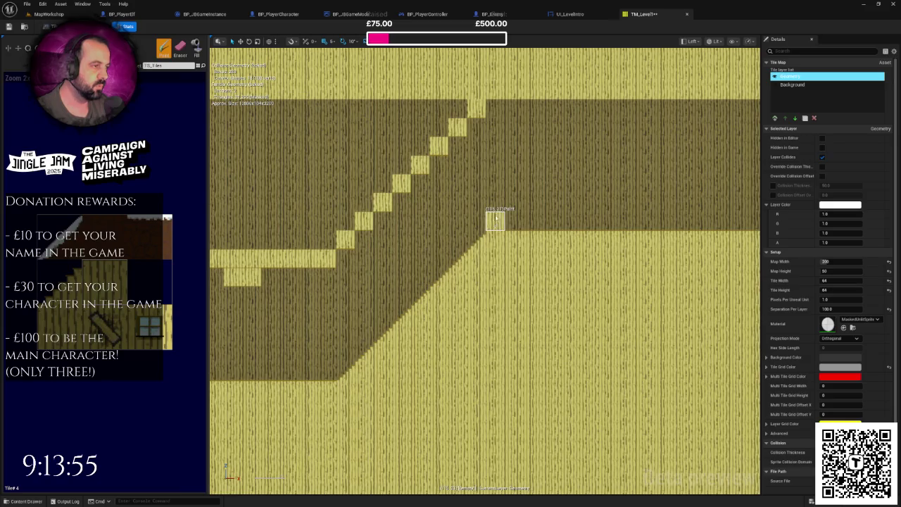
pyautogui.moveTo(485, 124)
pyautogui.mouseDown()
pyautogui.moveTo(451, 211)
pyautogui.moveTo(408, 255)
pyautogui.moveTo(535, 219)
pyautogui.mouseUp()
pyautogui.moveTo(539, 267)
pyautogui.mouseDown()
pyautogui.moveTo(549, 198)
pyautogui.moveTo(584, 211)
pyautogui.moveTo(425, 260)
pyautogui.moveTo(359, 226)
pyautogui.moveTo(211, 216)
pyautogui.moveTo(462, 218)
pyautogui.mouseUp()
pyautogui.scroll(1, 374, 221)
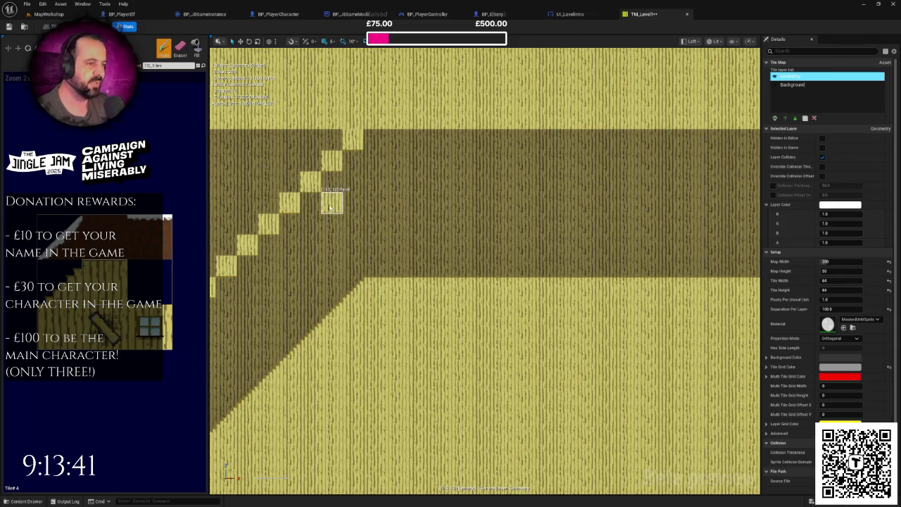
pyautogui.moveTo(311, 205)
pyautogui.mouseDown()
pyautogui.moveTo(586, 206)
pyautogui.moveTo(370, 213)
pyautogui.moveTo(587, 206)
pyautogui.mouseUp()
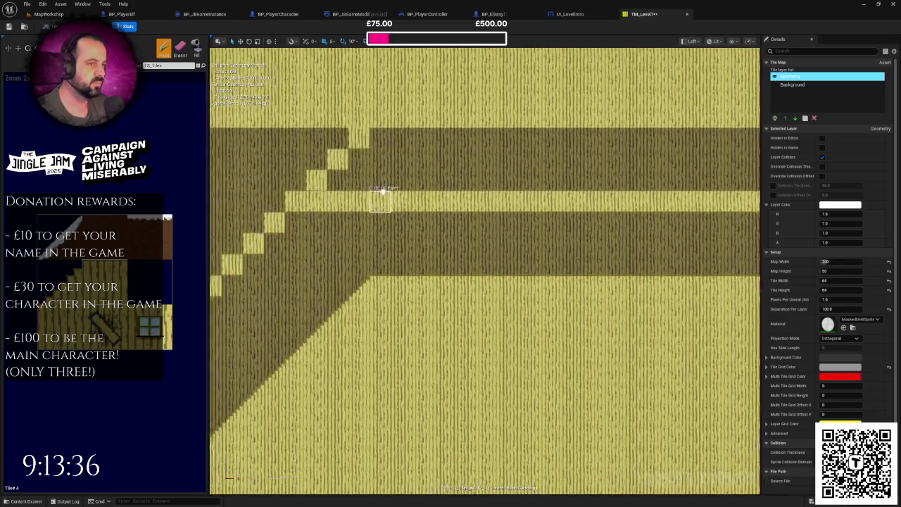
pyautogui.moveTo(381, 190); pyautogui.dragTo(435, 188)
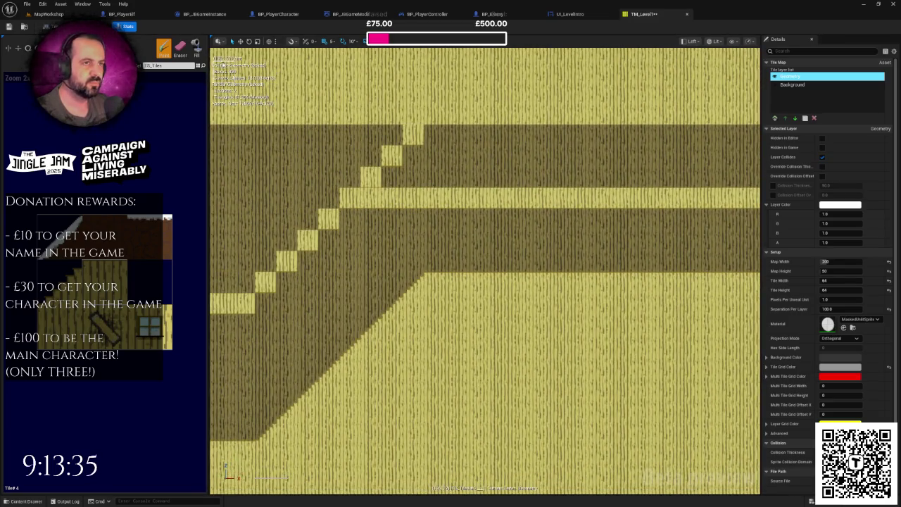
# Erase two tiles at the top of the staircase.
pyautogui.click(180, 48)
pyautogui.click(389, 155)
pyautogui.click(371, 176)
pyautogui.moveTo(371, 176)
pyautogui.mouseDown()
pyautogui.moveTo(454, 203)
pyautogui.moveTo(301, 214)
pyautogui.mouseUp()
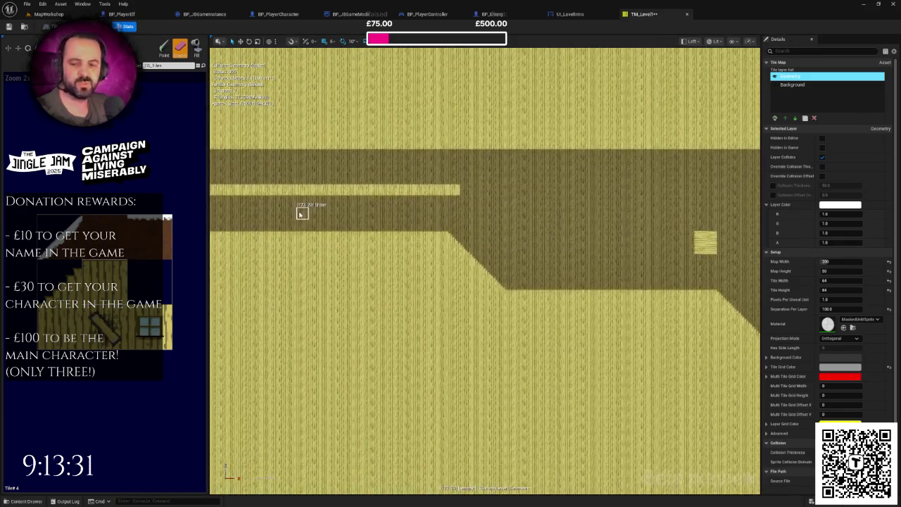
# Pan and zoom around the slope area to reveal the block at the right edge.
pyautogui.moveTo(563, 252)
pyautogui.mouseDown()
pyautogui.moveTo(581, 245)
pyautogui.moveTo(418, 253)
pyautogui.moveTo(490, 268)
pyautogui.mouseUp()
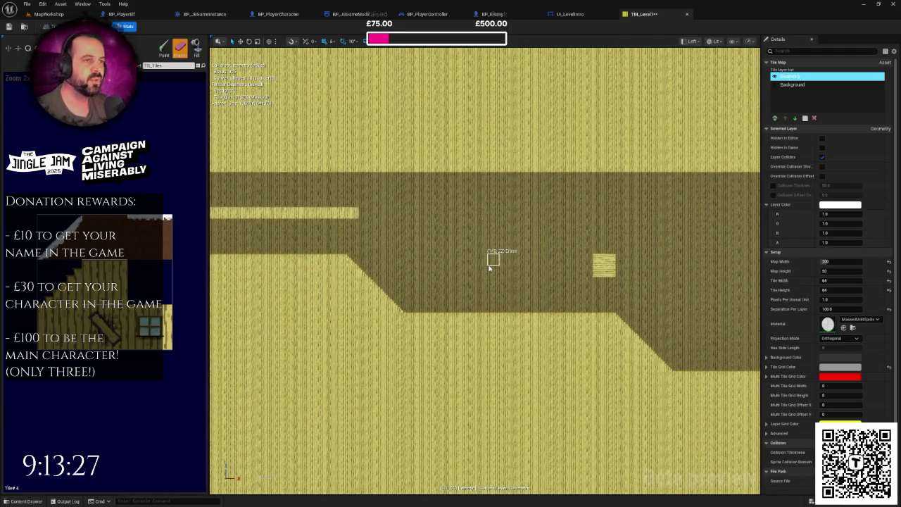
pyautogui.moveTo(407, 226); pyautogui.dragTo(383, 221)
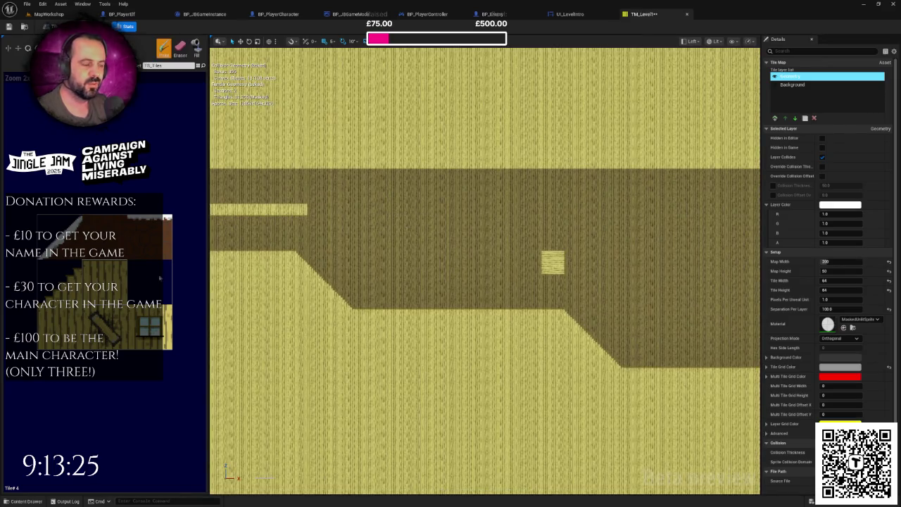
pyautogui.scroll(2, 524, 243)
pyautogui.moveTo(478, 248); pyautogui.dragTo(440, 203)
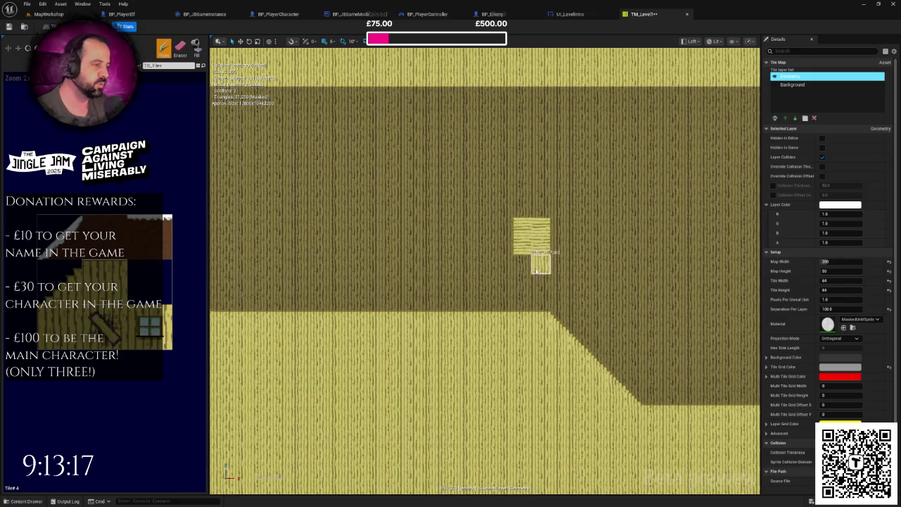
pyautogui.scroll(1, 542, 271)
pyautogui.scroll(1, 598, 316)
pyautogui.scroll(1, 564, 299)
pyautogui.scroll(-1, 563, 304)
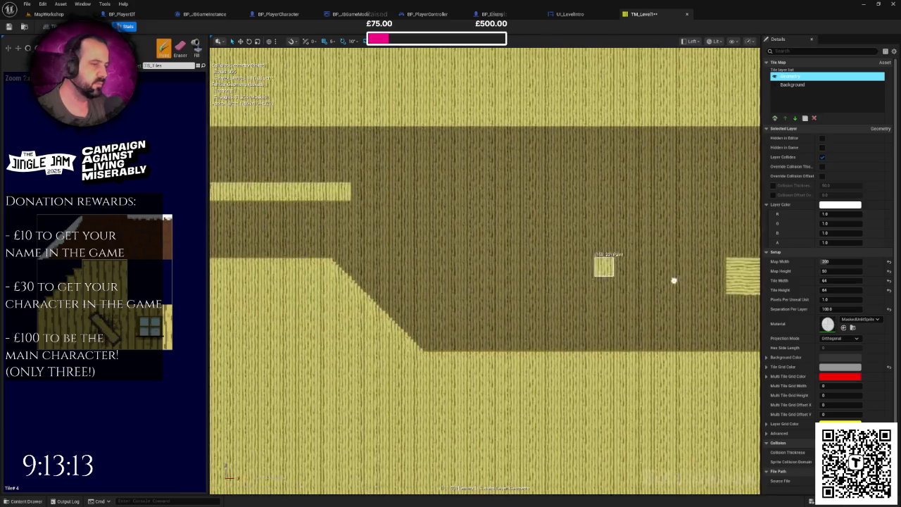
pyautogui.moveTo(673, 280); pyautogui.dragTo(583, 281)
pyautogui.scroll(1, 477, 245)
pyautogui.scroll(-1, 471, 251)
pyautogui.moveTo(464, 243); pyautogui.dragTo(716, 215)
pyautogui.scroll(-1, 606, 239)
pyautogui.scroll(-1, 605, 240)
pyautogui.scroll(1, 400, 249)
pyautogui.moveTo(400, 249)
pyautogui.mouseDown()
pyautogui.moveTo(611, 235)
pyautogui.moveTo(476, 260)
pyautogui.moveTo(748, 232)
pyautogui.moveTo(580, 242)
pyautogui.moveTo(566, 263)
pyautogui.moveTo(524, 277)
pyautogui.mouseUp()
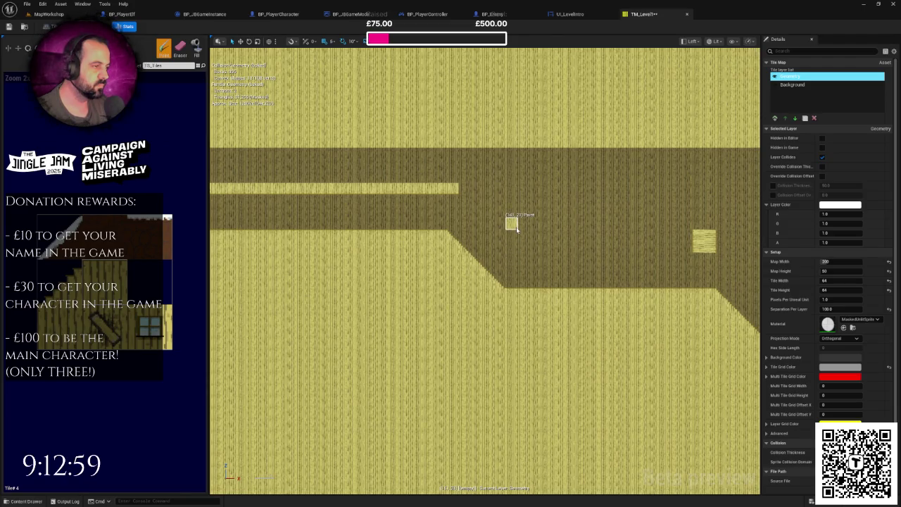
pyautogui.scroll(2, 518, 234)
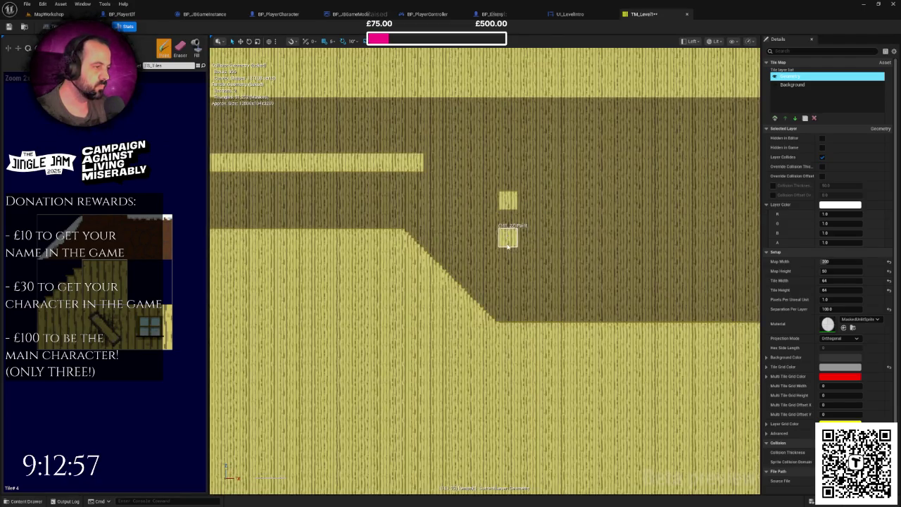
pyautogui.moveTo(507, 294); pyautogui.dragTo(447, 310)
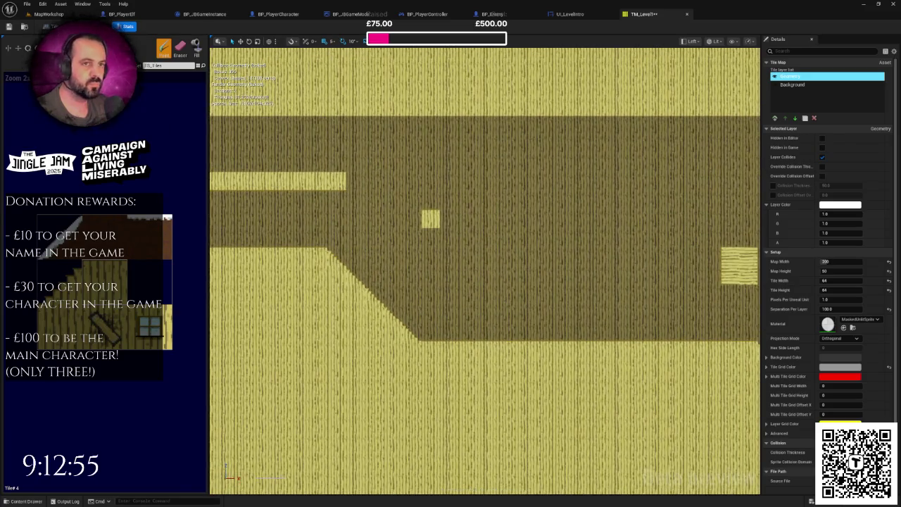
# Paint a strip rightward from the single tile and join it to the ledge with a step tile.
pyautogui.moveTo(430, 218); pyautogui.dragTo(708, 221)
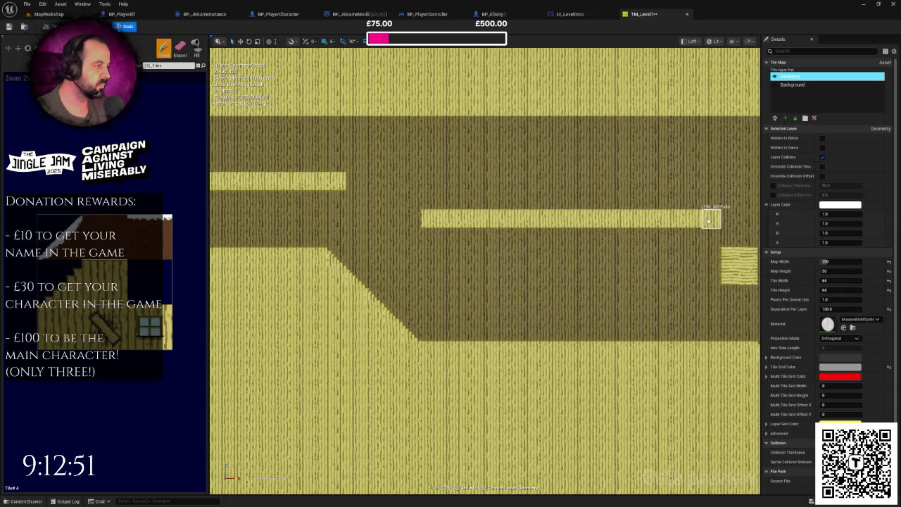
pyautogui.scroll(3, 492, 207)
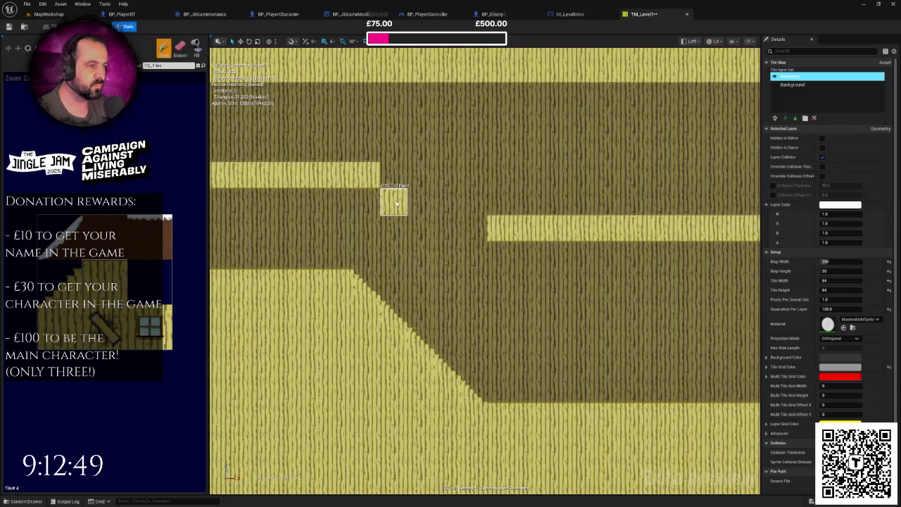
pyautogui.click(471, 227)
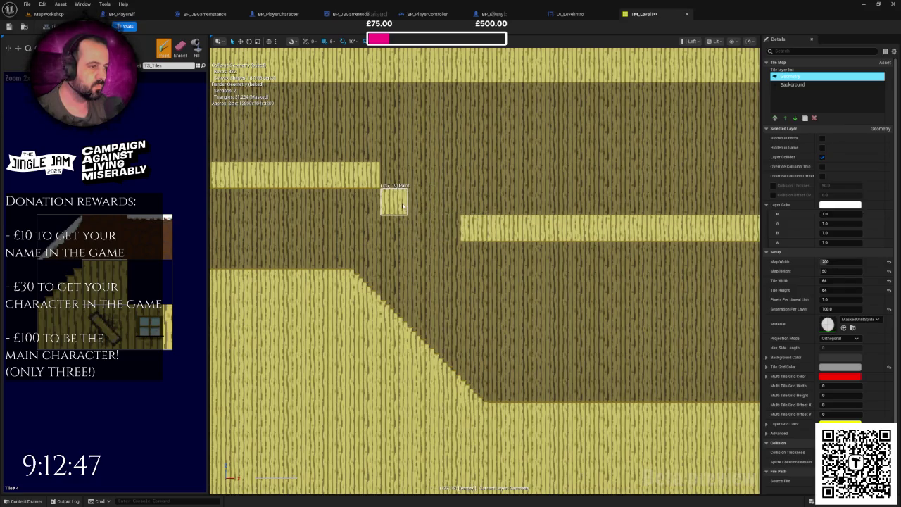
pyautogui.click(438, 223)
pyautogui.click(394, 200)
pyautogui.click(419, 224)
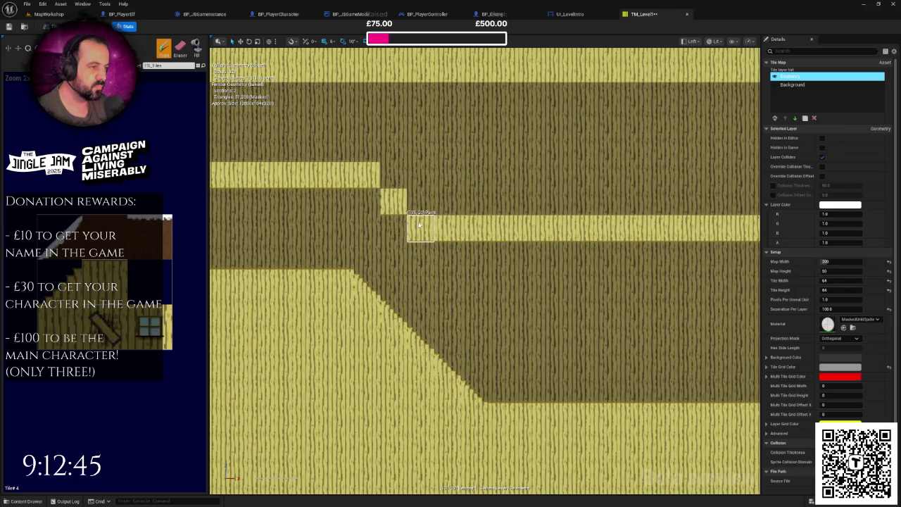
# Pan along the upper platform strip to its right-hand end.
pyautogui.scroll(-5, 423, 229)
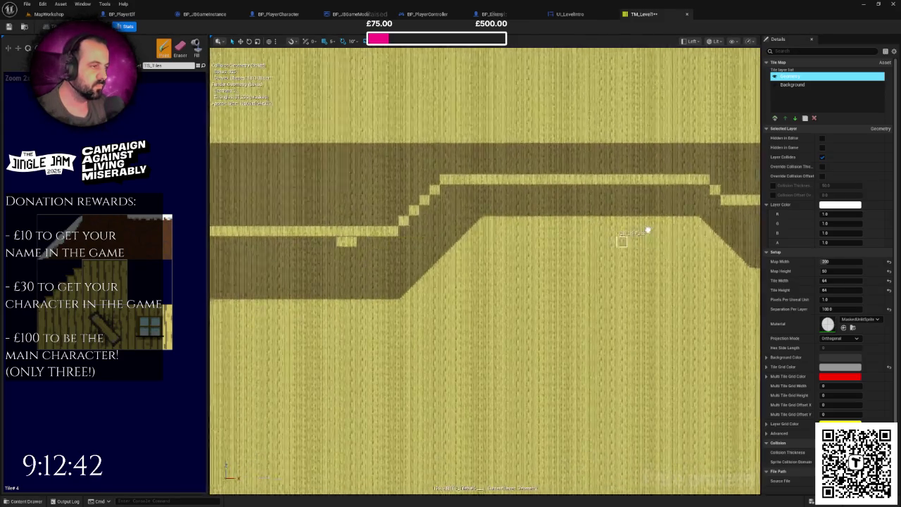
pyautogui.moveTo(619, 237)
pyautogui.mouseDown()
pyautogui.moveTo(547, 234)
pyautogui.moveTo(502, 245)
pyautogui.moveTo(544, 239)
pyautogui.mouseUp()
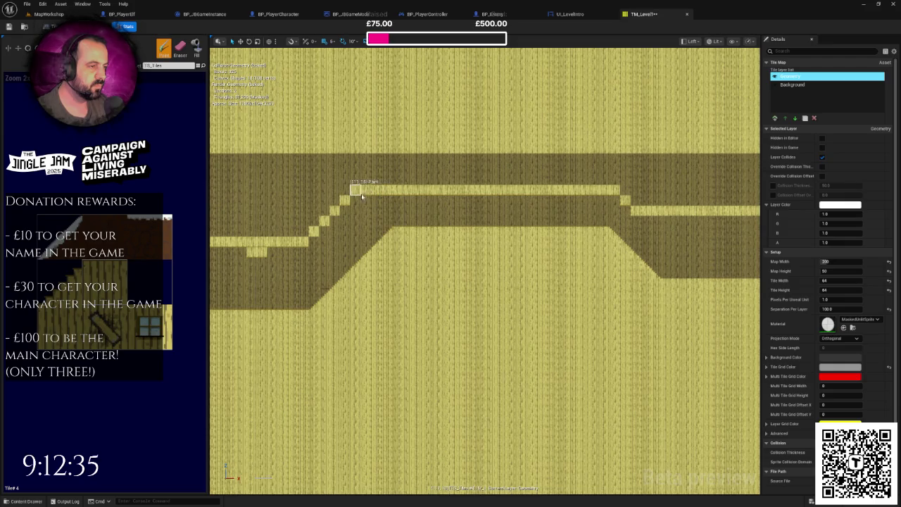
pyautogui.moveTo(385, 223); pyautogui.dragTo(448, 200)
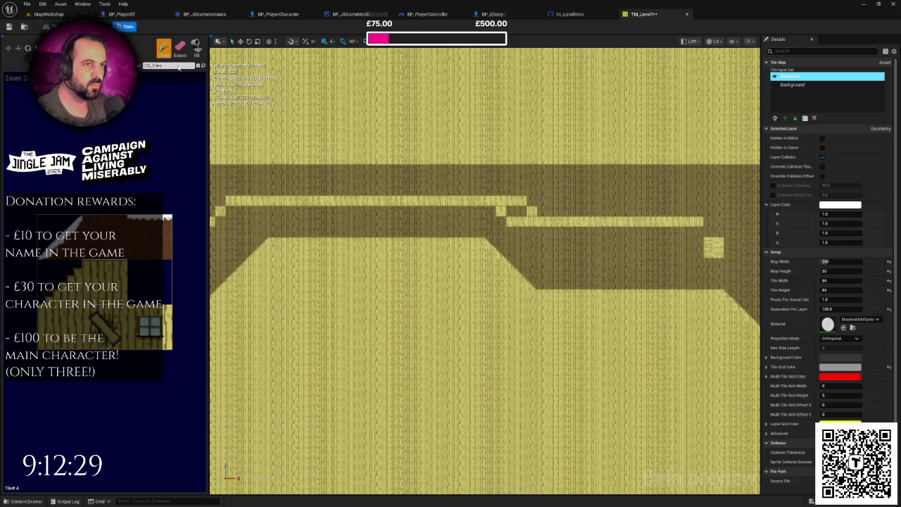
pyautogui.scroll(2, 506, 215)
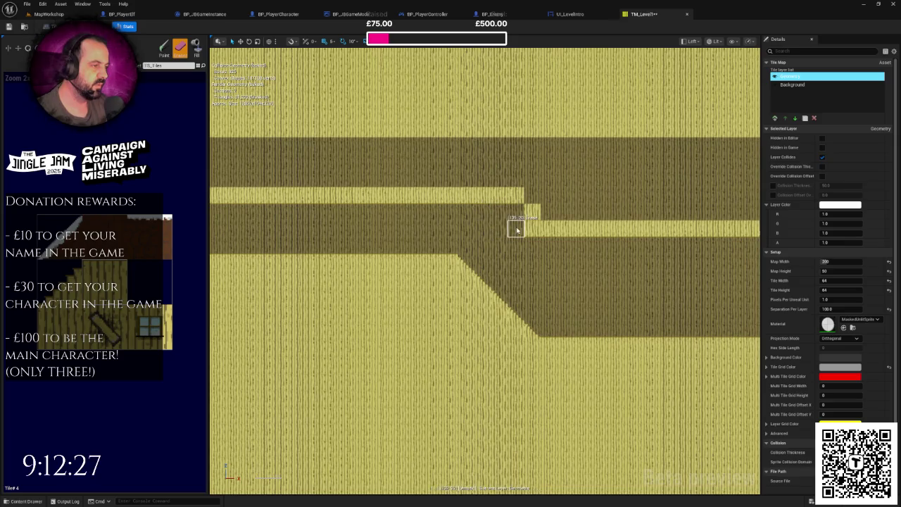
# Paint vertical-plank tiles above the yellow block and extend them to the right.
pyautogui.scroll(-2, 528, 241)
pyautogui.scroll(-1, 556, 261)
pyautogui.scroll(4, 521, 252)
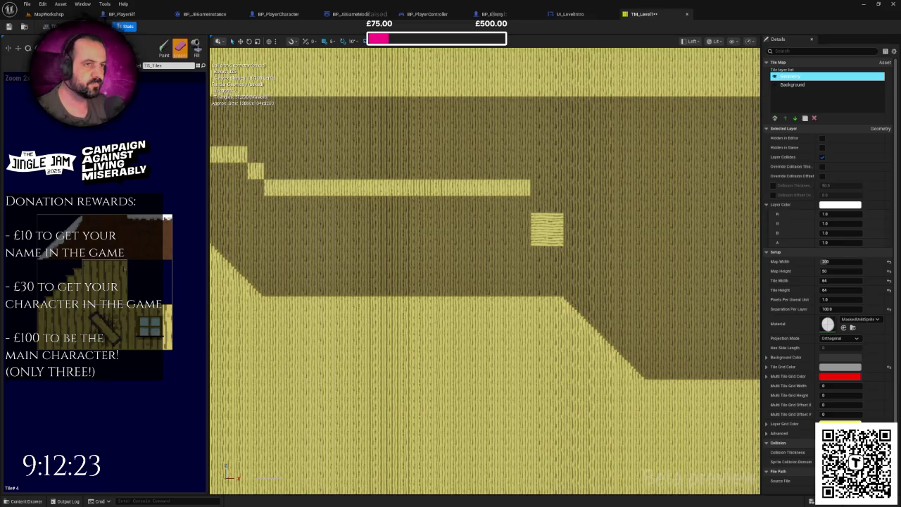
pyautogui.moveTo(388, 214); pyautogui.dragTo(322, 210)
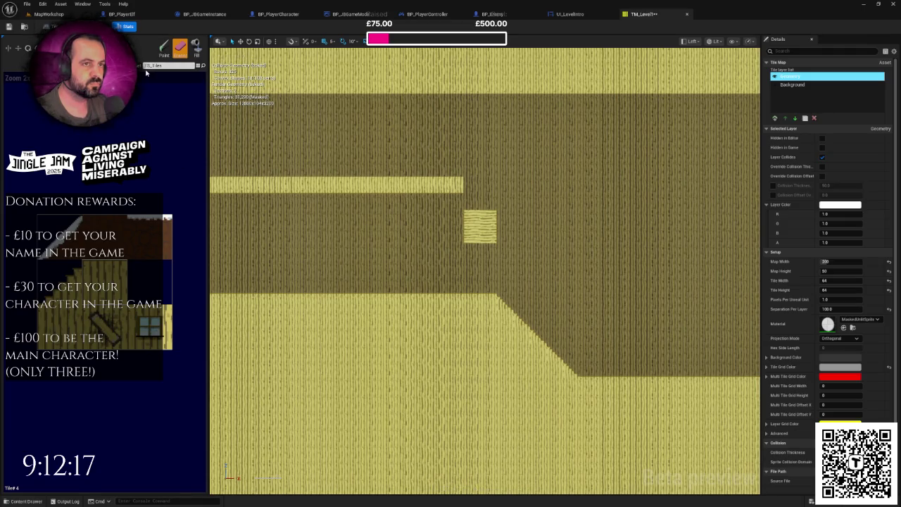
pyautogui.scroll(4, 466, 215)
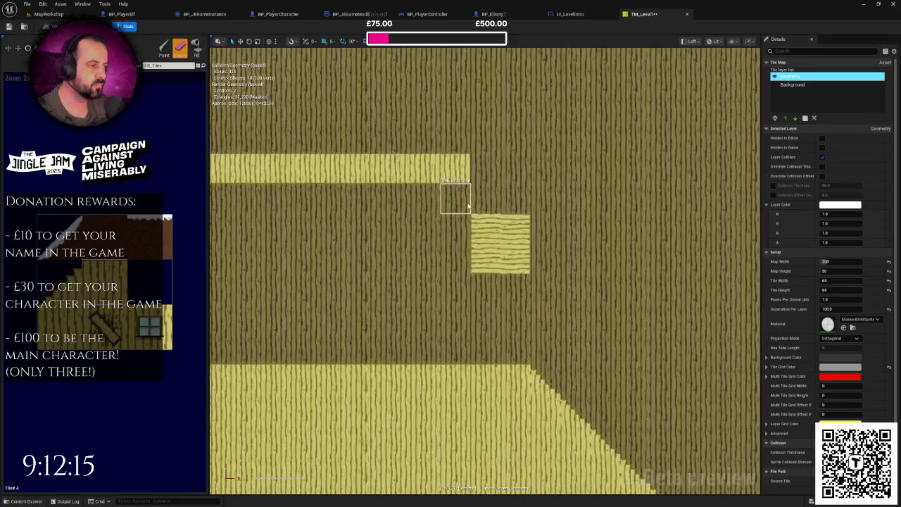
pyautogui.click(164, 48)
pyautogui.scroll(1, 464, 219)
pyautogui.scroll(1, 464, 220)
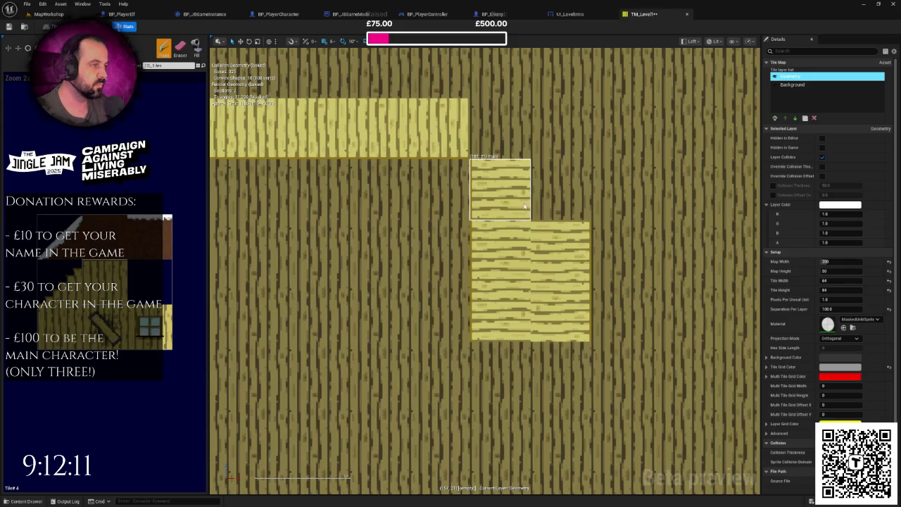
pyautogui.click(519, 206)
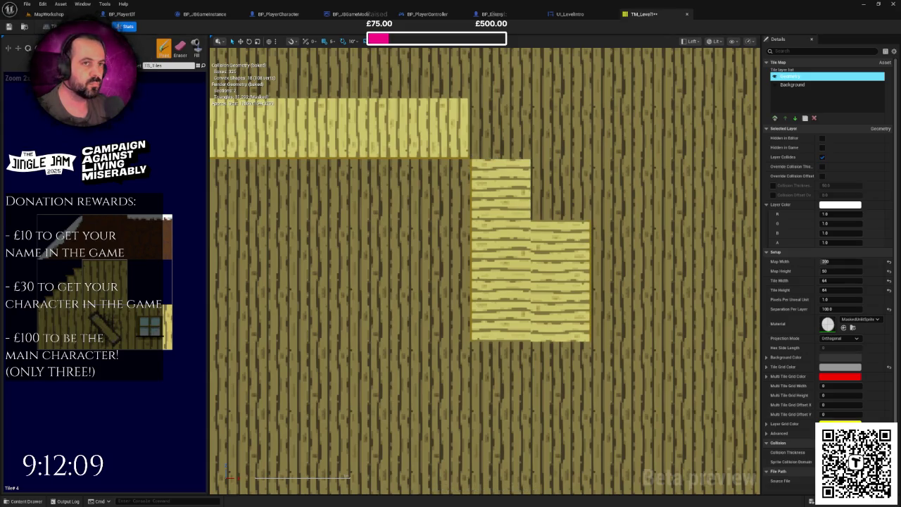
pyautogui.click(535, 183)
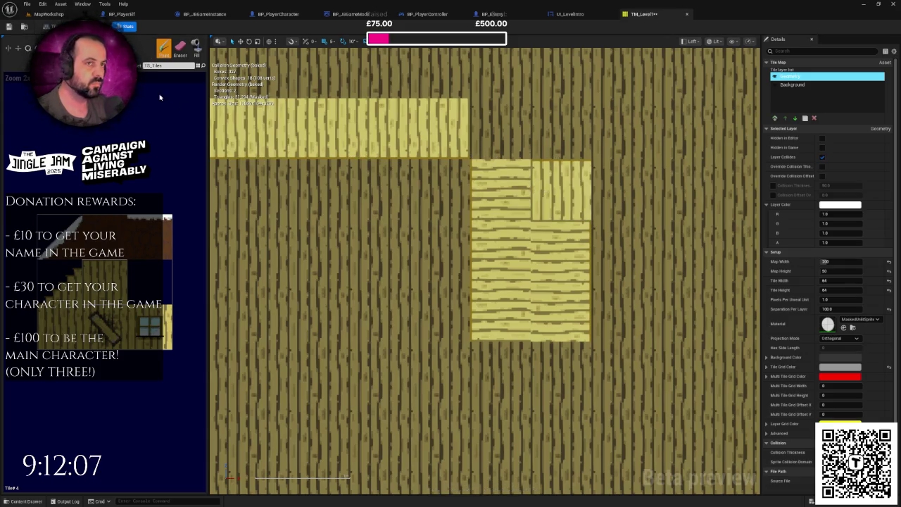
pyautogui.click(561, 190)
pyautogui.click(619, 251)
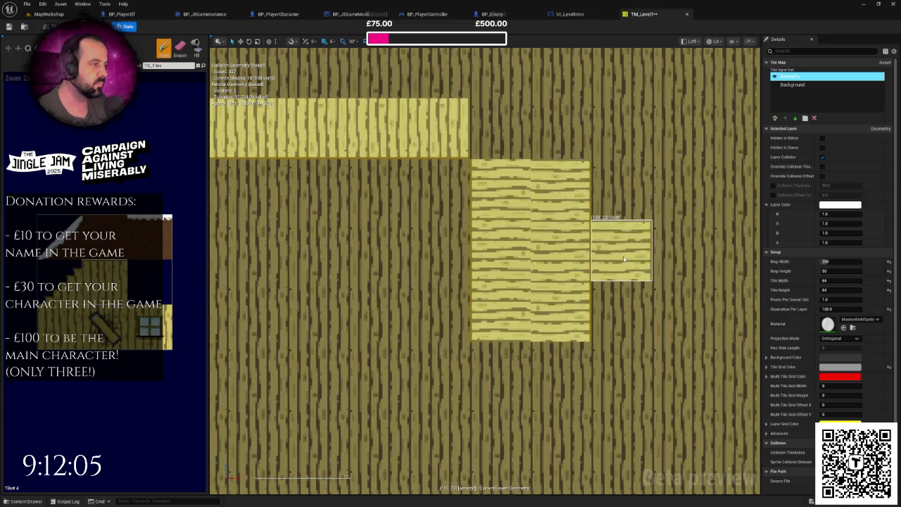
# Paint one more tile to the right of the top-left strip.
pyautogui.scroll(-5, 637, 282)
pyautogui.moveTo(562, 278)
pyautogui.mouseDown()
pyautogui.moveTo(457, 235)
pyautogui.moveTo(402, 234)
pyautogui.mouseUp()
pyautogui.scroll(3, 408, 229)
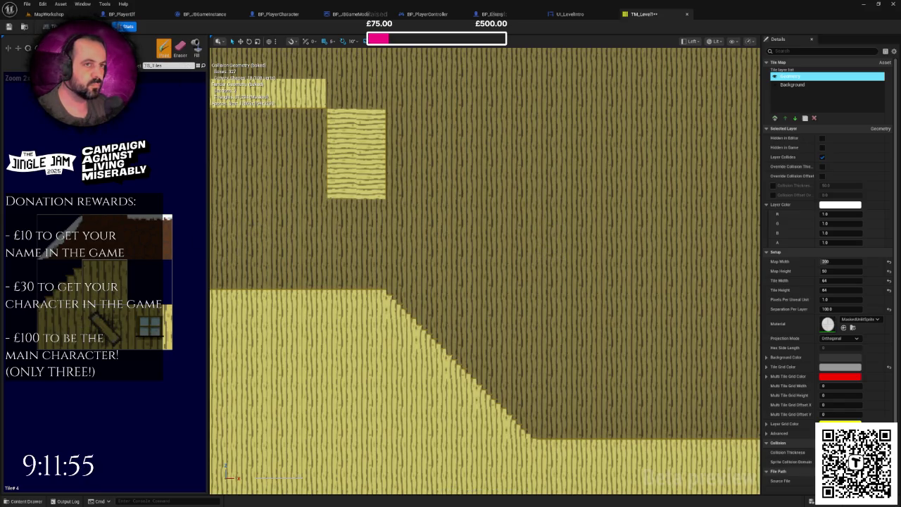
pyautogui.scroll(3, 430, 211)
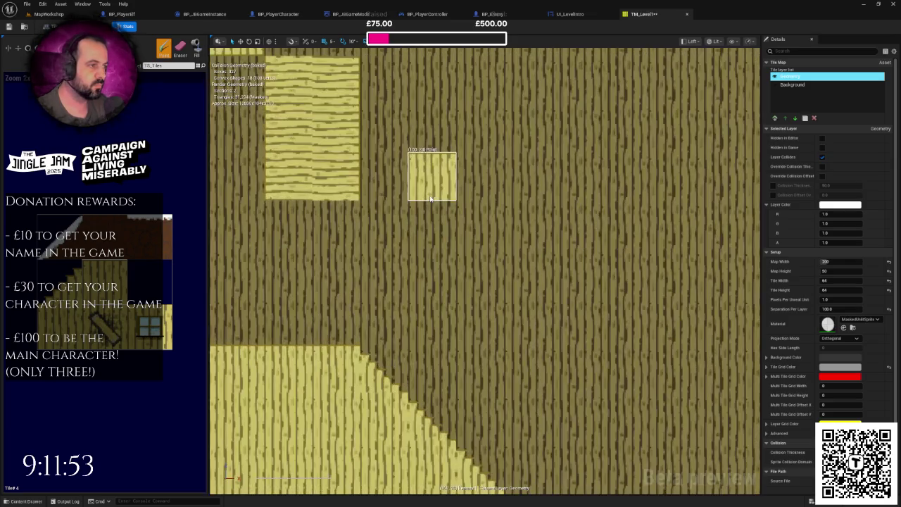
pyautogui.click(387, 120)
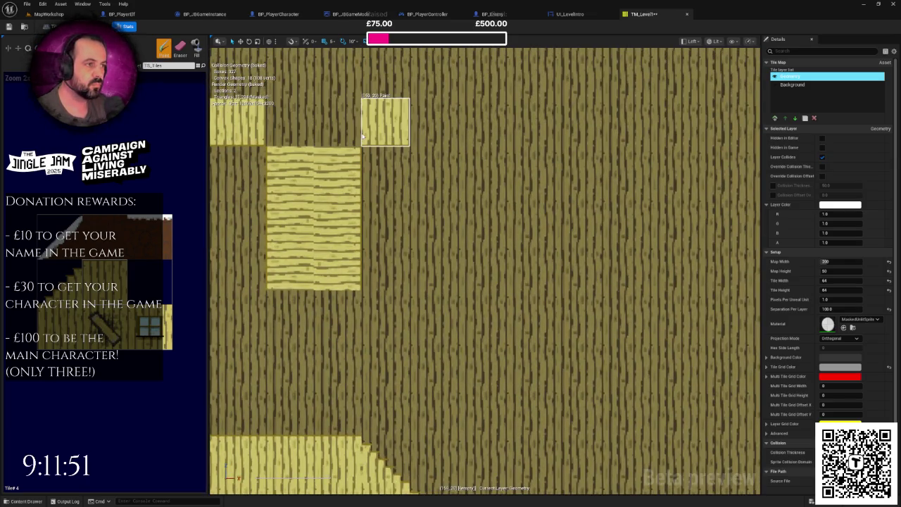
pyautogui.scroll(-3, 422, 274)
pyautogui.moveTo(421, 282); pyautogui.dragTo(539, 254)
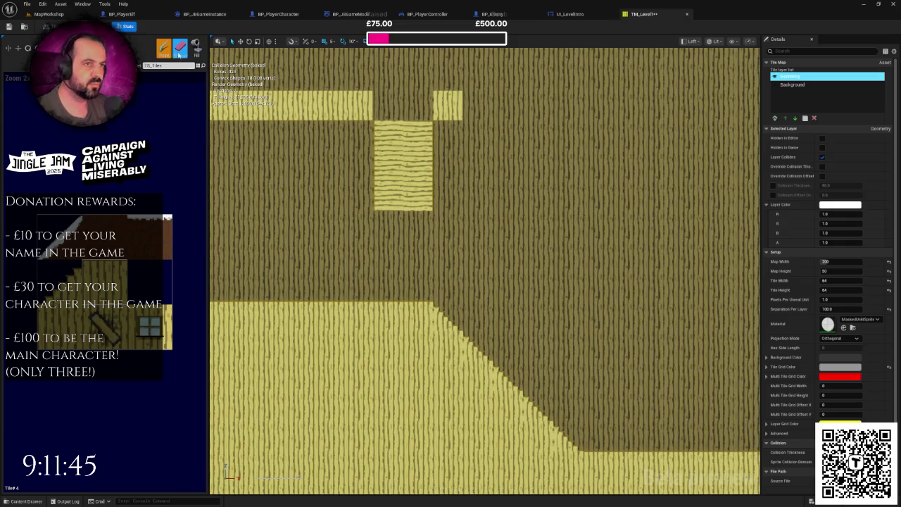
# Erase the small block at the strip's end and the right column's two upper tiles.
pyautogui.click(180, 50)
pyautogui.click(447, 105)
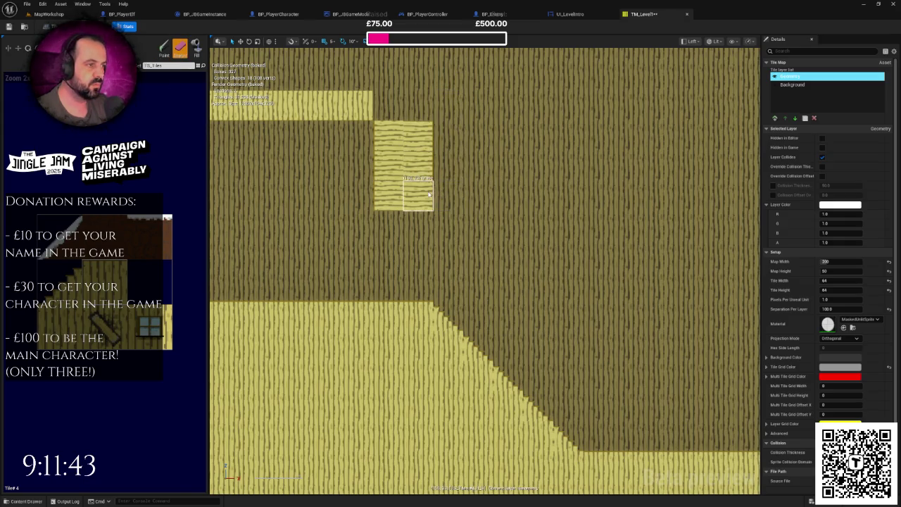
pyautogui.moveTo(426, 141); pyautogui.dragTo(431, 191)
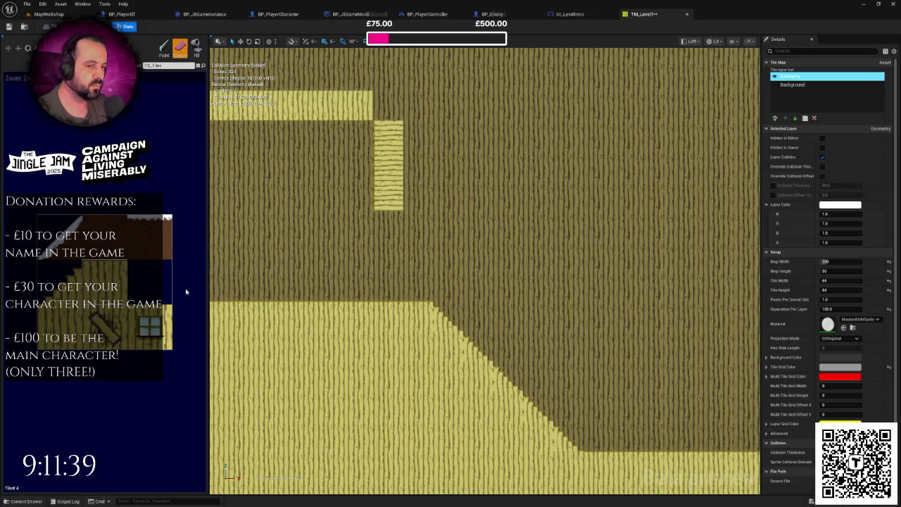
pyautogui.hotkey('shift', 'b')
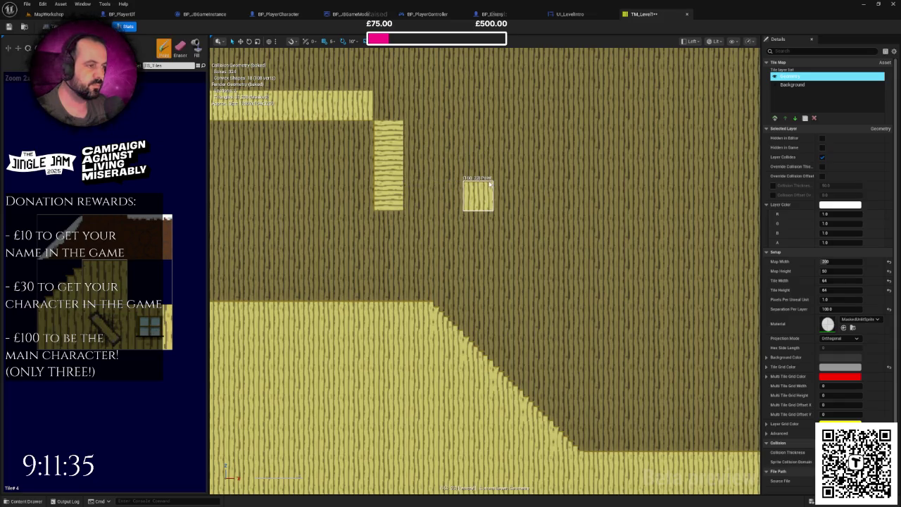
# Extend the plank column with another tile and paint tiles on either side.
pyautogui.scroll(2, 439, 171)
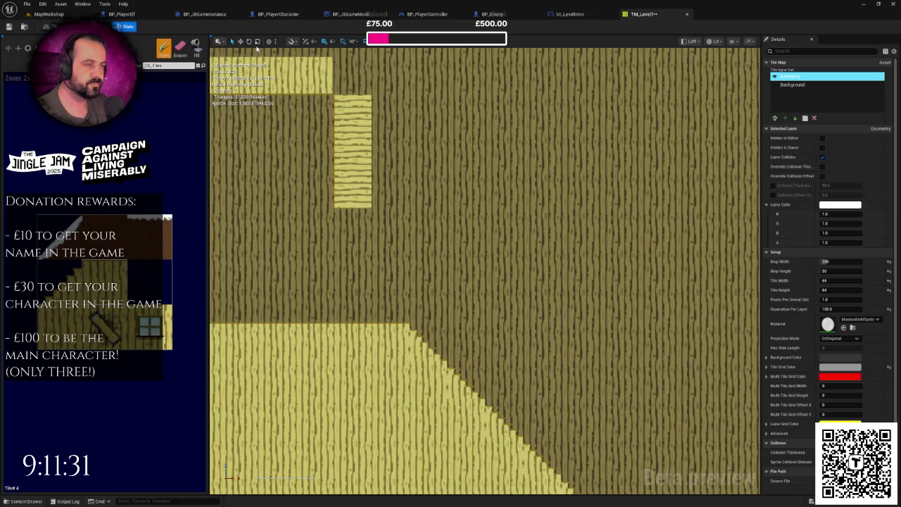
pyautogui.scroll(2, 249, 43)
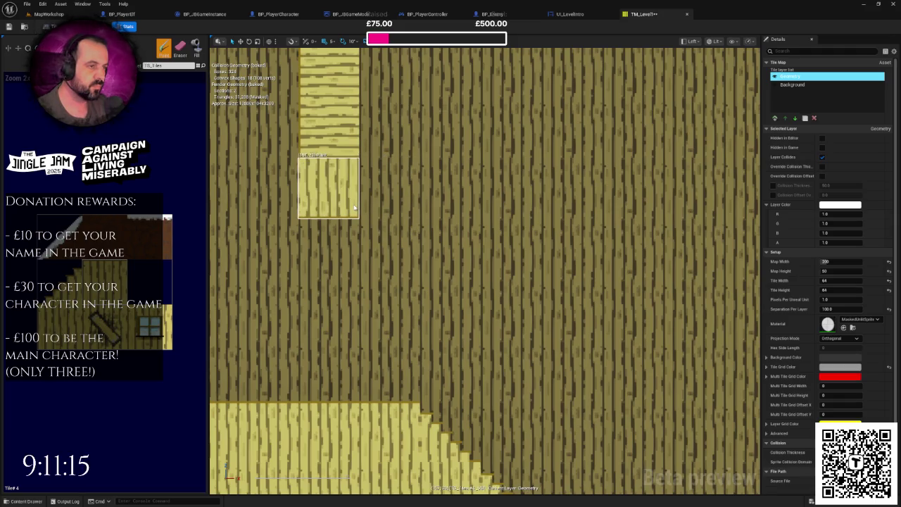
pyautogui.click(354, 208)
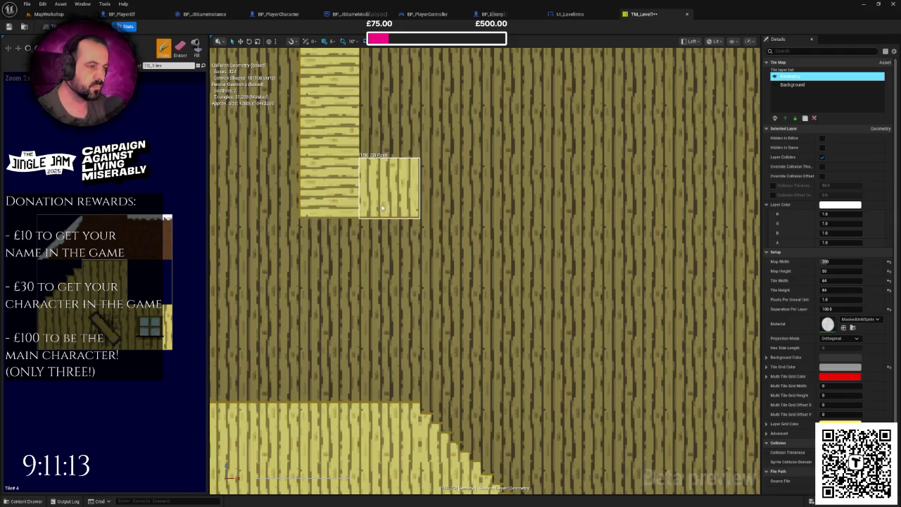
pyautogui.click(328, 204)
pyautogui.click(383, 208)
# Paint the plank column with the yellow tile.
pyautogui.scroll(-2, 493, 250)
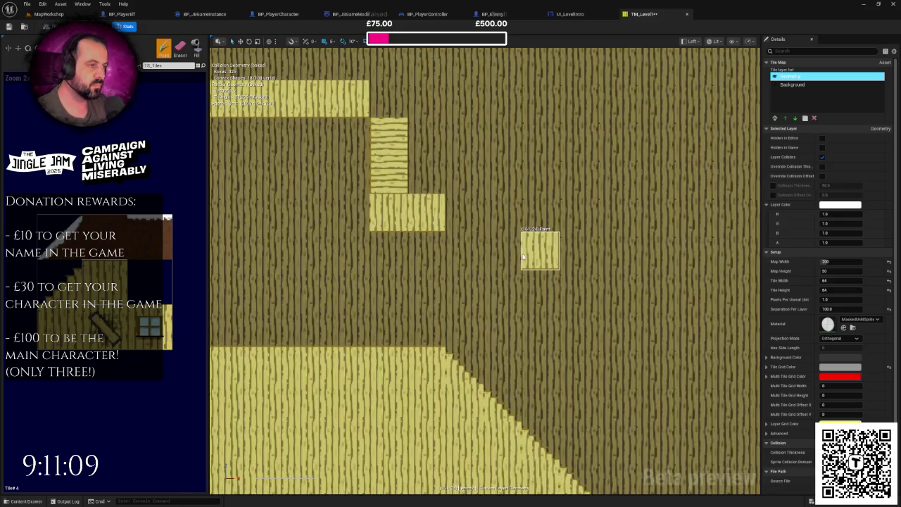
pyautogui.scroll(-4, 506, 246)
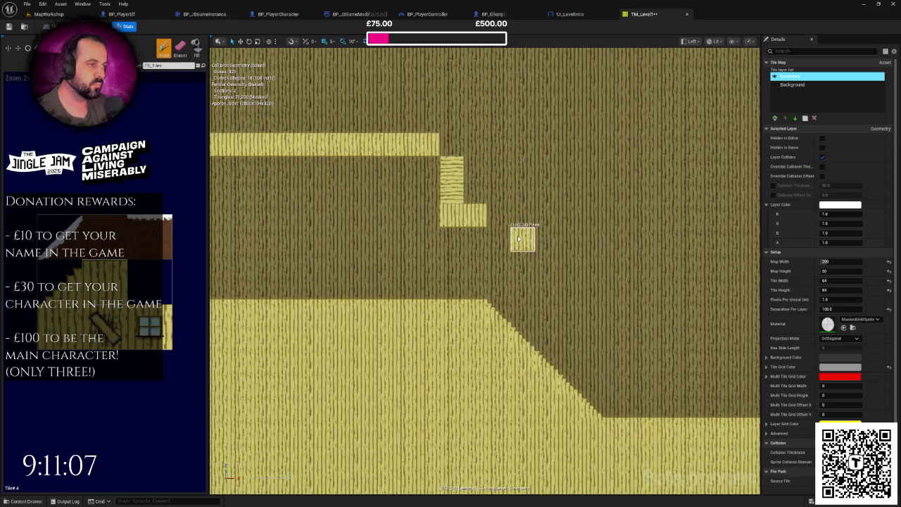
pyautogui.scroll(2, 497, 246)
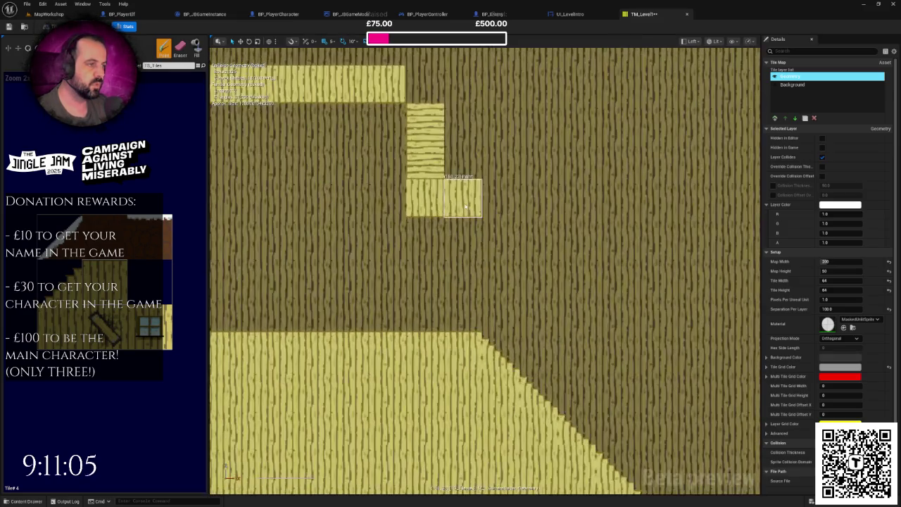
pyautogui.scroll(1, 409, 225)
pyautogui.scroll(-2, 408, 225)
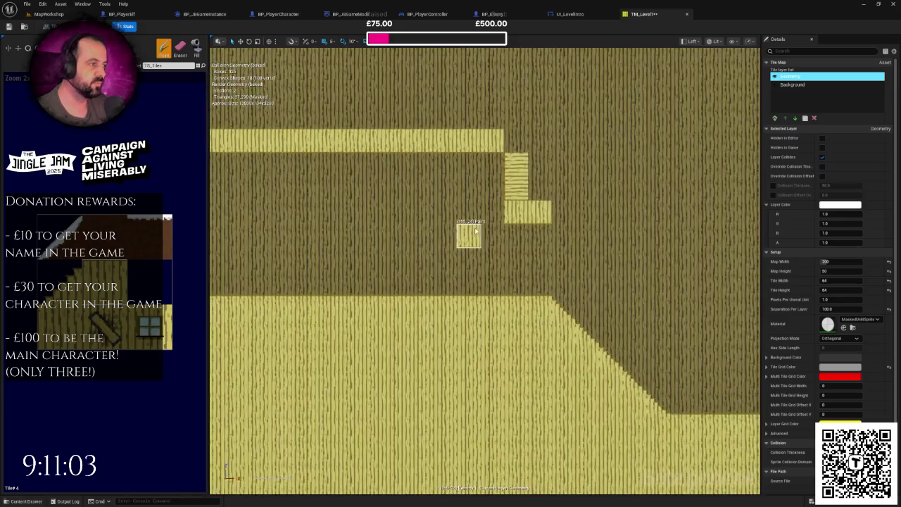
pyautogui.scroll(-1, 713, 201)
pyautogui.scroll(3, 460, 261)
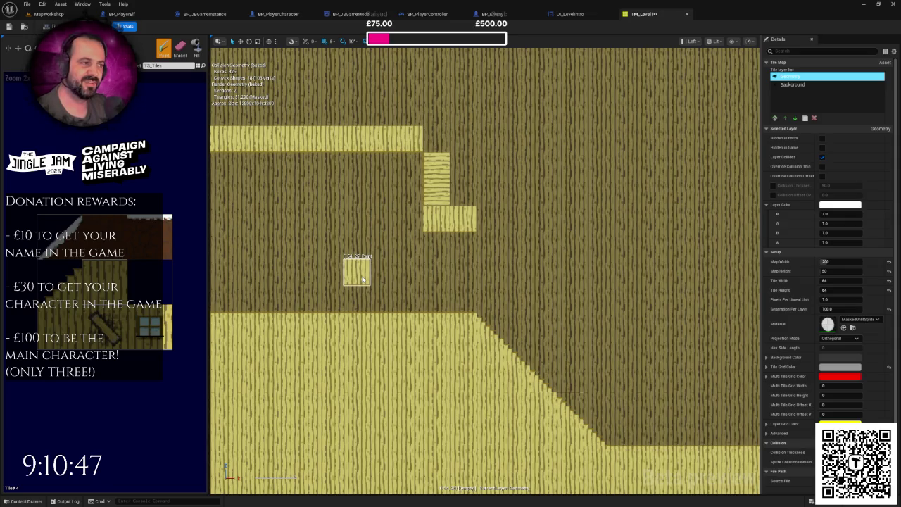
pyautogui.moveTo(491, 270); pyautogui.dragTo(423, 265)
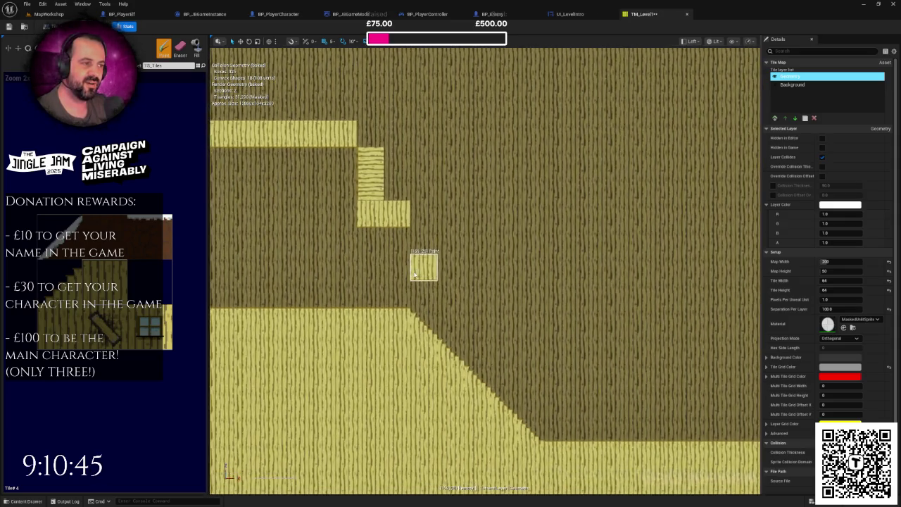
pyautogui.scroll(2, 423, 265)
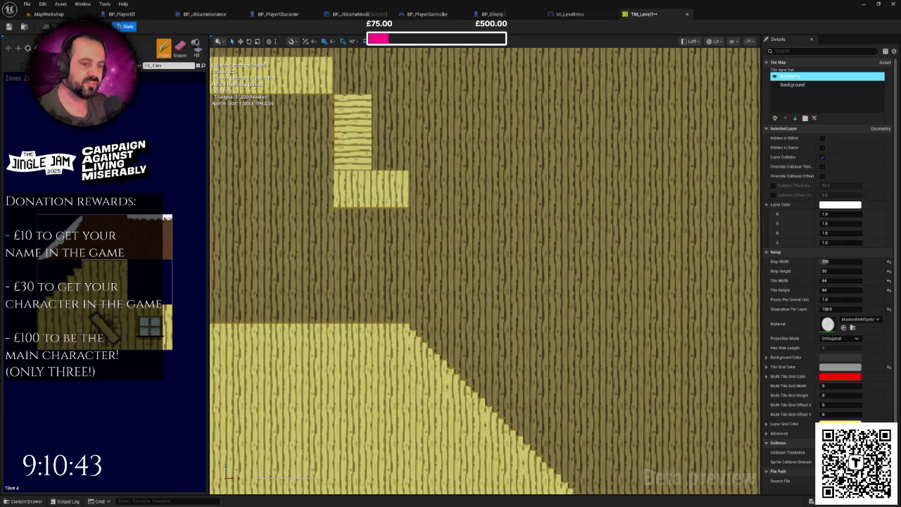
pyautogui.moveTo(351, 130); pyautogui.dragTo(351, 150)
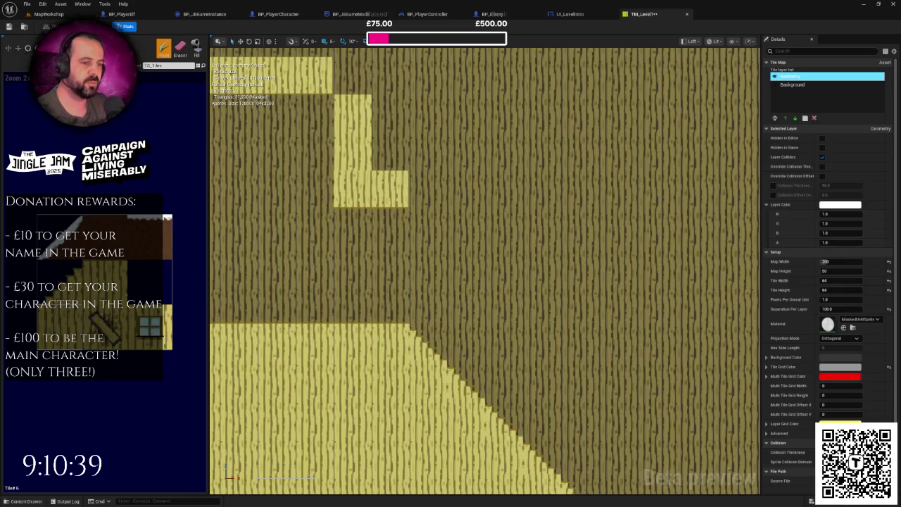
# Paint a tile beside the bottom of the plank column.
pyautogui.scroll(-6, 390, 301)
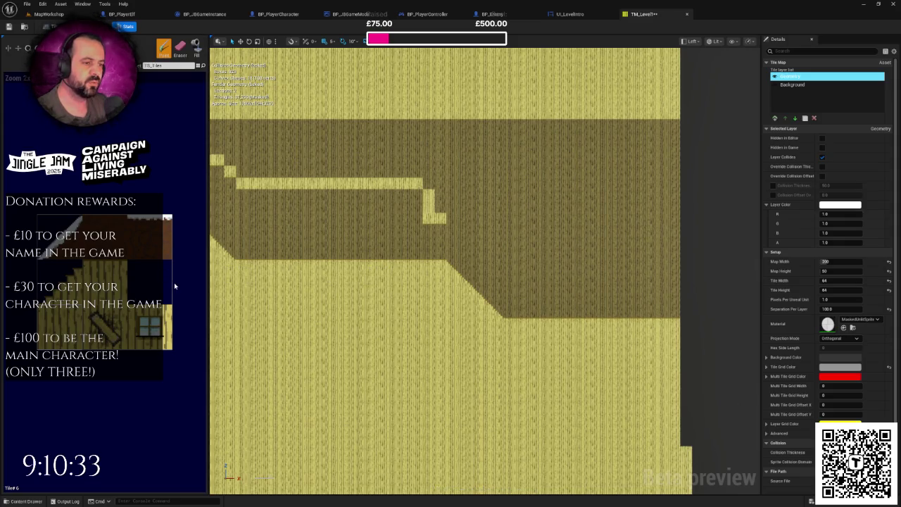
pyautogui.scroll(2, 426, 243)
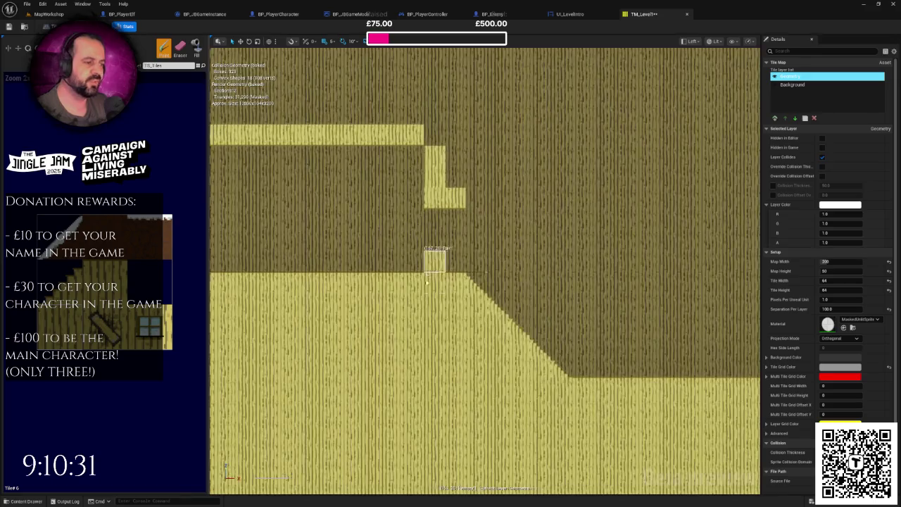
pyautogui.scroll(1, 372, 218)
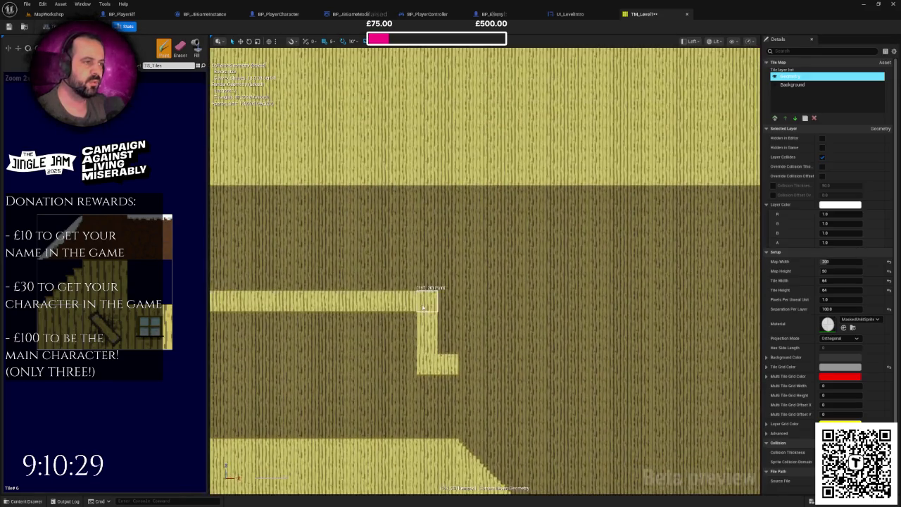
pyautogui.scroll(-1, 478, 228)
pyautogui.scroll(-2, 478, 228)
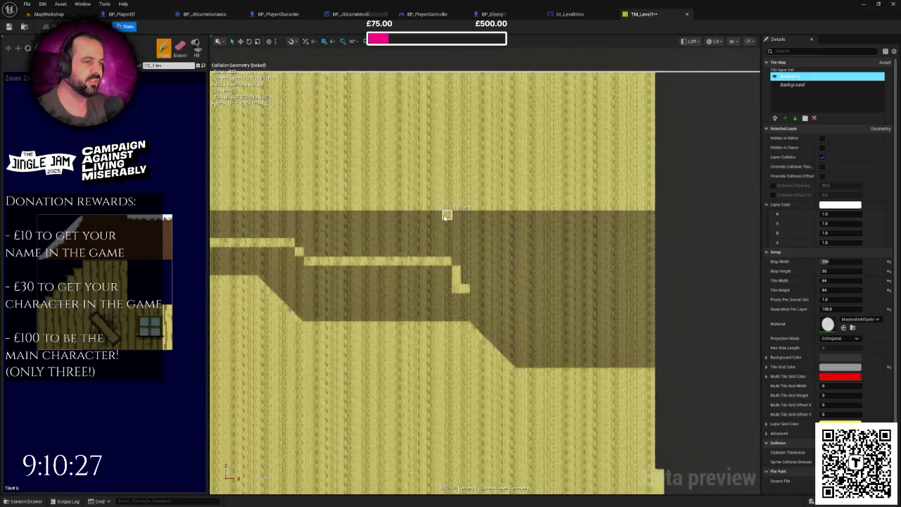
pyautogui.scroll(1, 493, 207)
pyautogui.scroll(1, 478, 258)
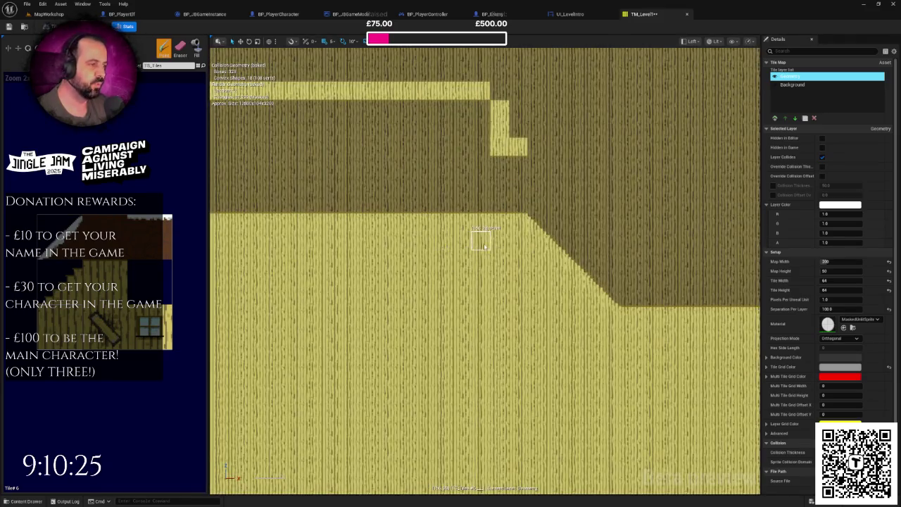
pyautogui.moveTo(655, 429); pyautogui.dragTo(468, 271)
pyautogui.moveTo(656, 237)
pyautogui.mouseDown()
pyautogui.moveTo(506, 178)
pyautogui.moveTo(492, 189)
pyautogui.moveTo(589, 291)
pyautogui.moveTo(476, 255)
pyautogui.moveTo(475, 242)
pyautogui.mouseUp()
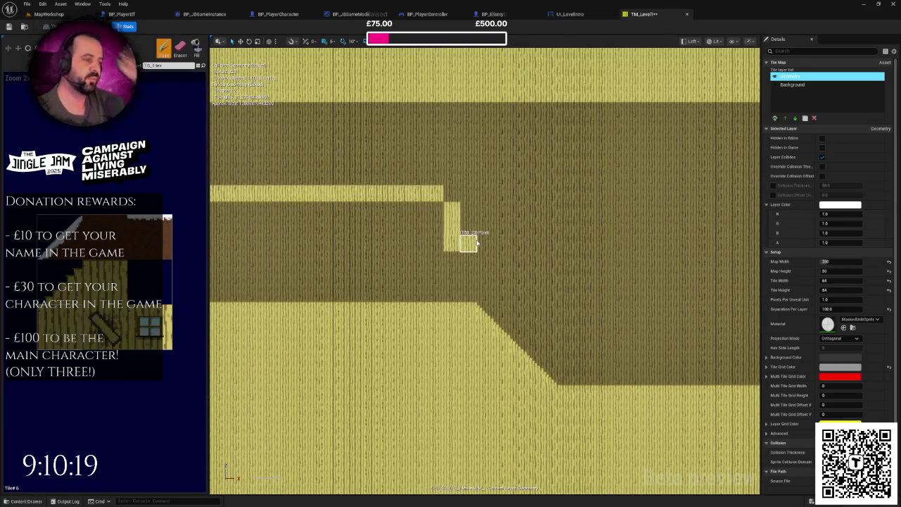
pyautogui.scroll(2, 477, 243)
pyautogui.click(477, 243)
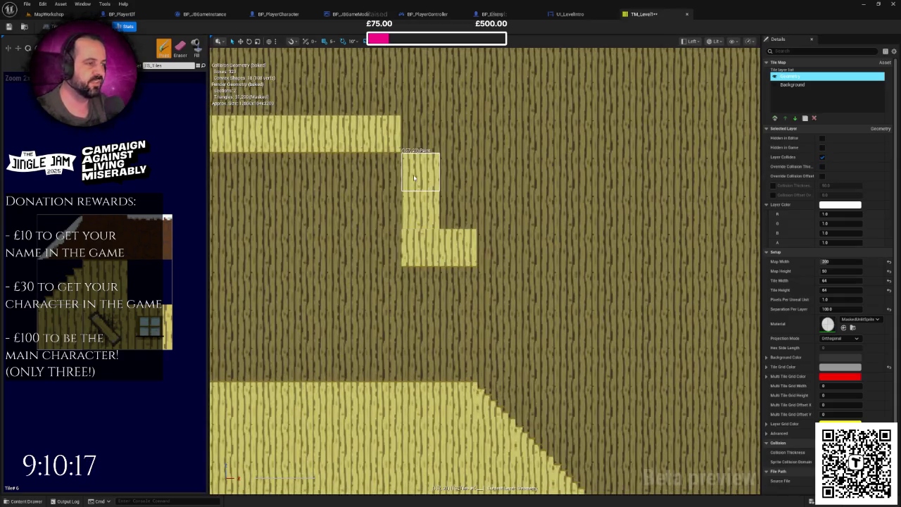
# Paint step tiles below the L-shaped column and save the tile map.
pyautogui.scroll(2, 461, 190)
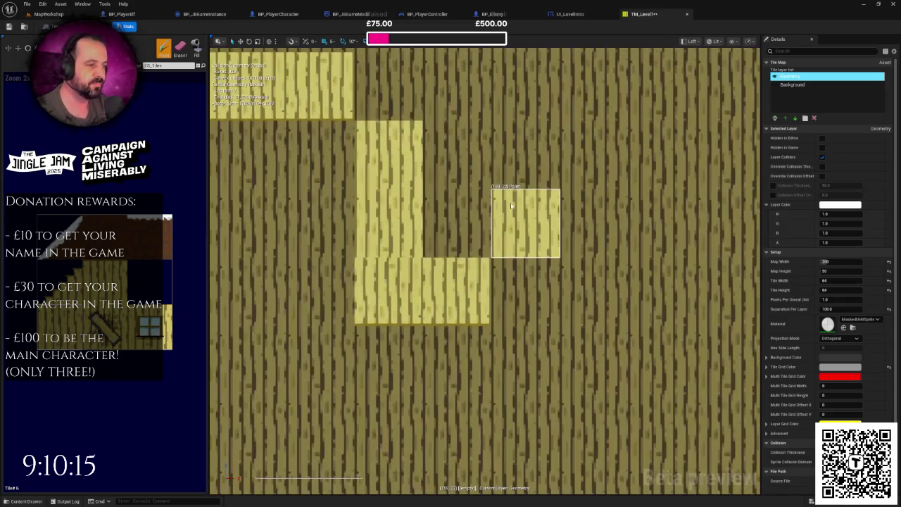
pyautogui.scroll(-4, 515, 206)
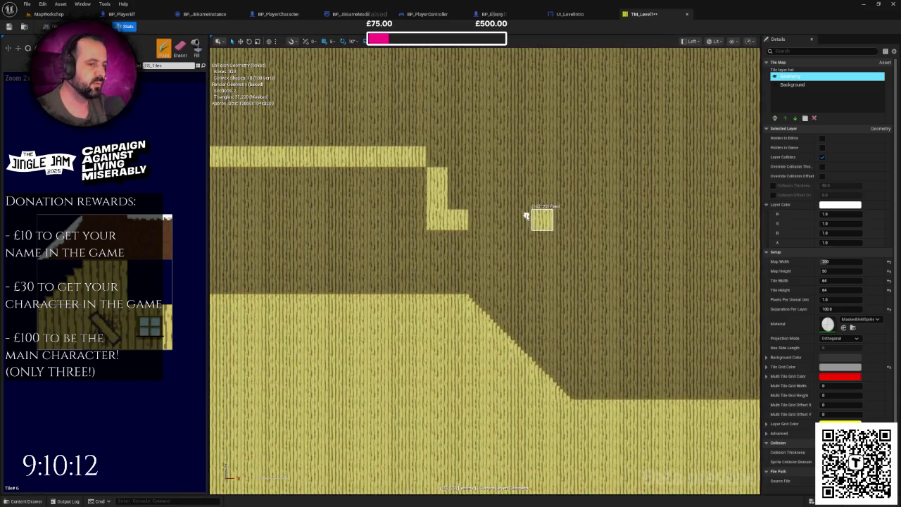
pyautogui.click(438, 239)
pyautogui.click(448, 234)
pyautogui.hotkey('ctrl', 's')
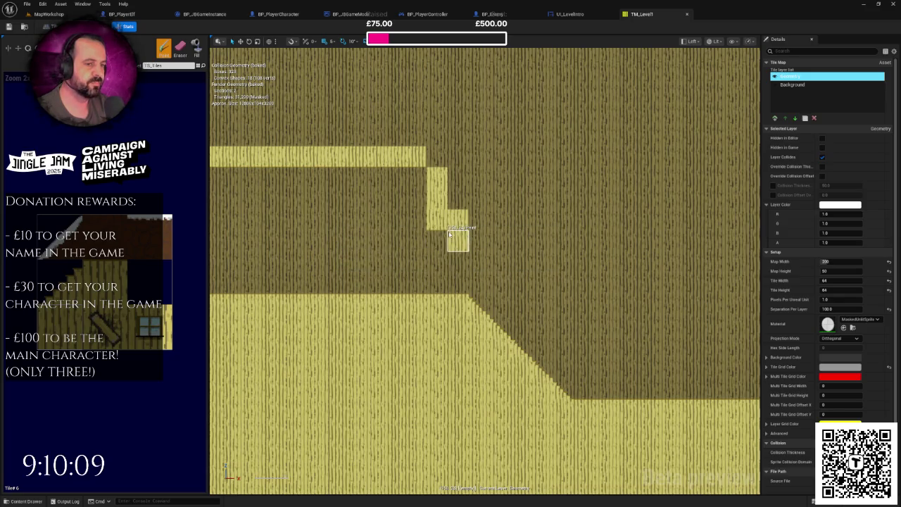
# Pan to the upper ledge and paint the first staircase tiles down and to the right.
pyautogui.moveTo(449, 234)
pyautogui.mouseDown()
pyautogui.moveTo(402, 225)
pyautogui.moveTo(664, 225)
pyautogui.moveTo(282, 229)
pyautogui.mouseUp()
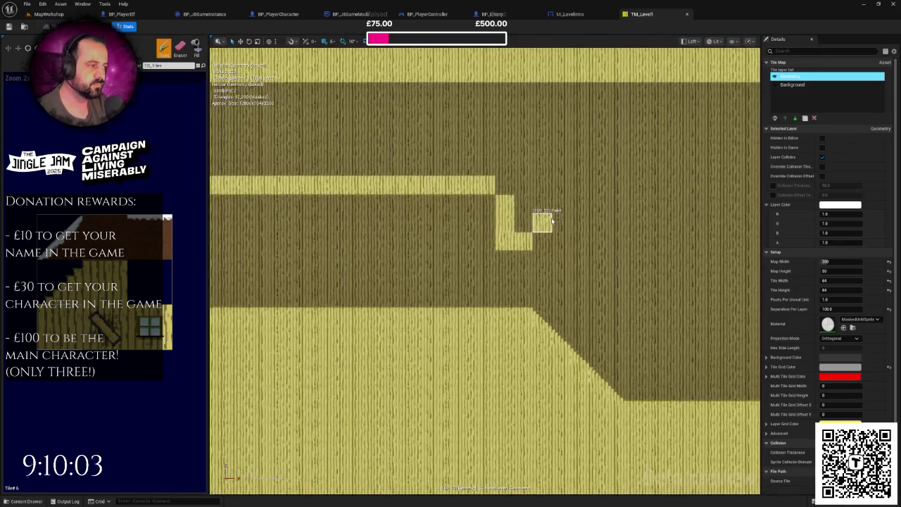
pyautogui.scroll(4, 563, 213)
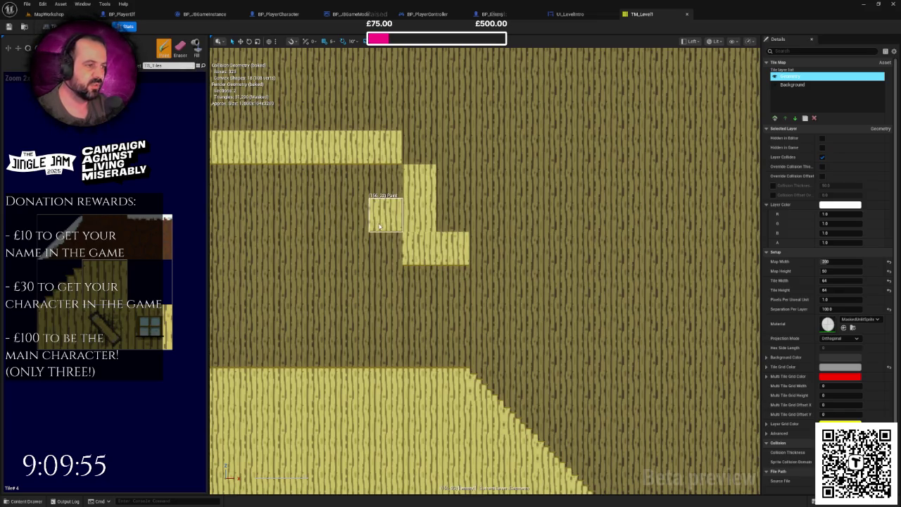
pyautogui.moveTo(377, 224); pyautogui.dragTo(352, 178)
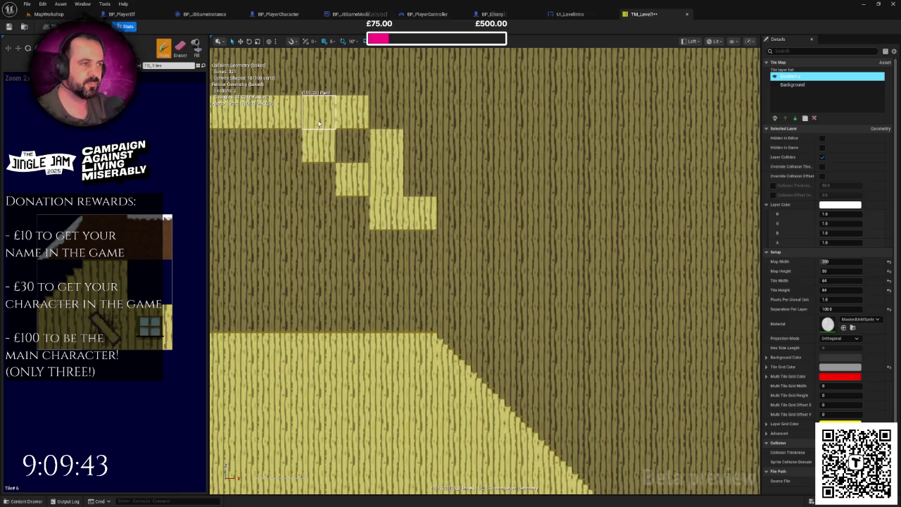
pyautogui.moveTo(344, 122)
pyautogui.mouseDown()
pyautogui.moveTo(352, 146)
pyautogui.moveTo(387, 176)
pyautogui.moveTo(419, 179)
pyautogui.moveTo(420, 149)
pyautogui.mouseUp()
# Paint diagonal step tiles continuing the descending stairs down to the bottom edge.
pyautogui.scroll(2, 450, 189)
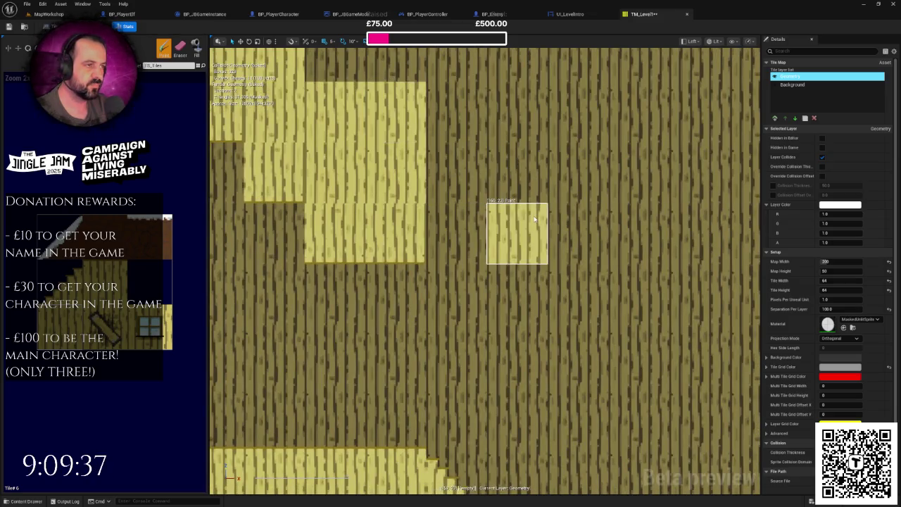
pyautogui.scroll(-2, 521, 226)
pyautogui.scroll(-2, 518, 209)
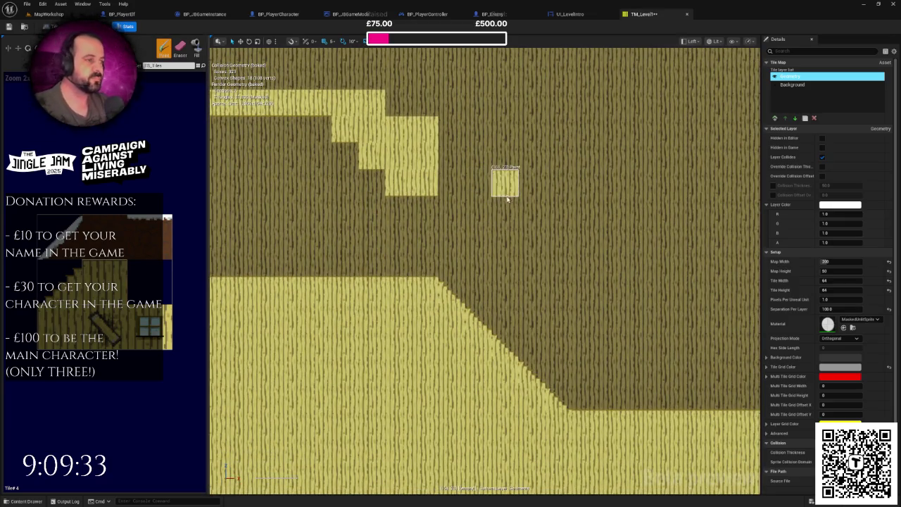
pyautogui.scroll(1, 492, 190)
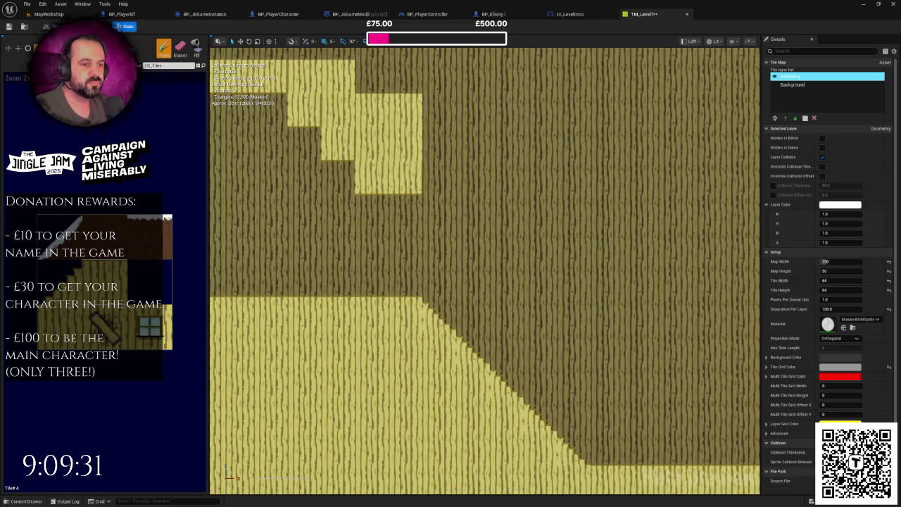
pyautogui.scroll(1, 478, 204)
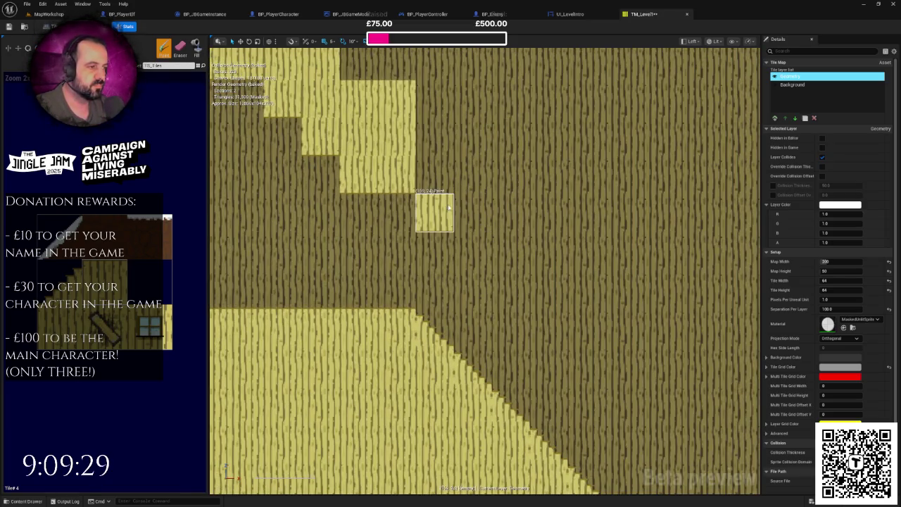
pyautogui.scroll(-2, 448, 207)
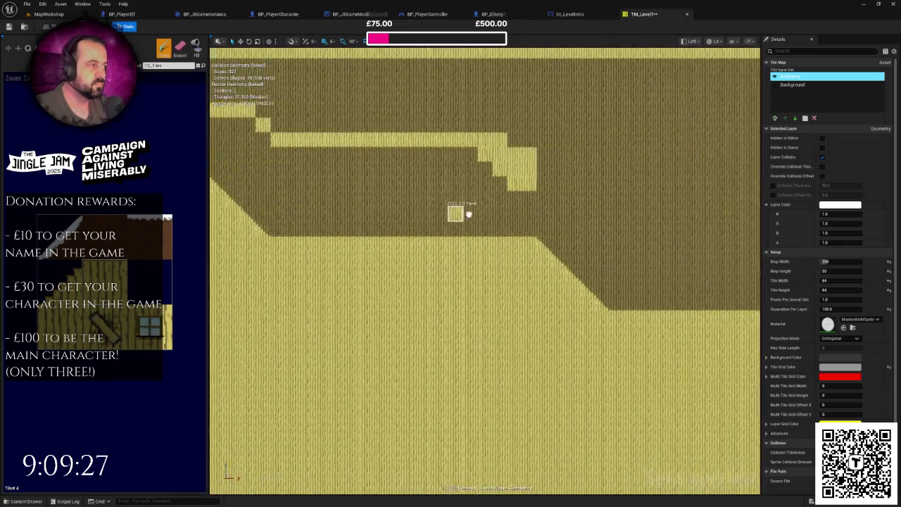
pyautogui.scroll(1, 468, 213)
pyautogui.click(502, 176)
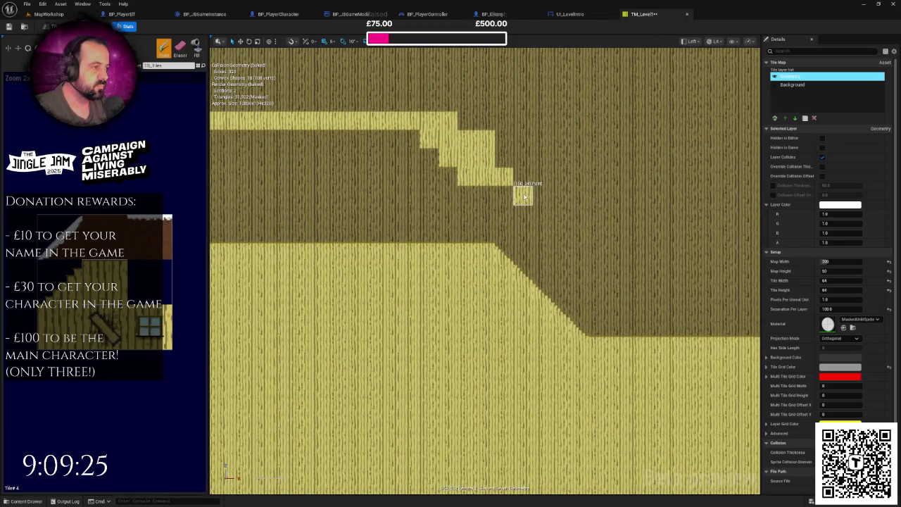
pyautogui.scroll(-2, 523, 197)
pyautogui.scroll(2, 487, 217)
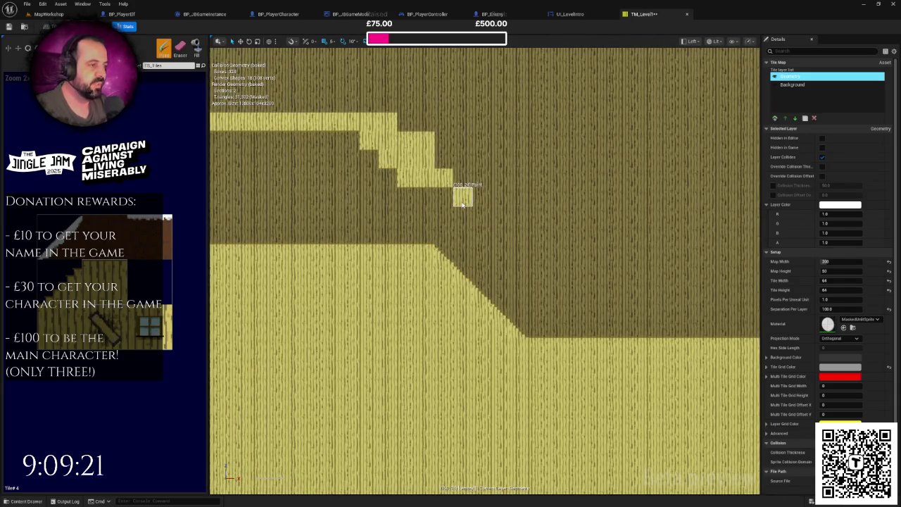
pyautogui.click(462, 204)
pyautogui.click(483, 212)
pyautogui.click(501, 232)
pyautogui.click(520, 251)
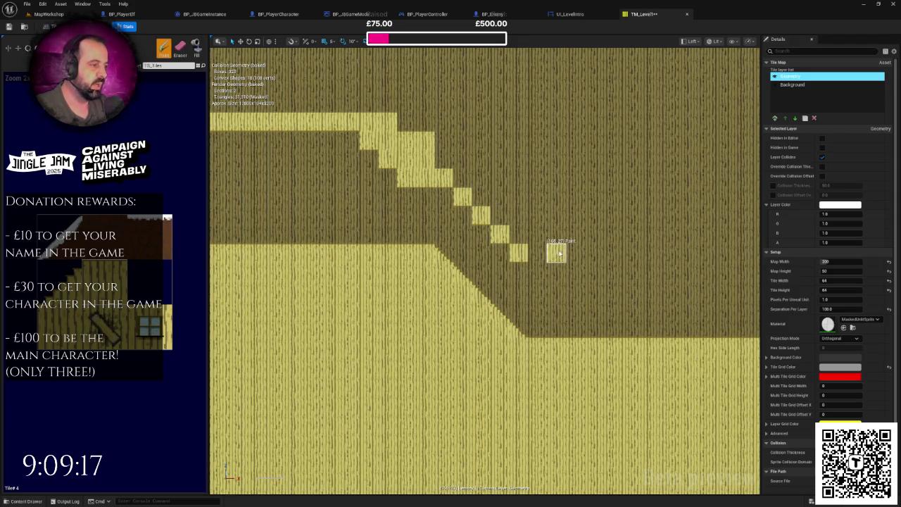
# Extend the staircase ramp by several tiles and paint a short horizontal platform from its end.
pyautogui.scroll(-3, 556, 253)
pyautogui.scroll(3, 654, 221)
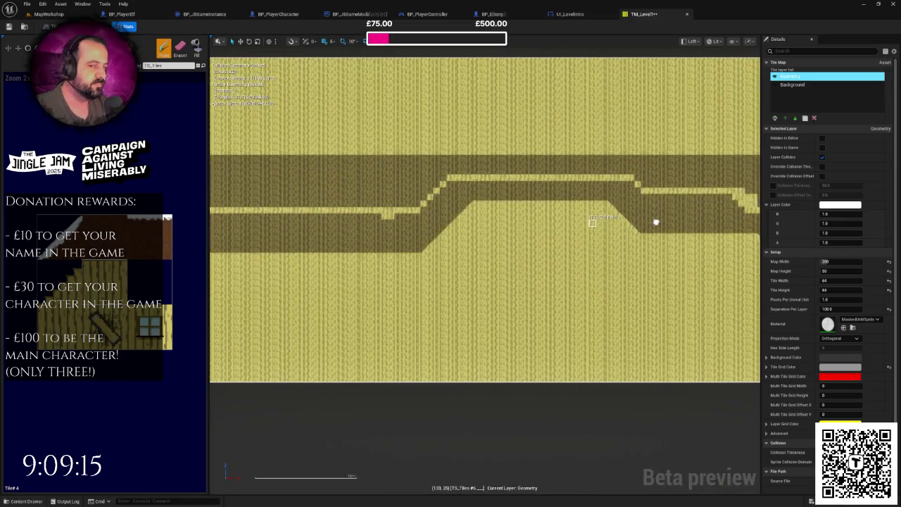
pyautogui.scroll(-2, 704, 217)
pyautogui.scroll(4, 547, 232)
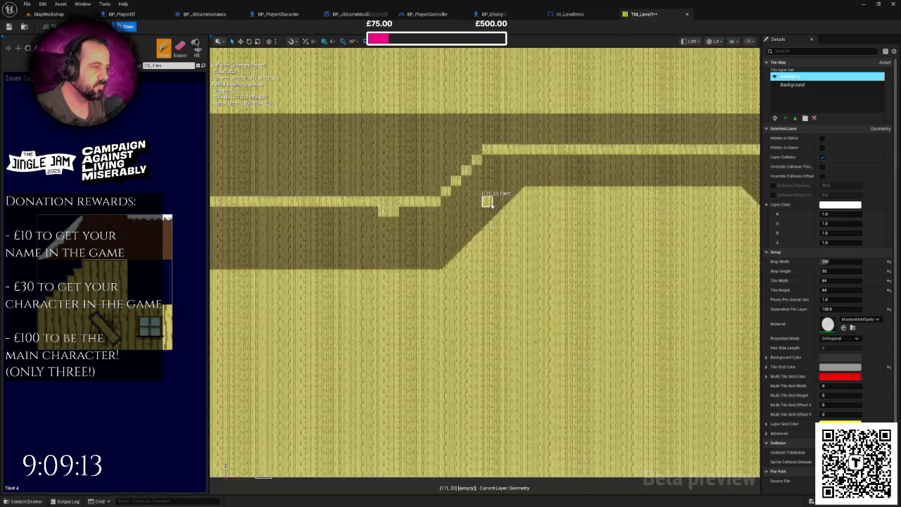
pyautogui.scroll(-2, 491, 205)
pyautogui.scroll(5, 518, 275)
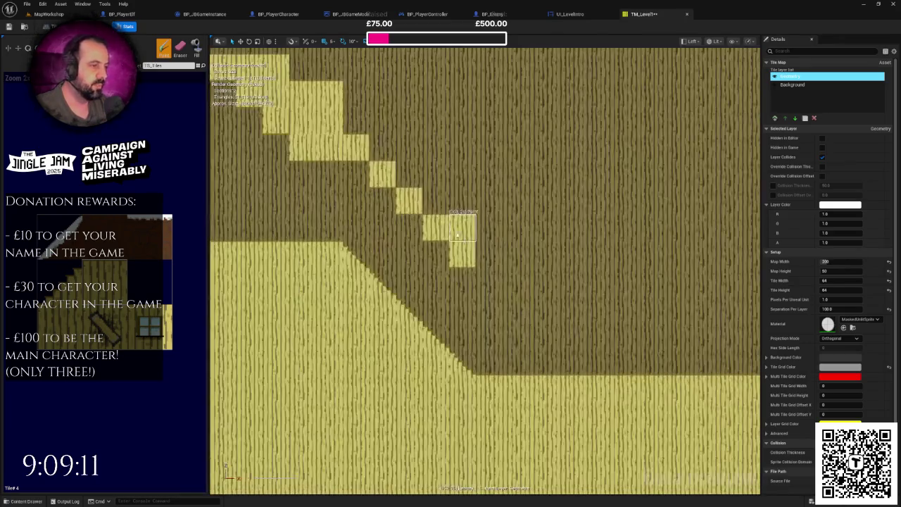
pyautogui.moveTo(382, 147); pyautogui.dragTo(464, 227)
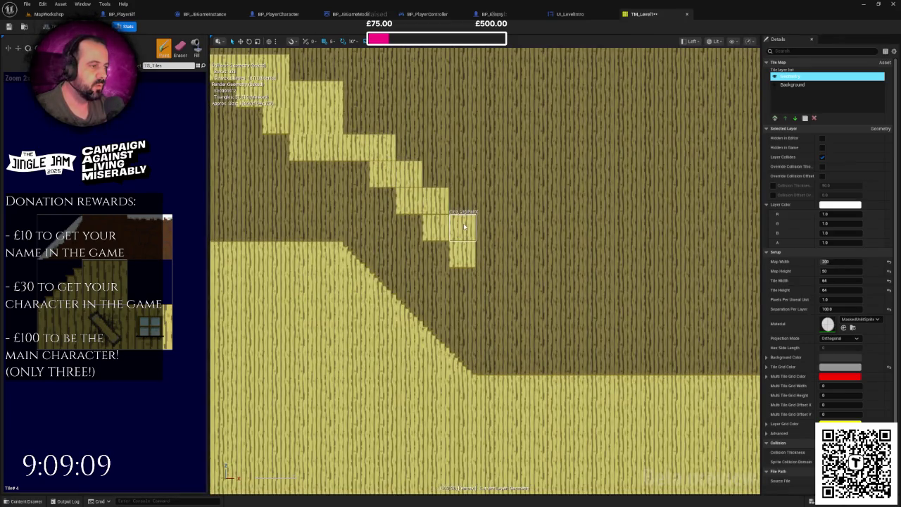
pyautogui.click(464, 227)
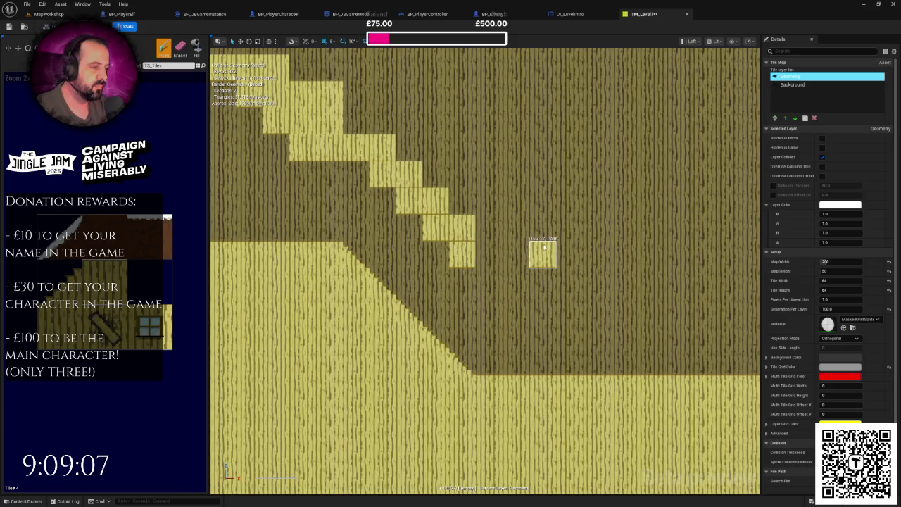
pyautogui.moveTo(495, 252); pyautogui.dragTo(596, 253)
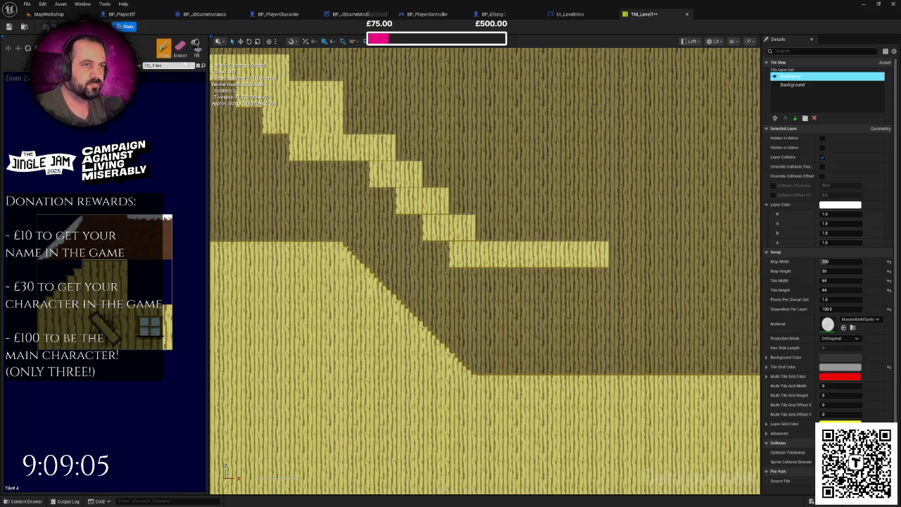
# Use the Eraser to remove four stray staircase tiles.
pyautogui.click(181, 47)
pyautogui.click(409, 201)
pyautogui.click(383, 173)
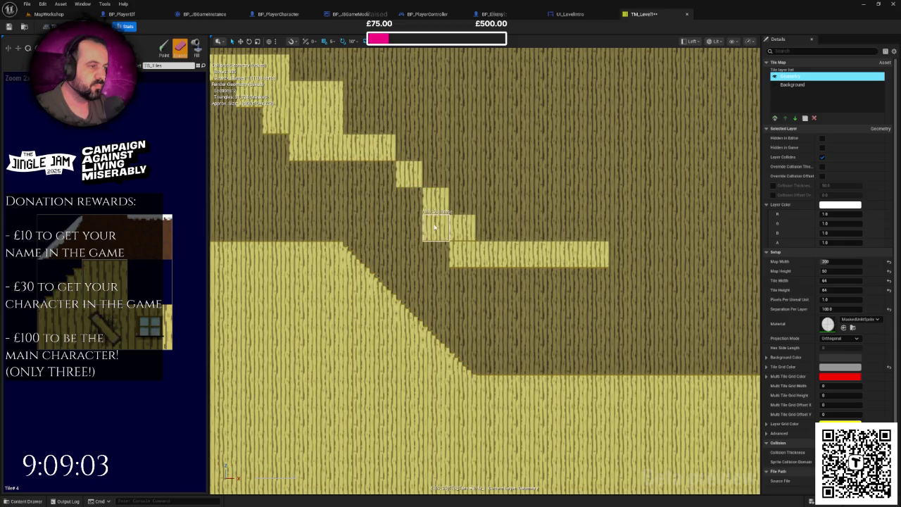
pyautogui.click(435, 227)
pyautogui.click(462, 254)
# Return to Paint and drag the platform strip out to the map's right edge.
pyautogui.scroll(-2, 358, 204)
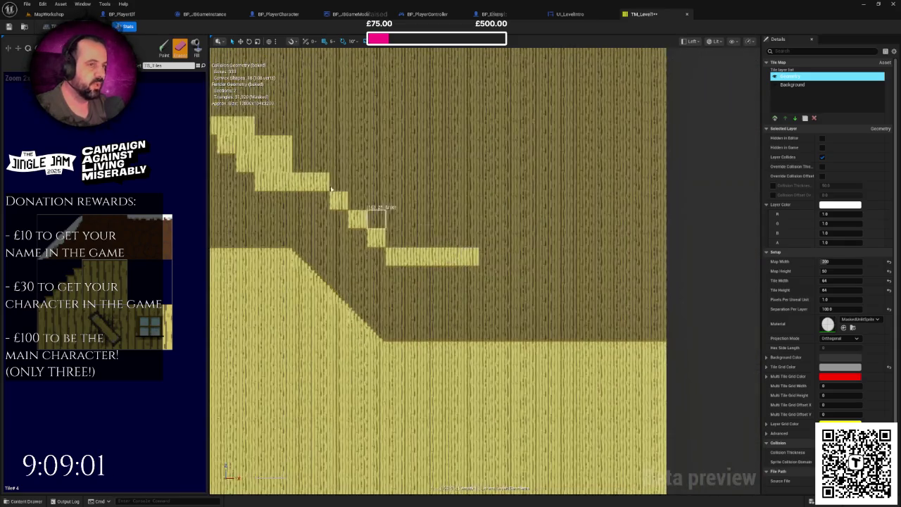
pyautogui.hotkey('shift', 'b')
pyautogui.moveTo(489, 257); pyautogui.dragTo(620, 257)
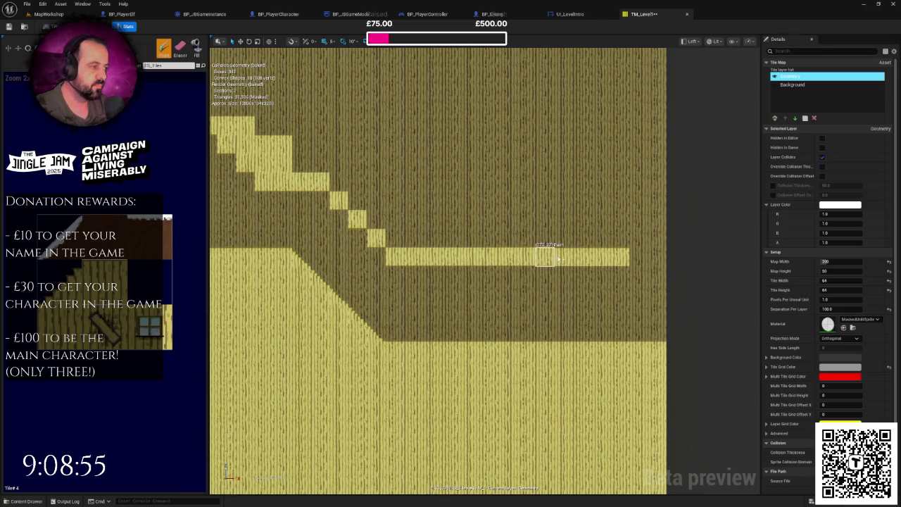
pyautogui.moveTo(619, 255)
pyautogui.mouseDown()
pyautogui.moveTo(649, 261)
pyautogui.moveTo(432, 221)
pyautogui.moveTo(175, 273)
pyautogui.mouseUp()
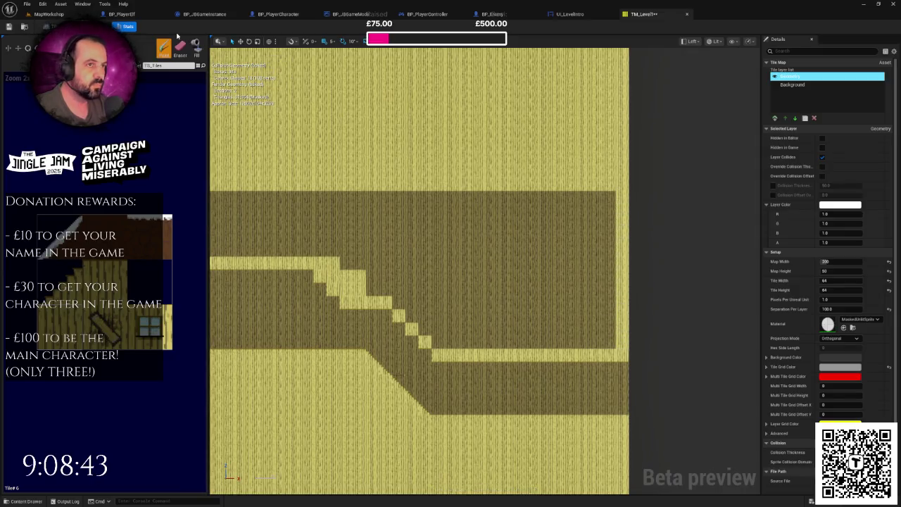
pyautogui.scroll(-6, 462, 250)
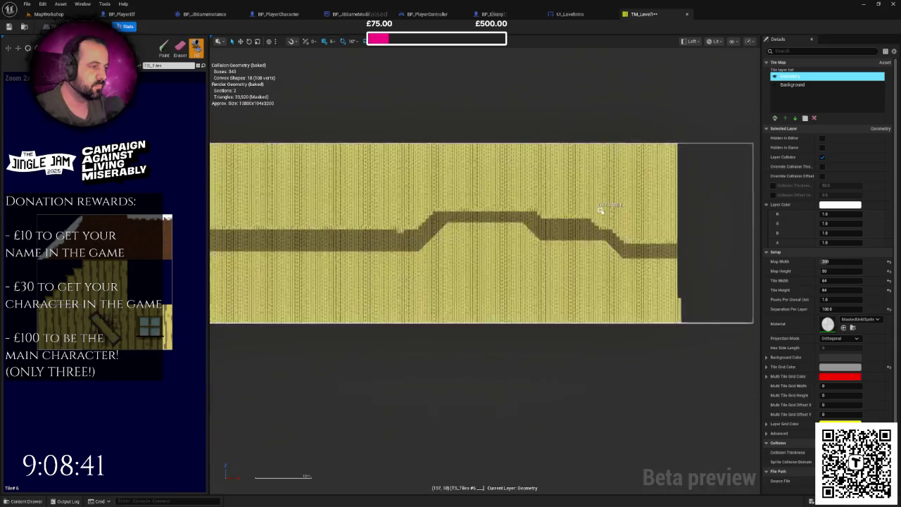
# Play-test the MapWorkshop level with Alt+P, then stop with Escape.
pyautogui.scroll(4, 502, 212)
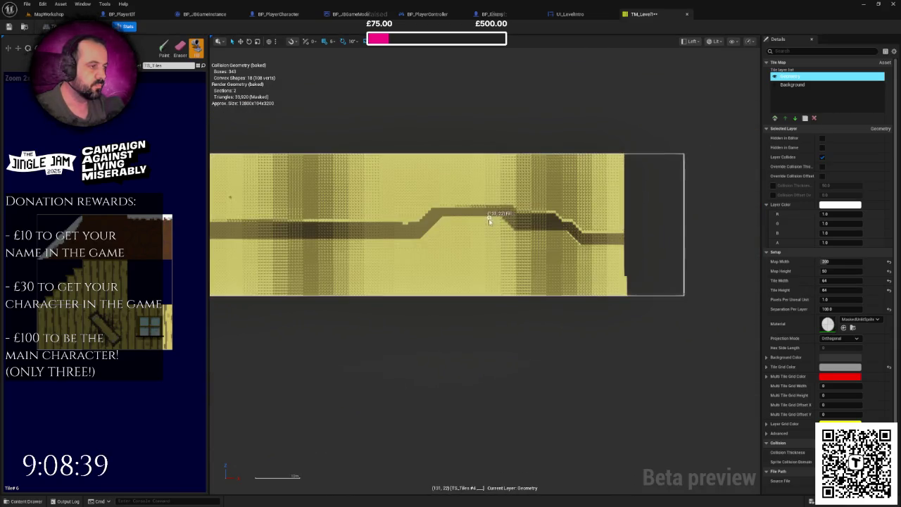
pyautogui.scroll(-4, 507, 229)
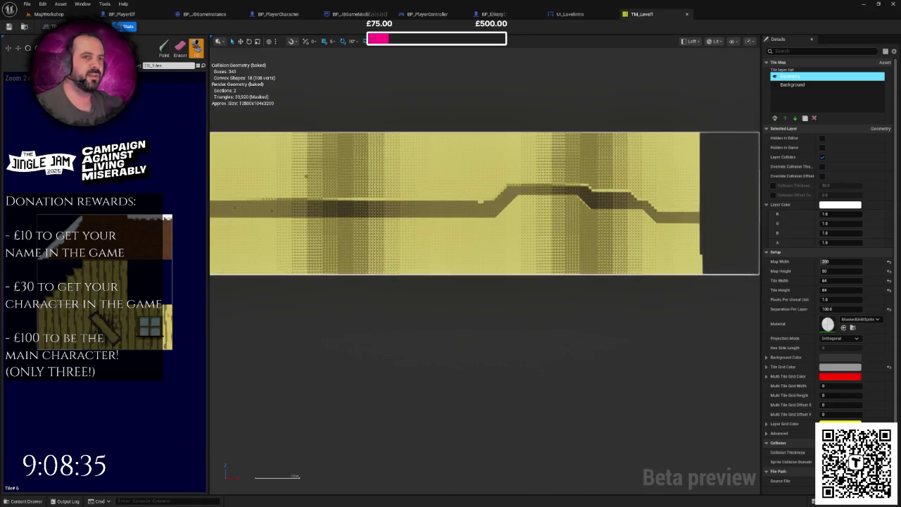
pyautogui.click(49, 14)
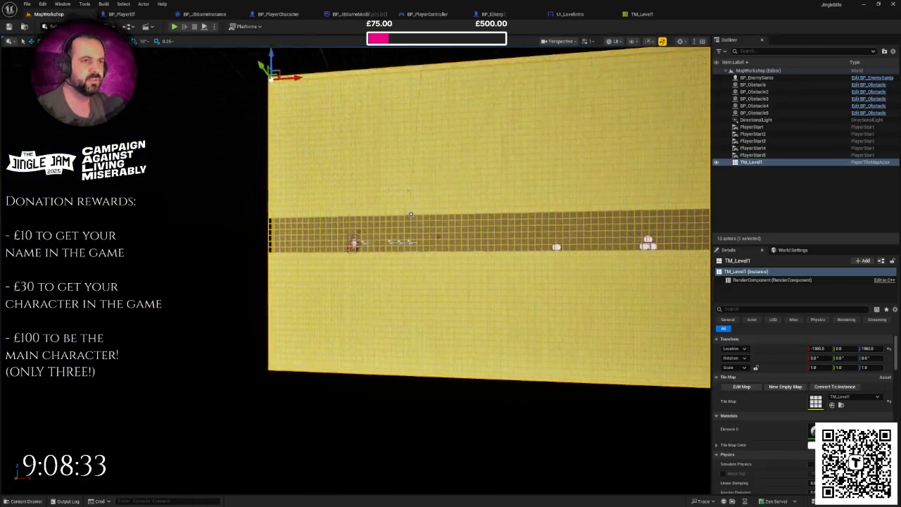
pyautogui.hotkey('alt', 'p')
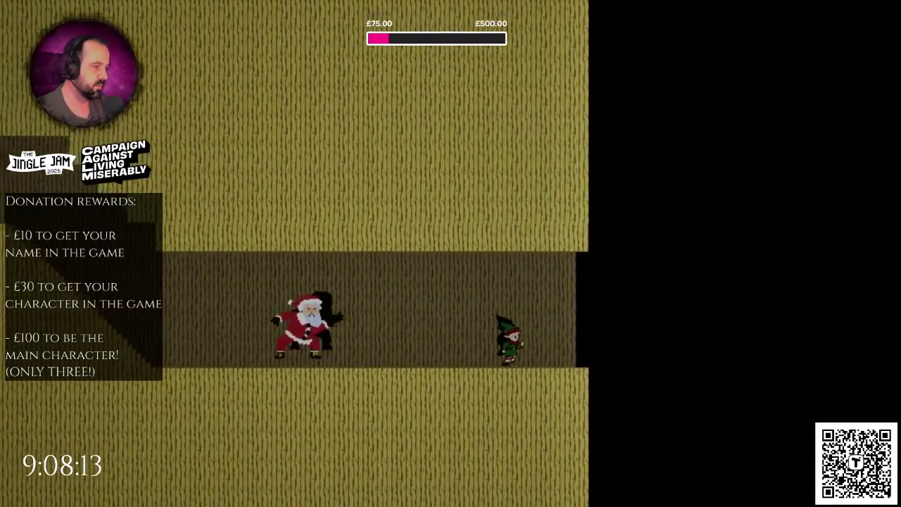
pyautogui.press('Escape')
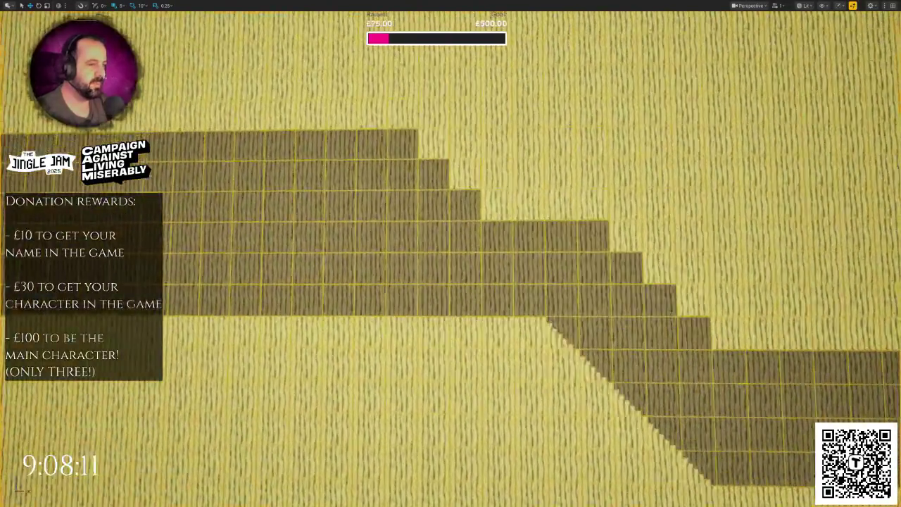
# Zoom the viewport in and out on the brown staircase, then orbit to an oblique view.
pyautogui.scroll(-3, 508, 297)
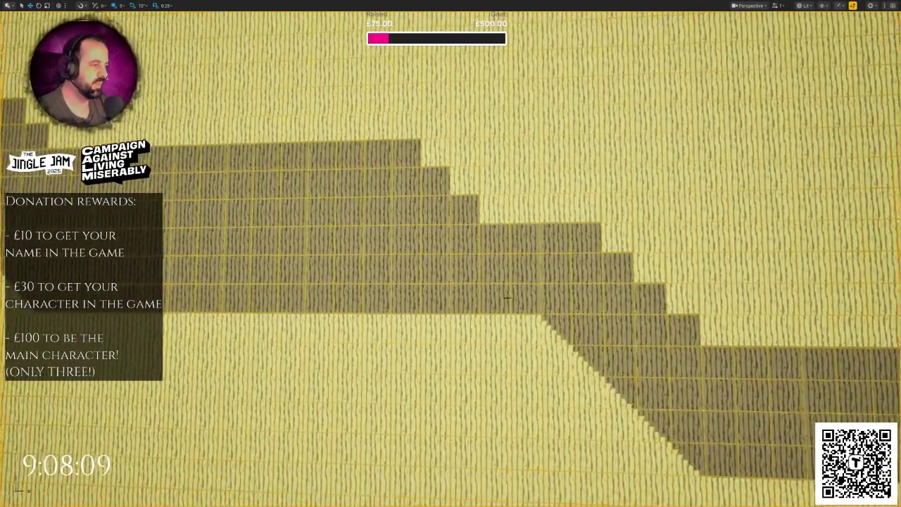
pyautogui.scroll(2, 485, 291)
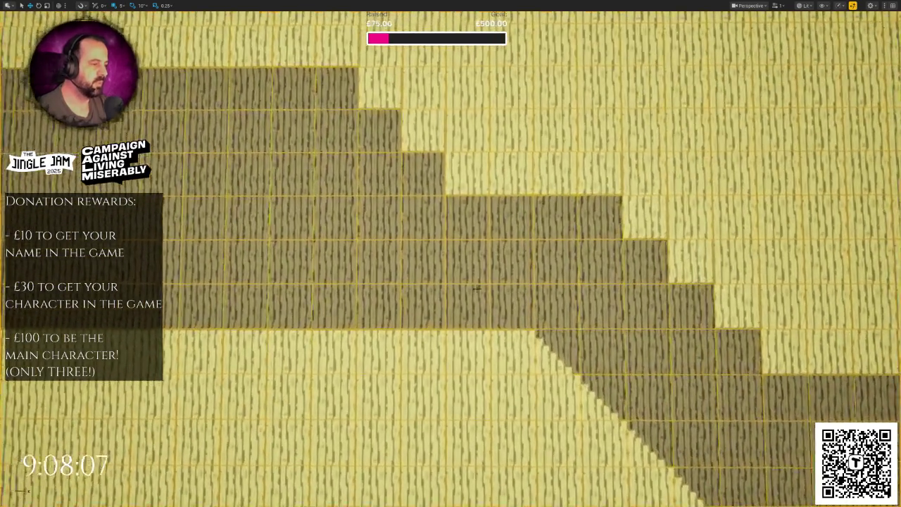
pyautogui.scroll(-4, 469, 275)
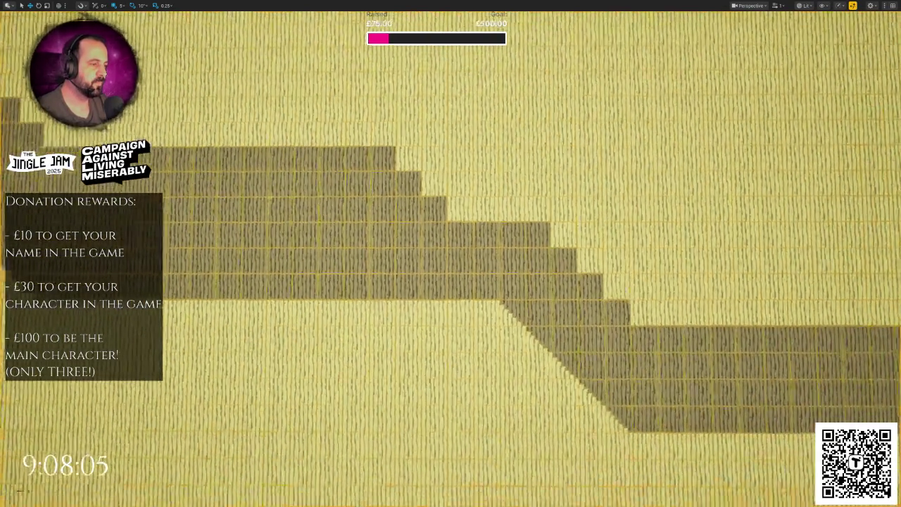
pyautogui.moveTo(468, 275)
pyautogui.mouseDown()
pyautogui.moveTo(233, 259)
pyautogui.moveTo(238, 249)
pyautogui.moveTo(155, 214)
pyautogui.moveTo(128, 173)
pyautogui.mouseUp()
# Exit immersive mode with F11, open the Content Drawer and go to the Blueprints folder.
pyautogui.moveTo(371, 289)
pyautogui.mouseDown()
pyautogui.moveTo(331, 270)
pyautogui.moveTo(371, 289)
pyautogui.mouseUp()
pyautogui.press('F11')
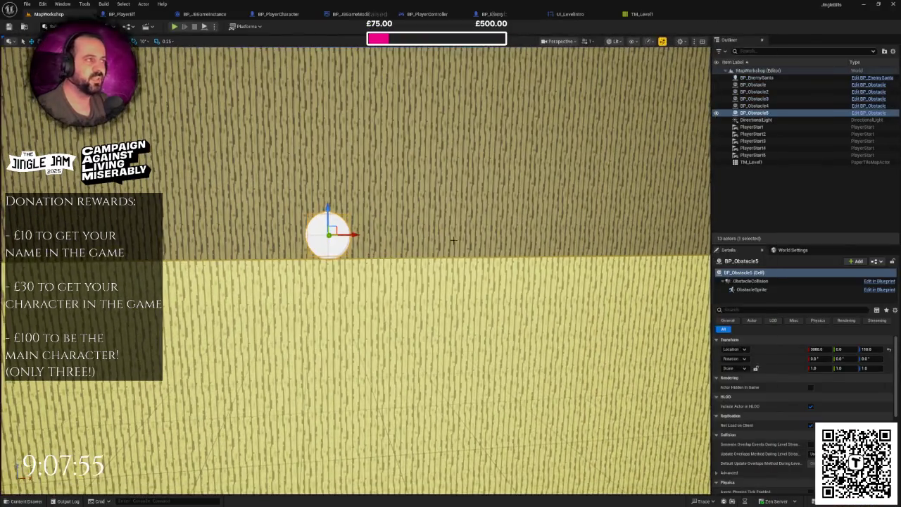
pyautogui.moveTo(493, 240)
pyautogui.mouseDown()
pyautogui.moveTo(514, 216)
pyautogui.moveTo(525, 225)
pyautogui.mouseUp()
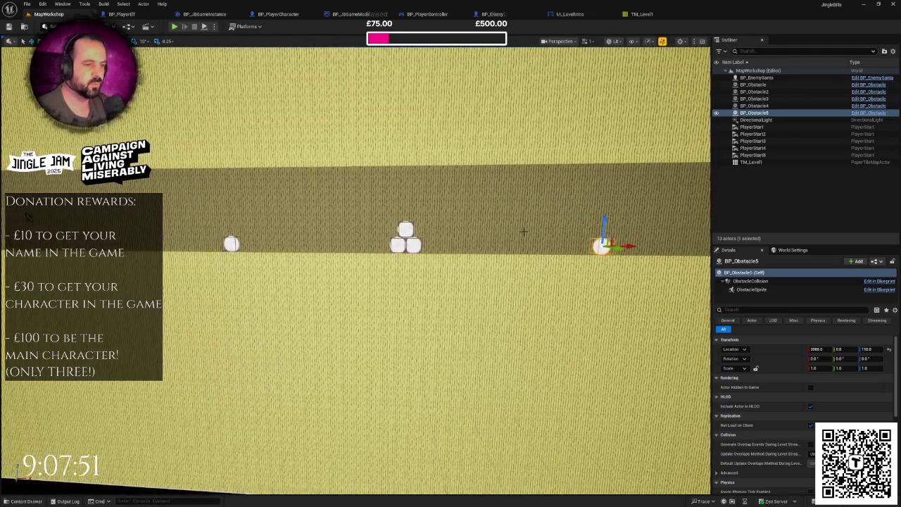
pyautogui.hotkey('ctrl', 'space')
pyautogui.click(28, 374)
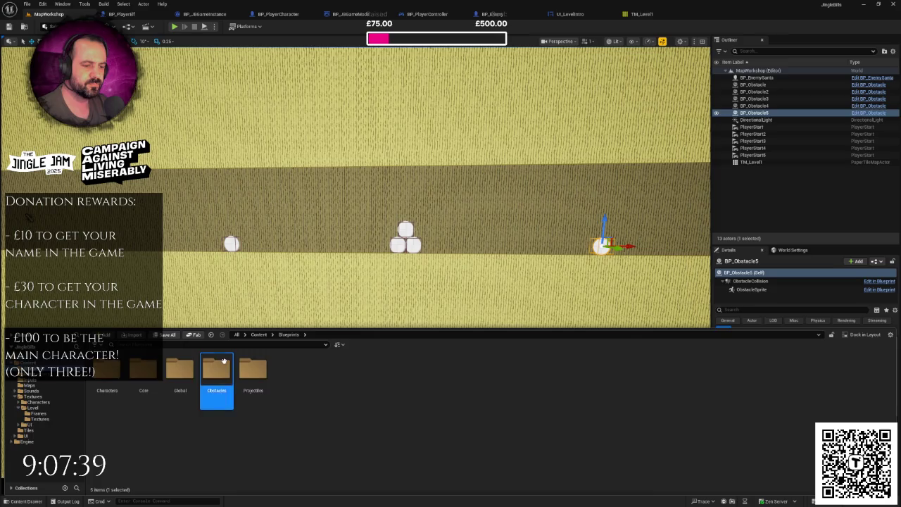
# Open BP_Obstacle from the Obstacles folder, select its ObstacleCollision component, then return to MapWorkshop.
pyautogui.doubleClick(216, 366)
pyautogui.click(107, 394)
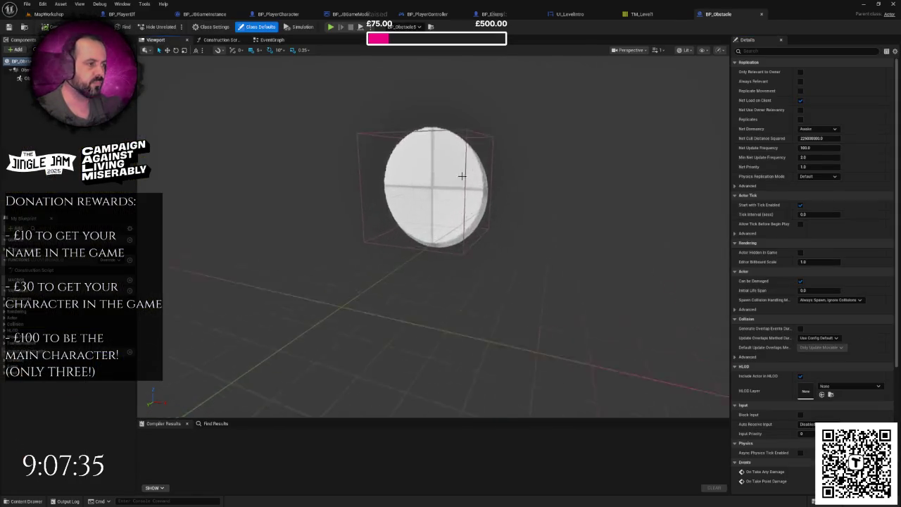
pyautogui.click(25, 70)
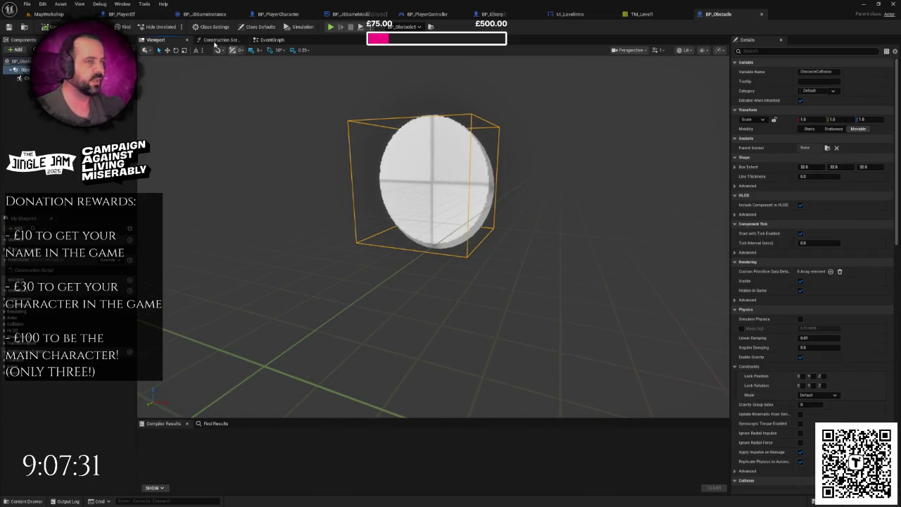
pyautogui.click(49, 14)
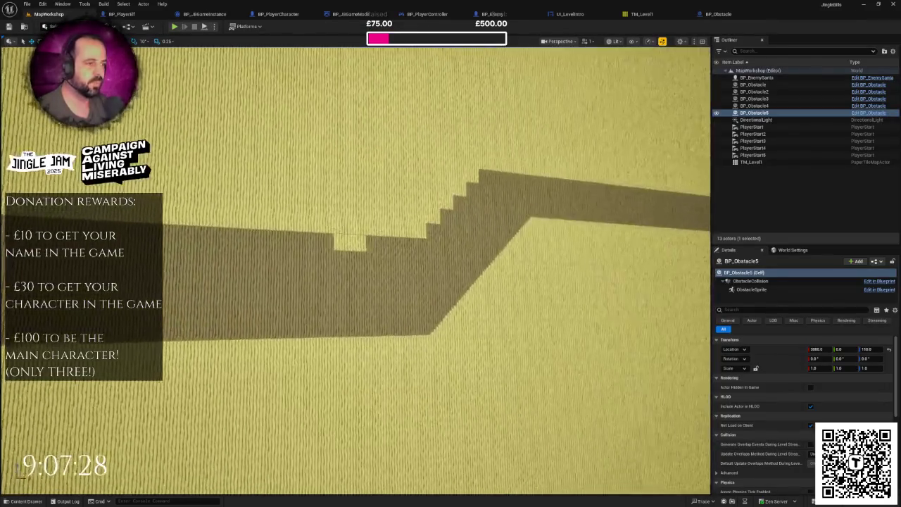
# Erase a path tile near the stairs in TM_Level1, then duplicate the selected obstacle in MapWorkshop.
pyautogui.press('f')
pyautogui.click(642, 14)
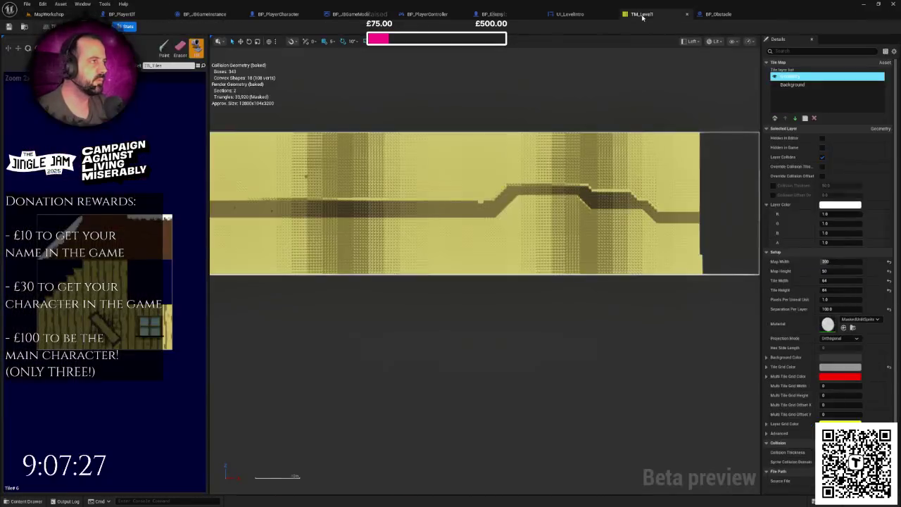
pyautogui.scroll(4, 452, 211)
pyautogui.scroll(3, 453, 211)
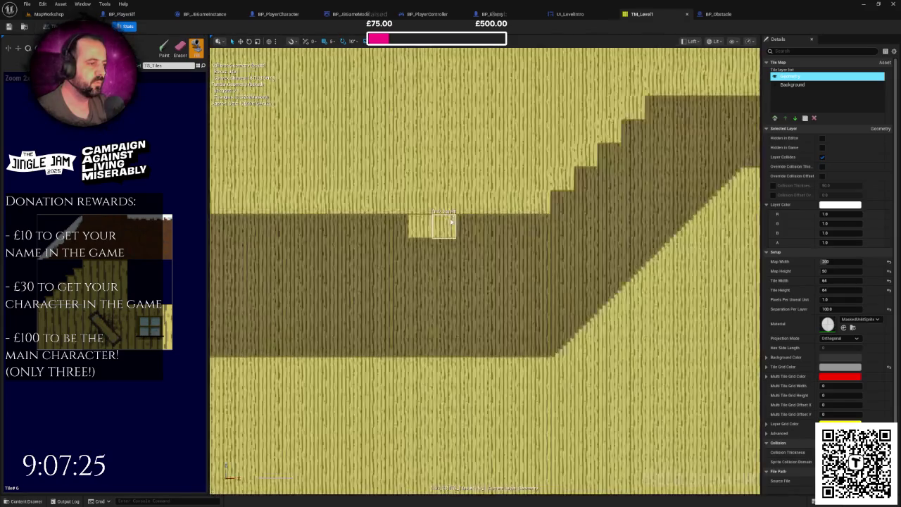
pyautogui.scroll(2, 468, 187)
pyautogui.hotkey('shift', 'e')
pyautogui.click(401, 237)
pyautogui.scroll(-3, 432, 241)
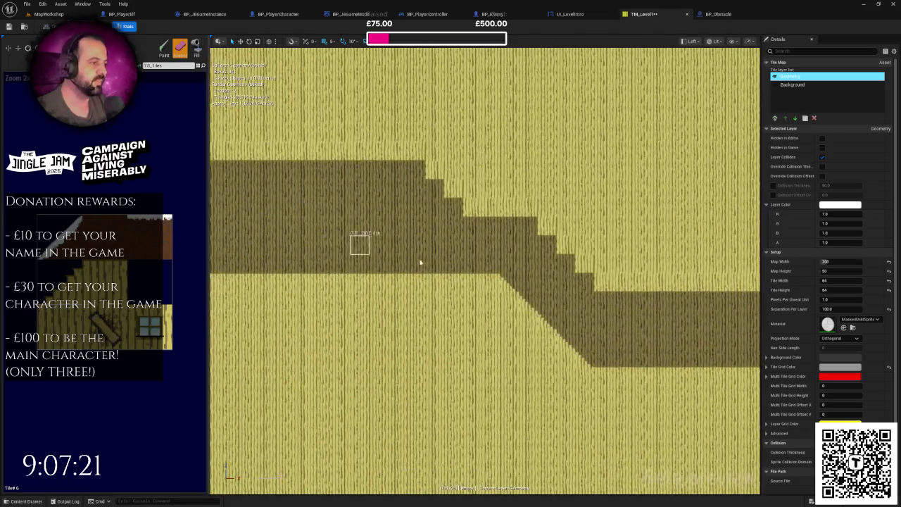
pyautogui.moveTo(518, 258); pyautogui.dragTo(506, 255)
pyautogui.click(72, 19)
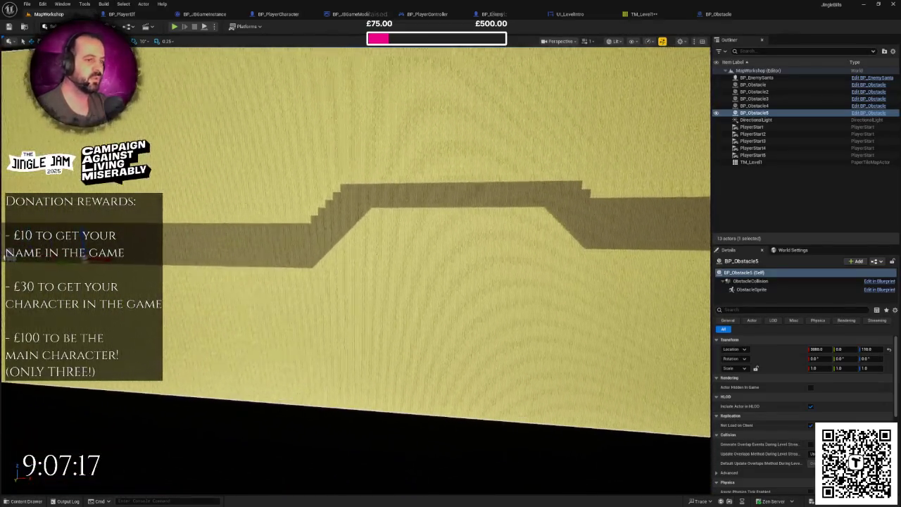
pyautogui.hotkey('ctrl', 'd')
# Move the duplicated obstacle right along the path to X 8640, Z 200.
pyautogui.moveTo(320, 267)
pyautogui.mouseDown()
pyautogui.moveTo(302, 260)
pyautogui.moveTo(324, 267)
pyautogui.moveTo(388, 339)
pyautogui.mouseUp()
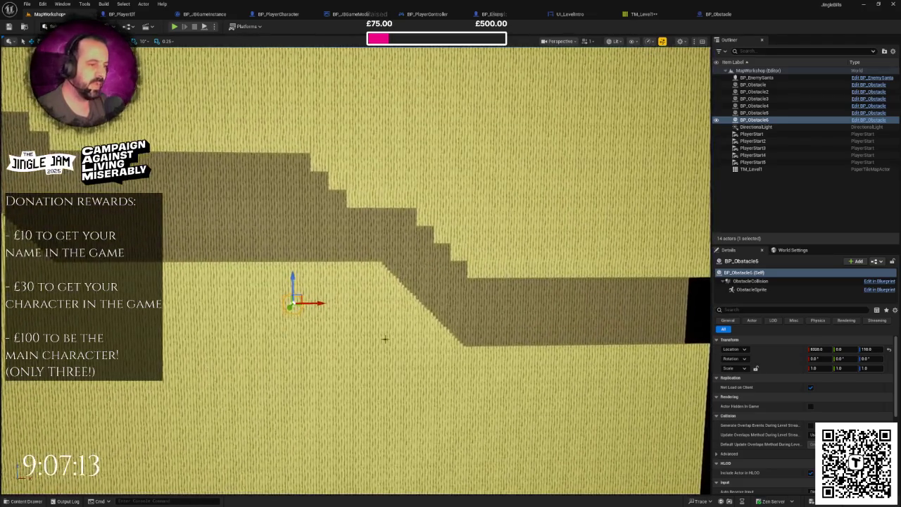
pyautogui.moveTo(320, 308)
pyautogui.mouseDown()
pyautogui.moveTo(370, 304)
pyautogui.moveTo(352, 242)
pyautogui.moveTo(351, 251)
pyautogui.moveTo(396, 244)
pyautogui.moveTo(385, 262)
pyautogui.mouseUp()
pyautogui.scroll(5, 394, 257)
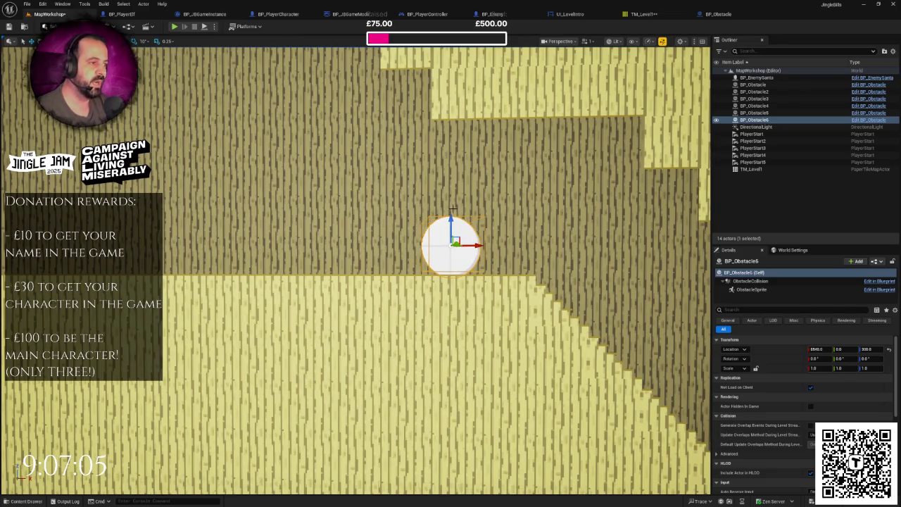
pyautogui.scroll(-3, 453, 223)
# Save all changes and start a play-test with a third player joining.
pyautogui.hotkey('ctrl', 's')
pyautogui.click(175, 26)
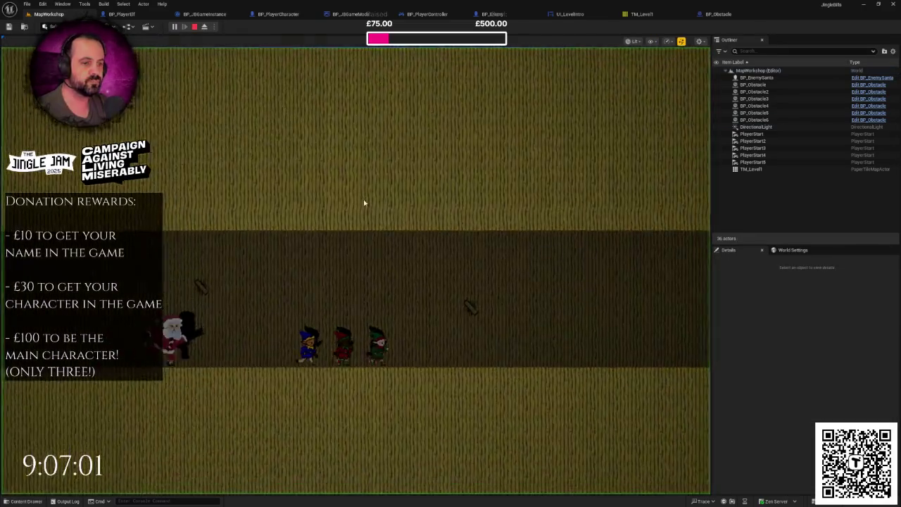
pyautogui.press('F11')
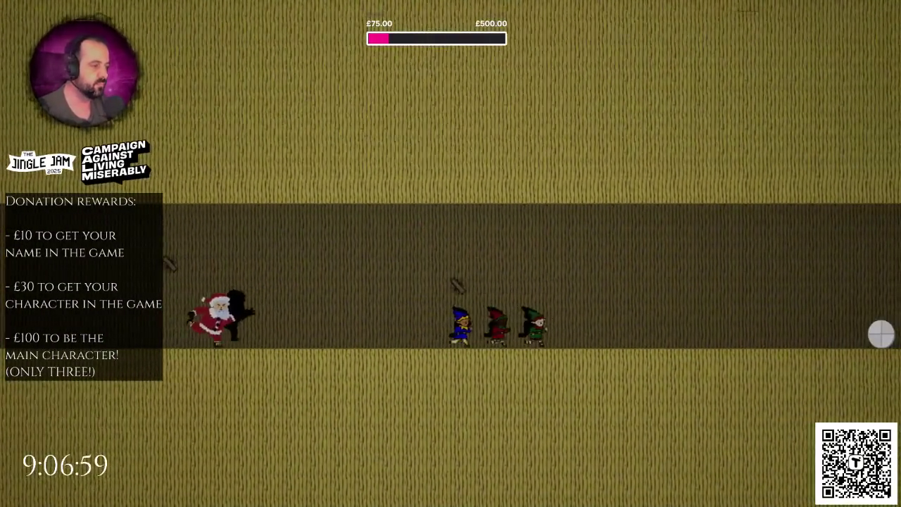
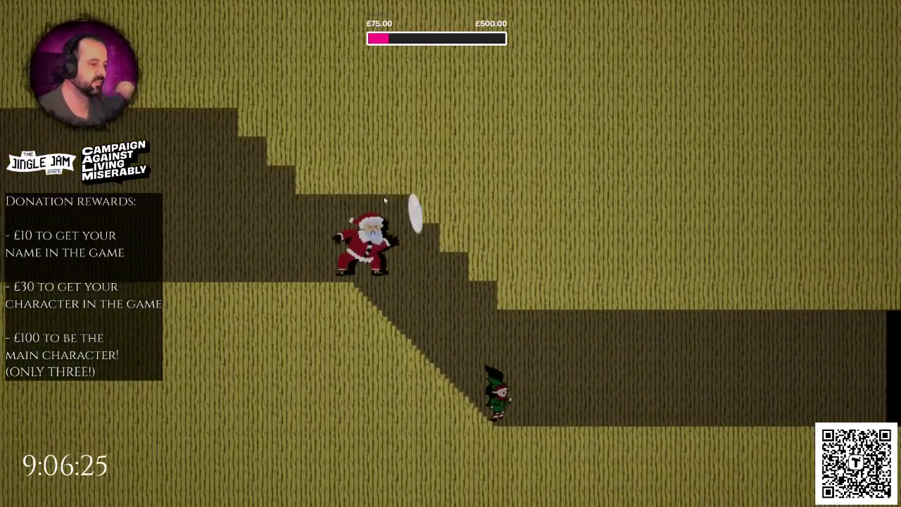
# Stop the running game preview, relaunch it, and save the level.
pyautogui.press('Escape')
pyautogui.hotkey('alt', 'p')
pyautogui.press('F8')
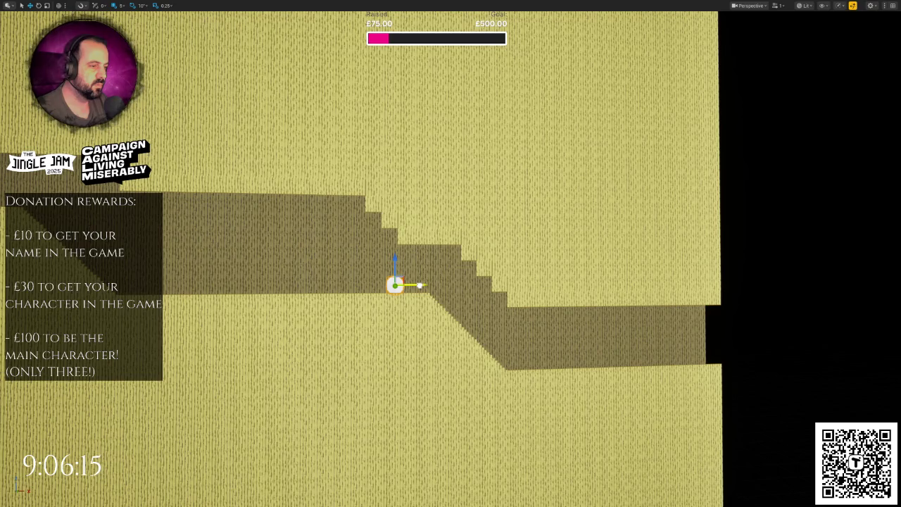
pyautogui.hotkey('ctrl', 's')
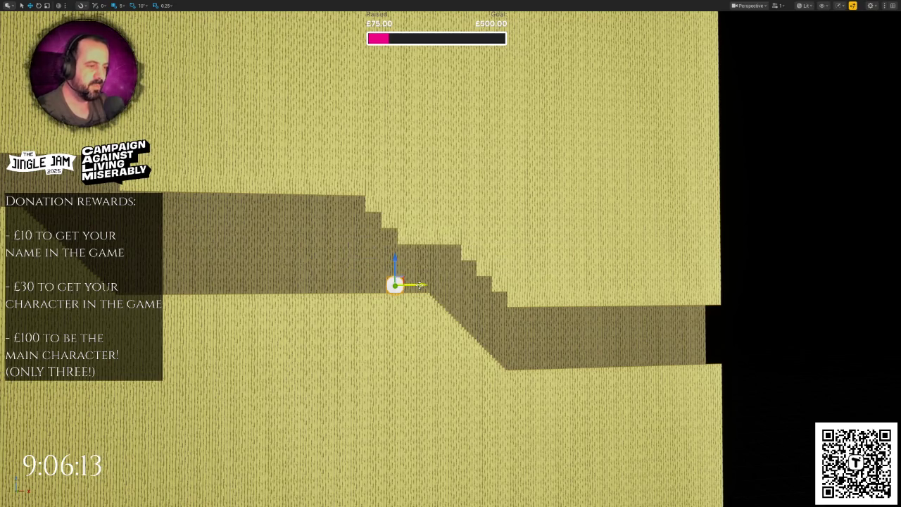
# Play-test the level running the elf up the staircase, then stop and frame the obstacle.
pyautogui.hotkey('alt', 'p')
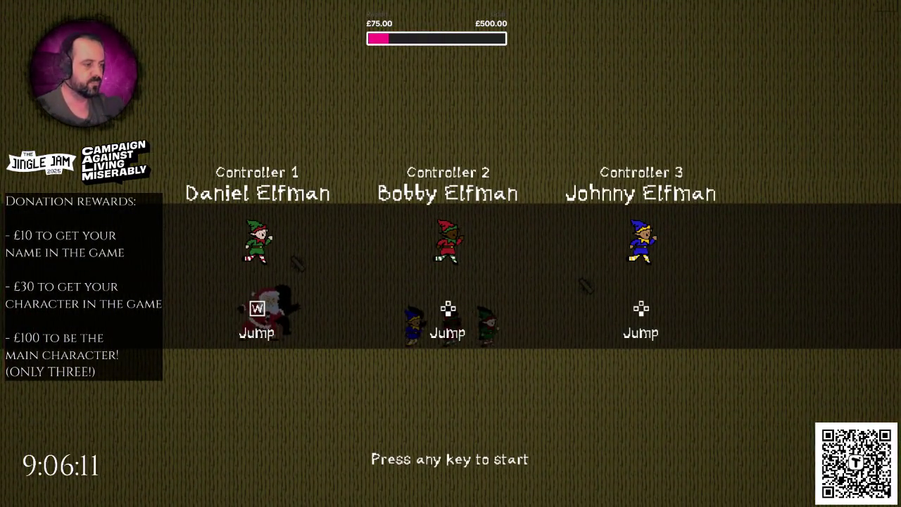
pyautogui.press('w')
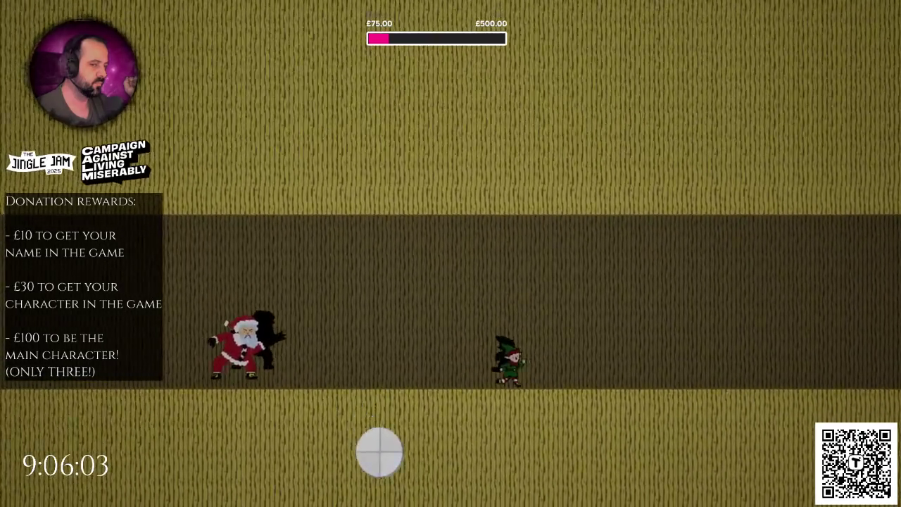
pyautogui.press('w')
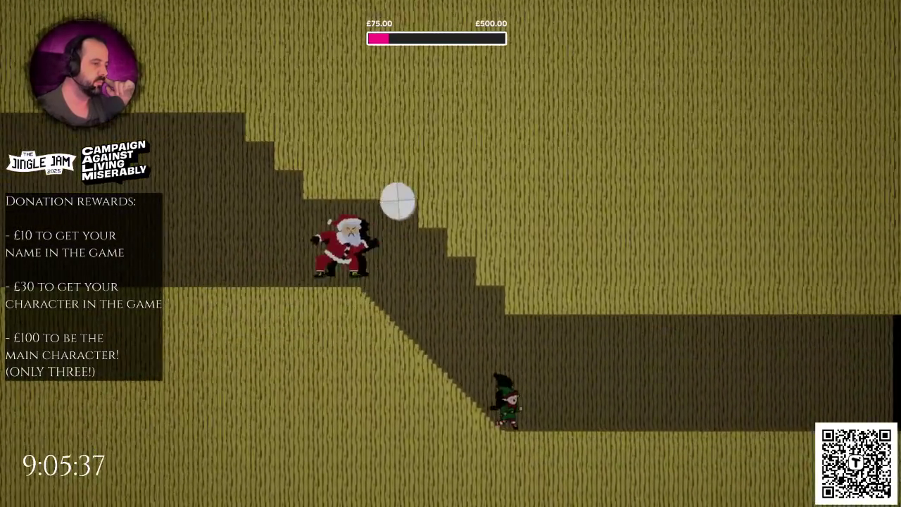
pyautogui.press('Escape')
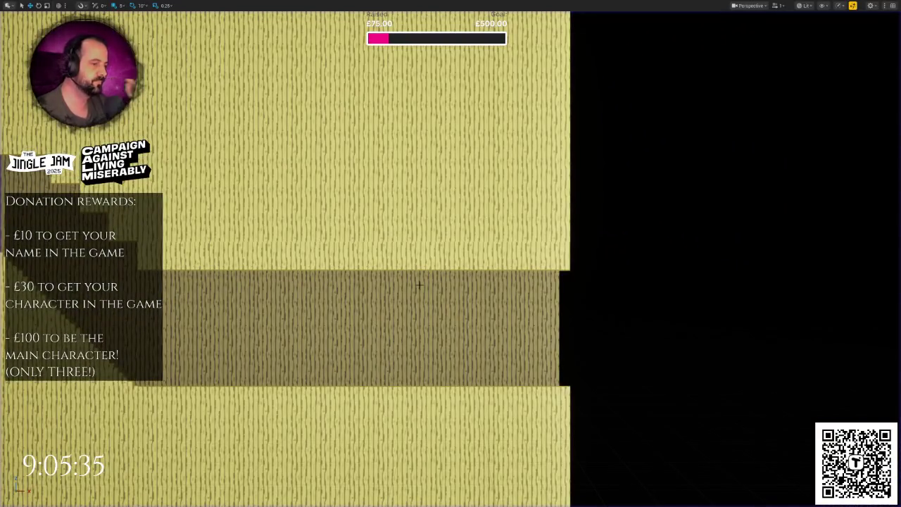
pyautogui.press('f')
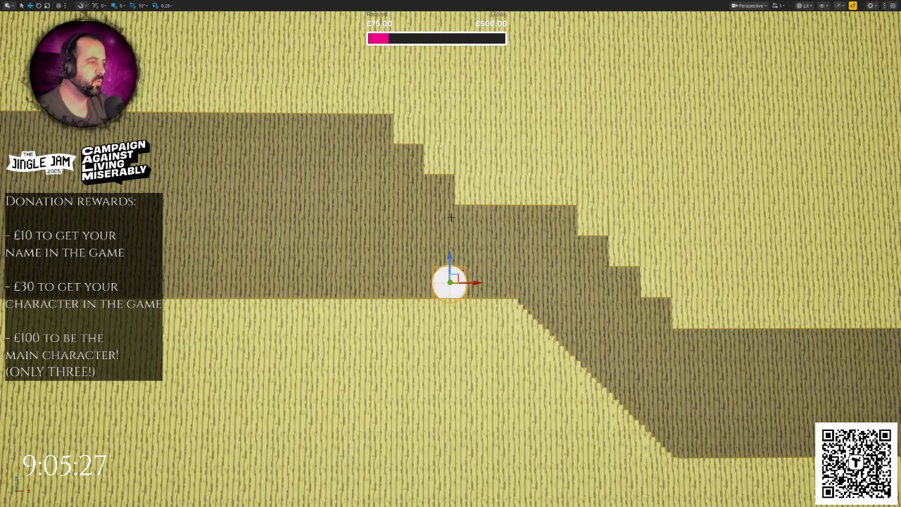
pyautogui.press('F11')
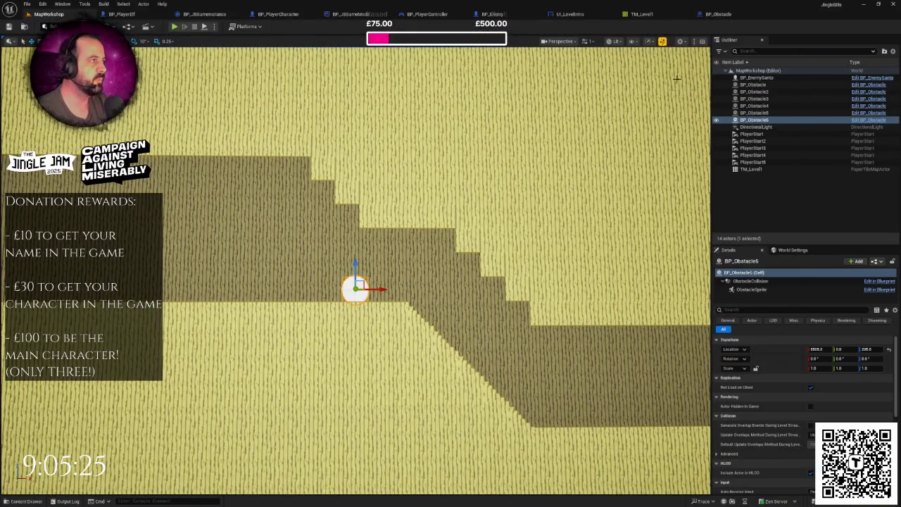
# Paint a row of light wall tiles across the stepped corridor in TM_Level1 and save it.
pyautogui.click(654, 15)
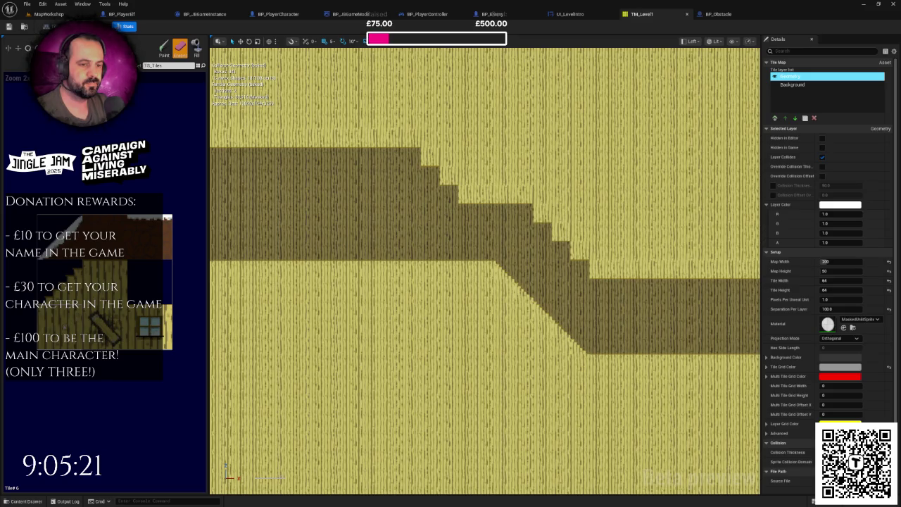
pyautogui.hotkey('shift', 'b')
pyautogui.scroll(1, 421, 194)
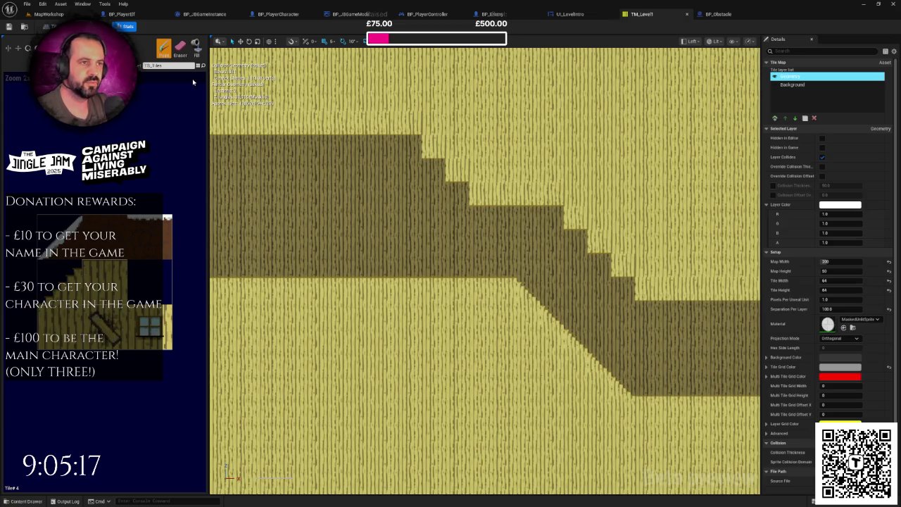
pyautogui.scroll(2, 583, 218)
pyautogui.moveTo(616, 229); pyautogui.dragTo(466, 238)
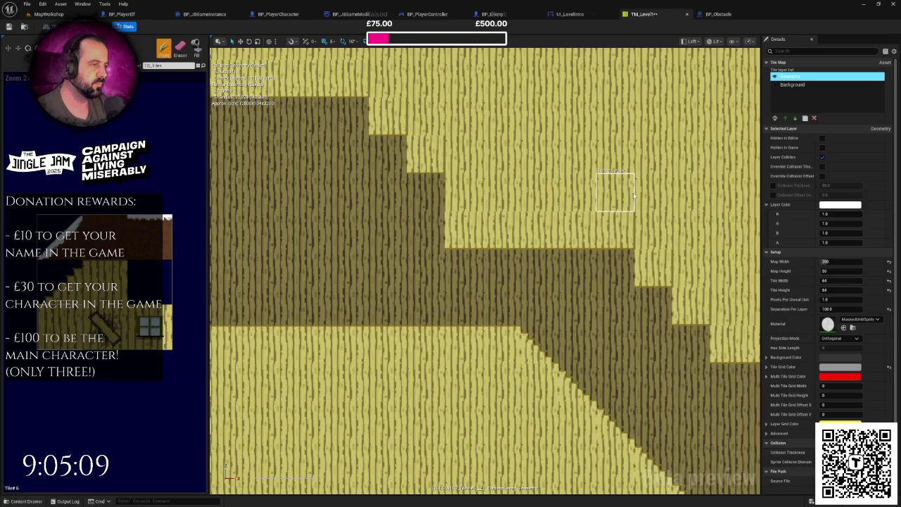
pyautogui.scroll(-1, 623, 197)
pyautogui.scroll(-2, 619, 192)
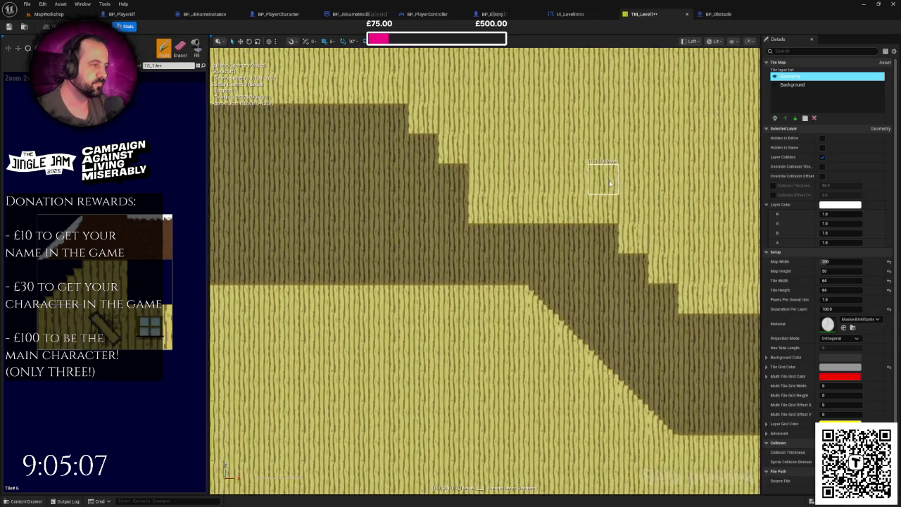
pyautogui.hotkey('ctrl', 's')
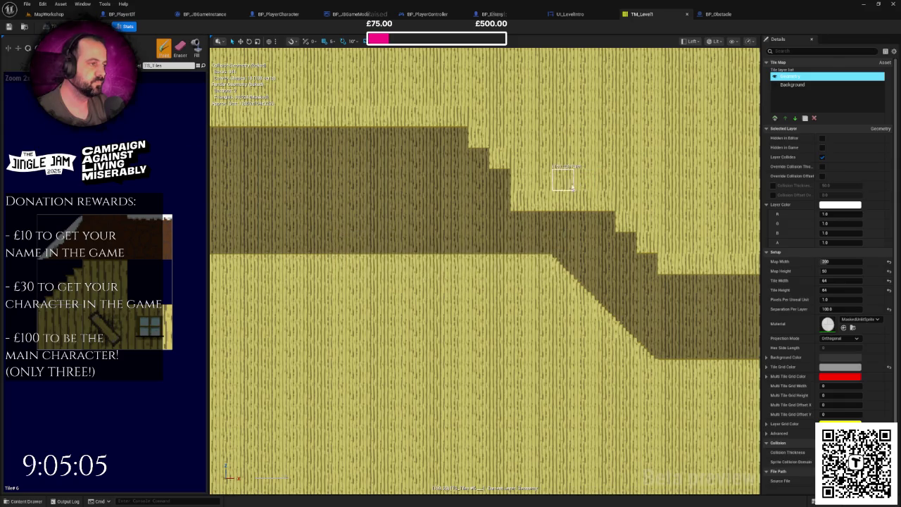
# Run a quick play-test of the MapWorkshop level and stop it.
pyautogui.click(47, 13)
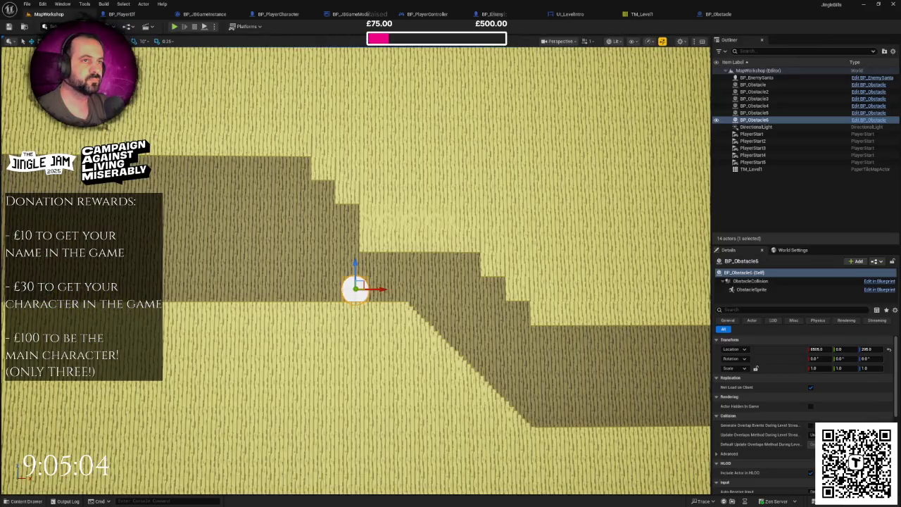
pyautogui.click(174, 27)
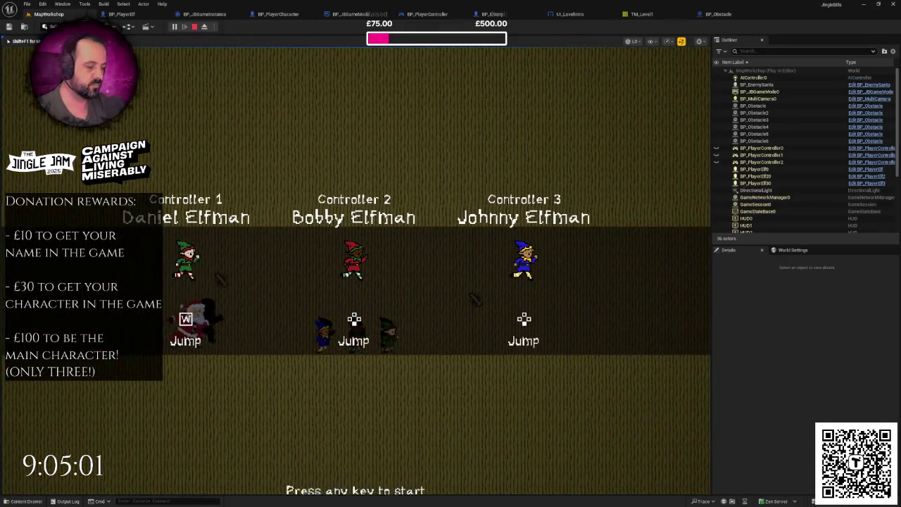
pyautogui.press('Escape')
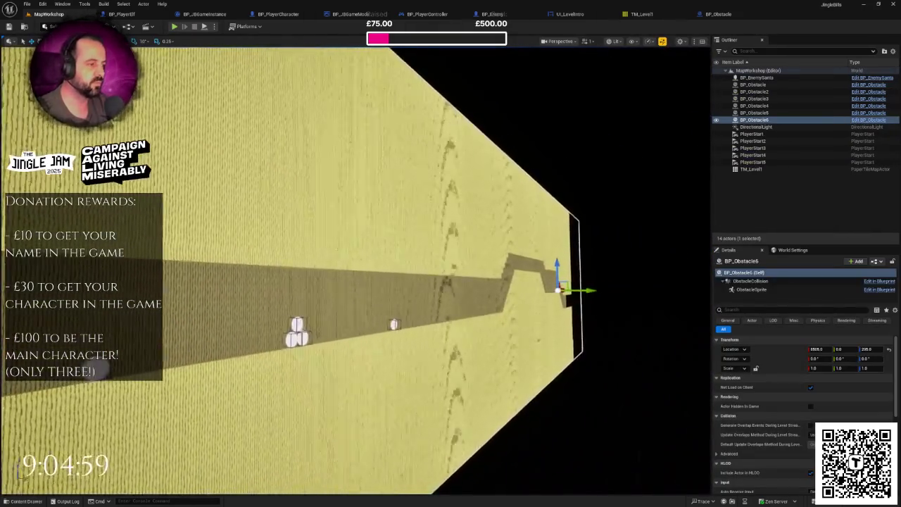
# In TM_Level1, paint three light tiles diagonally along the dark staircase edge.
pyautogui.click(652, 15)
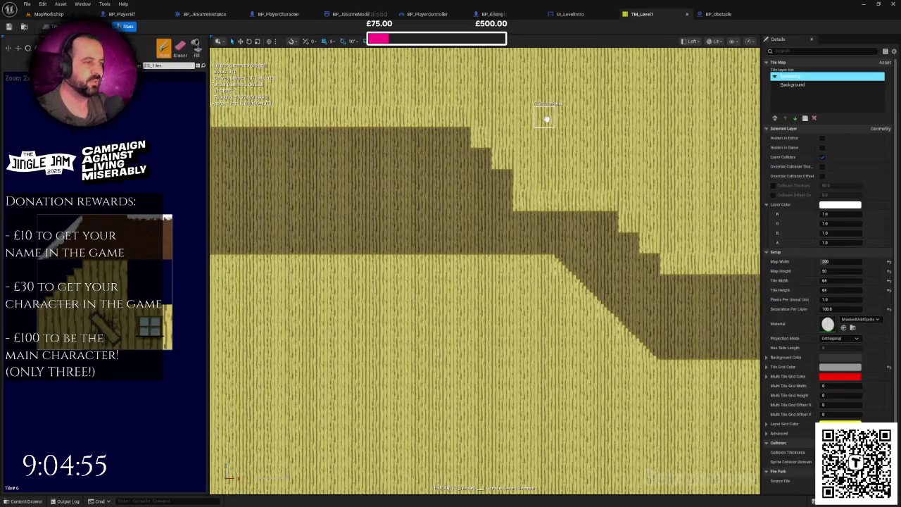
pyautogui.scroll(3, 535, 130)
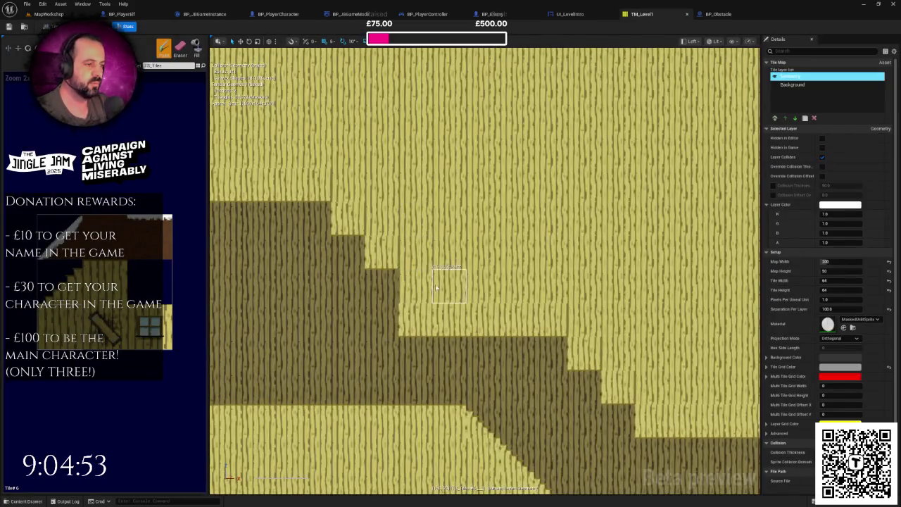
pyautogui.scroll(2, 436, 287)
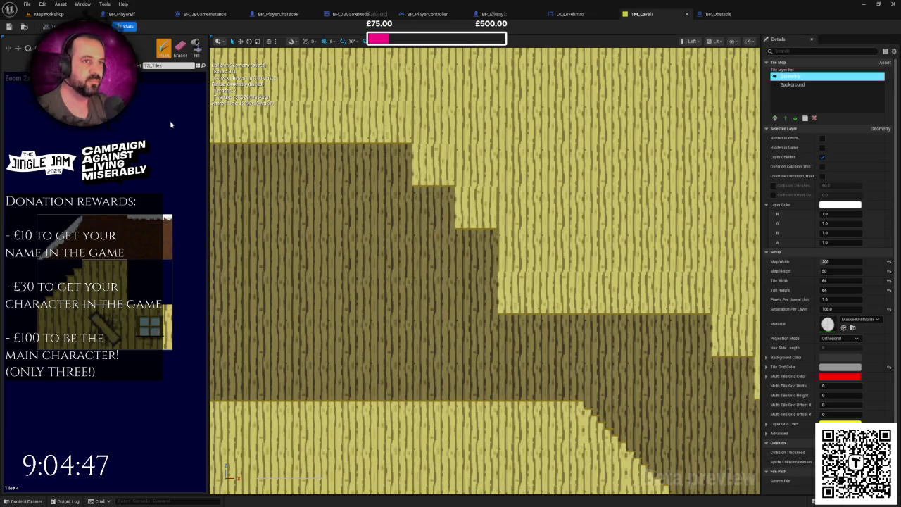
pyautogui.scroll(2, 511, 237)
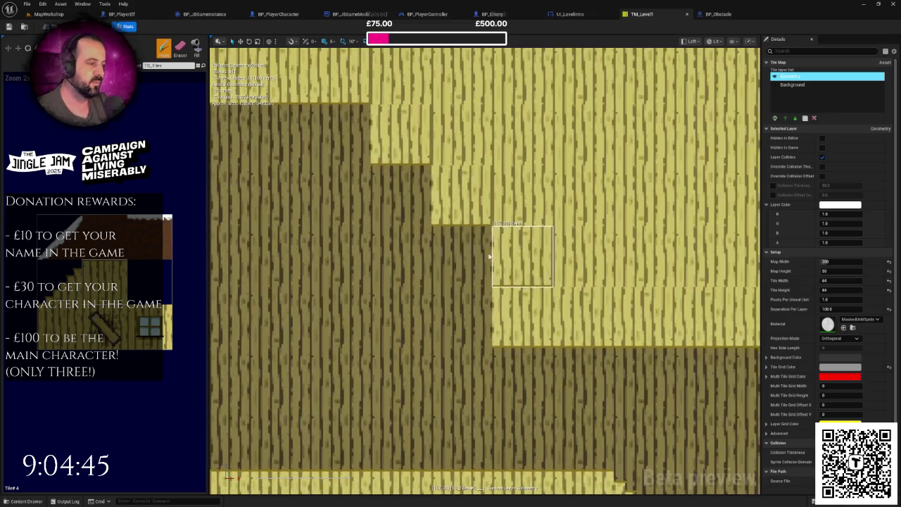
pyautogui.click(461, 255)
pyautogui.click(399, 194)
pyautogui.click(340, 134)
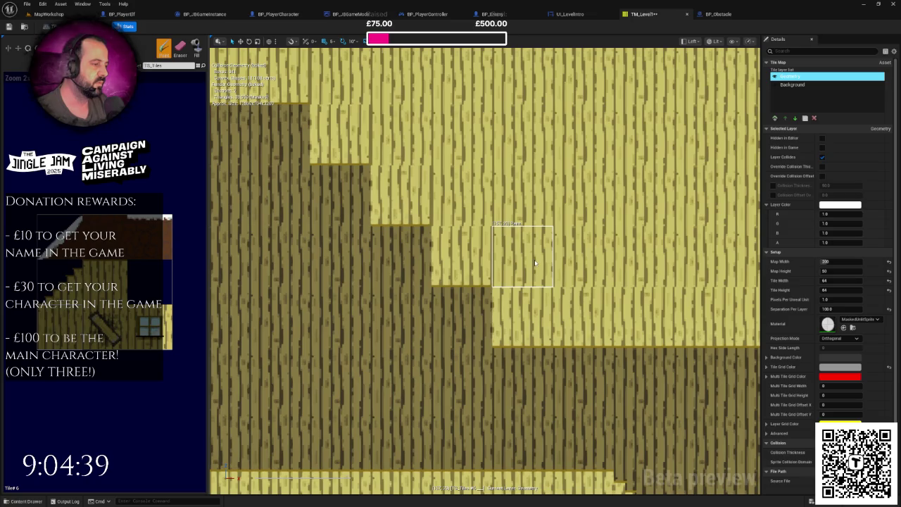
pyautogui.scroll(-3, 643, 254)
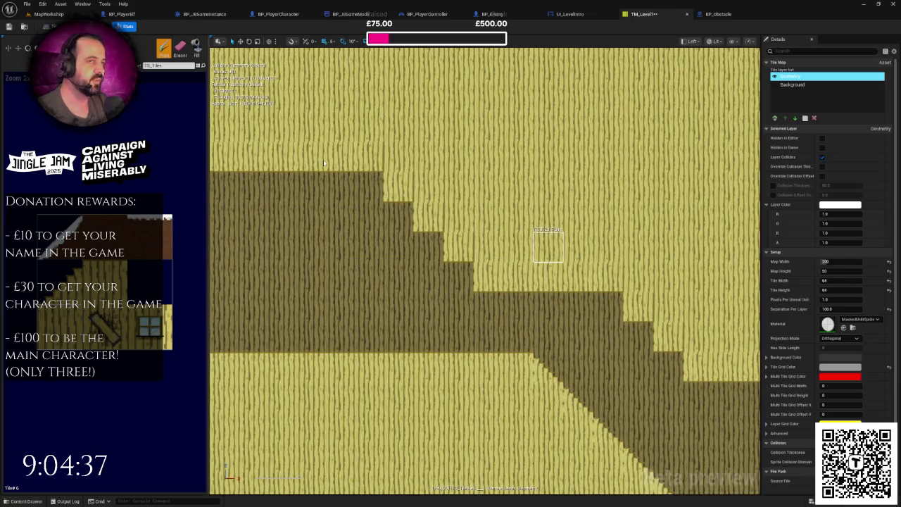
pyautogui.click(70, 14)
# Play through the updated staircase with Santa chasing the elf, then stop the game.
pyautogui.click(174, 26)
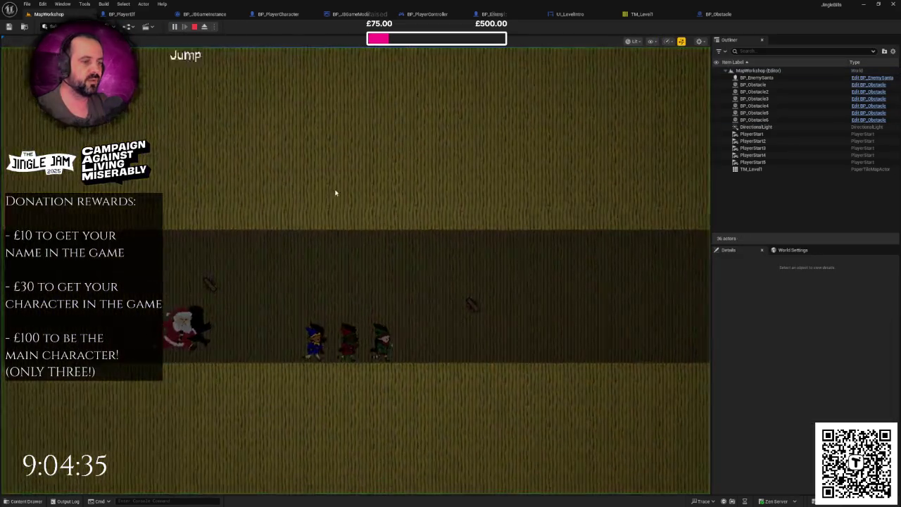
pyautogui.press('F11')
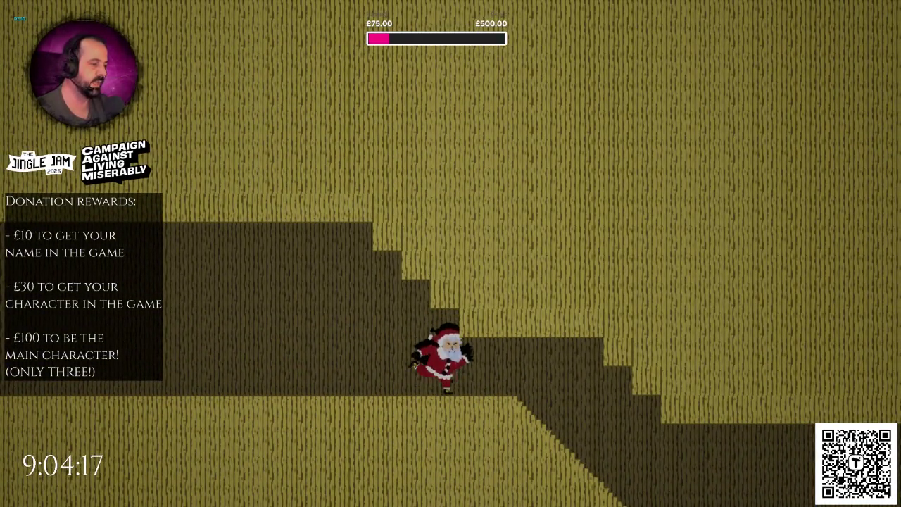
pyautogui.press('Escape')
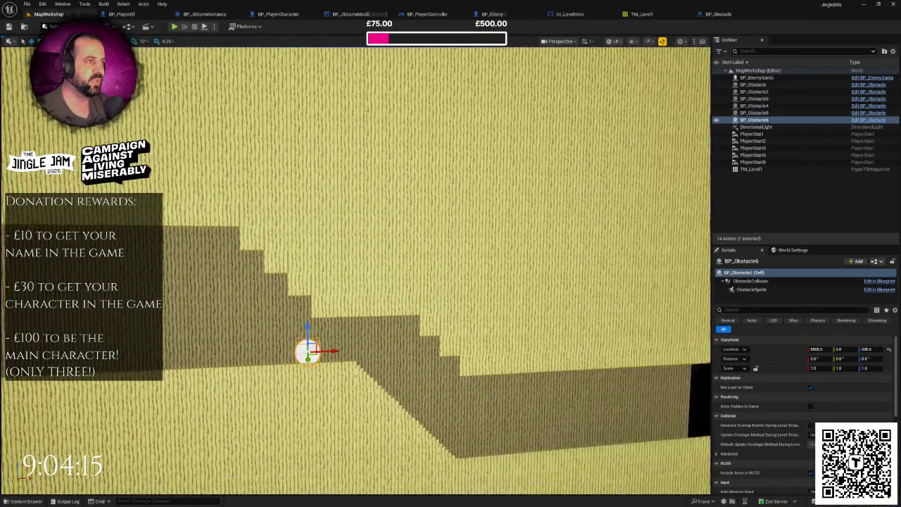
# Erase the light tile at the TM_Level1 step edge to widen the ledge, and save.
pyautogui.scroll(5, 352, 281)
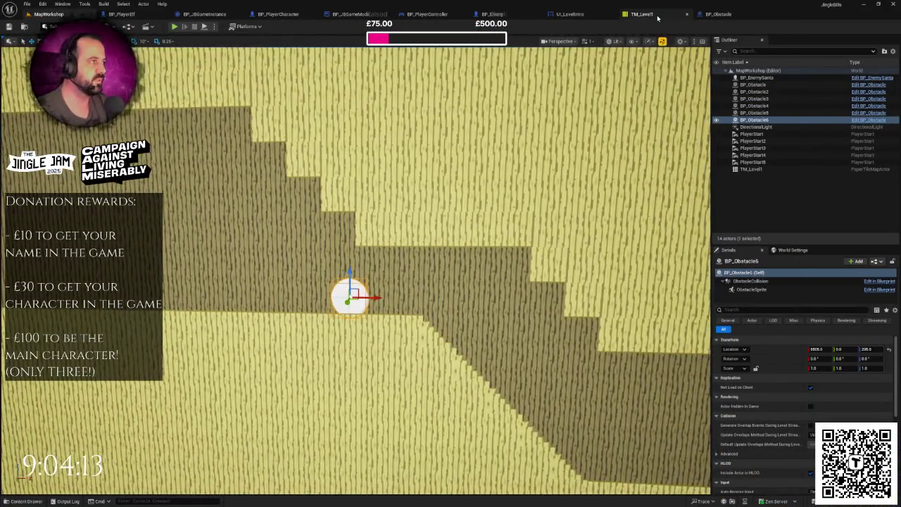
pyautogui.click(641, 14)
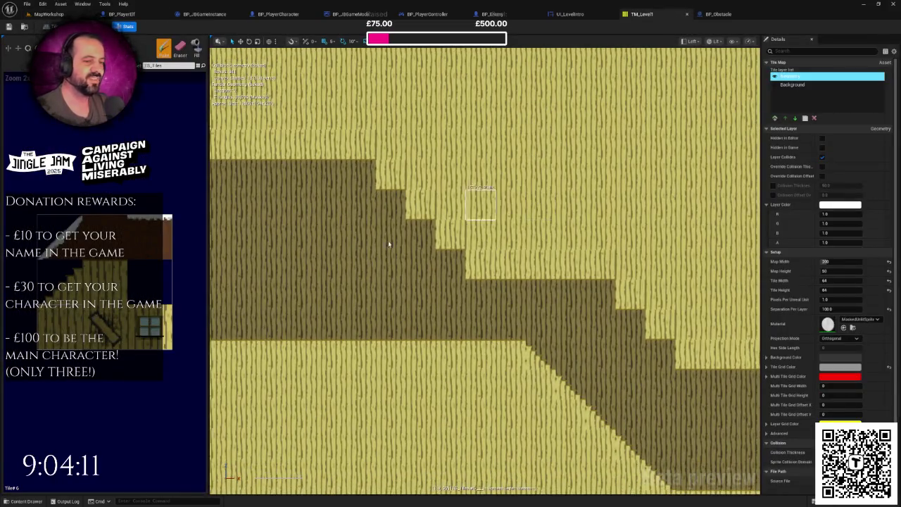
pyautogui.click(181, 47)
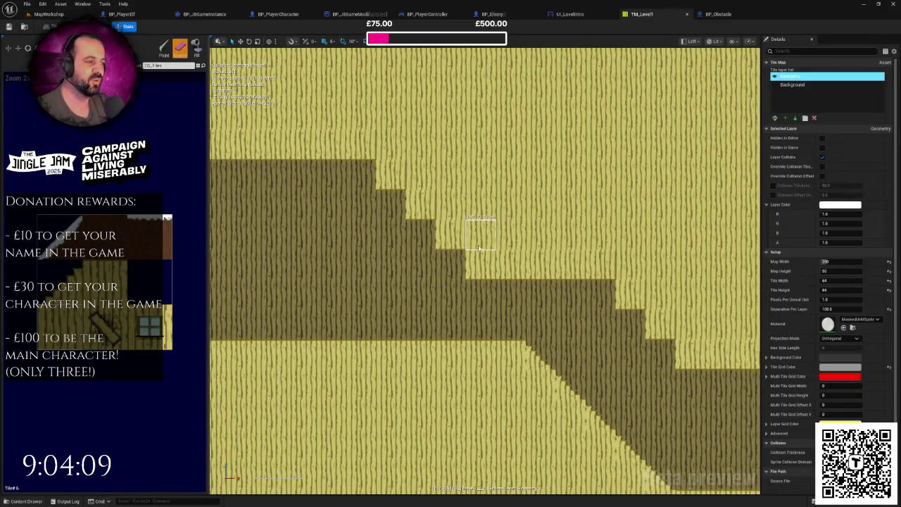
pyautogui.moveTo(514, 269)
pyautogui.mouseDown()
pyautogui.moveTo(497, 257)
pyautogui.moveTo(448, 266)
pyautogui.moveTo(504, 273)
pyautogui.mouseUp()
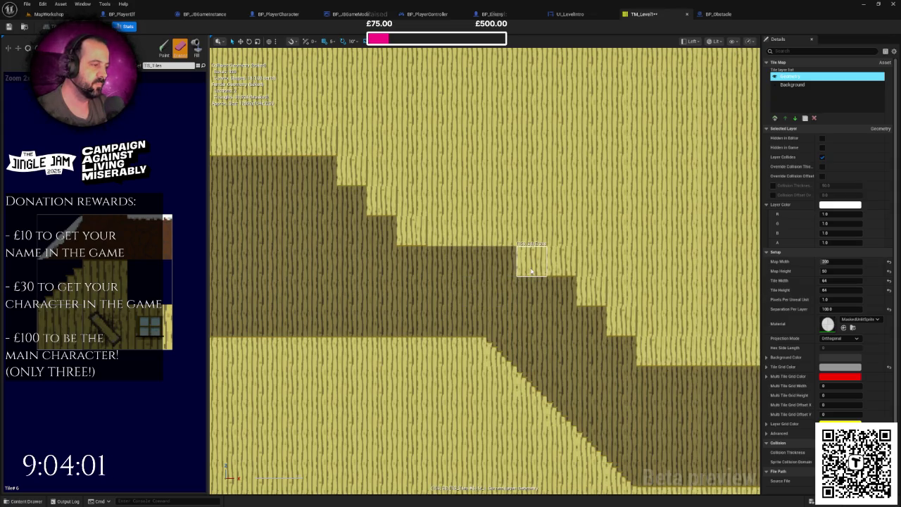
pyautogui.click(531, 271)
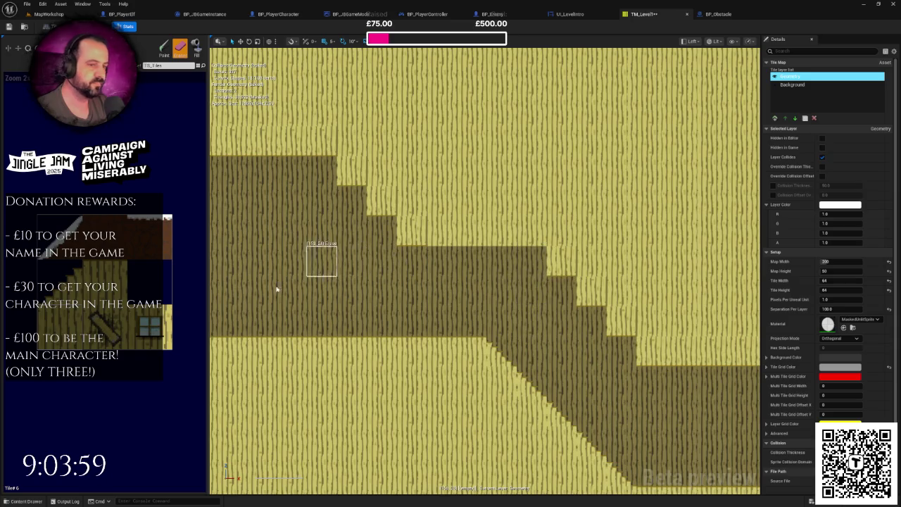
pyautogui.hotkey('shift', 'p')
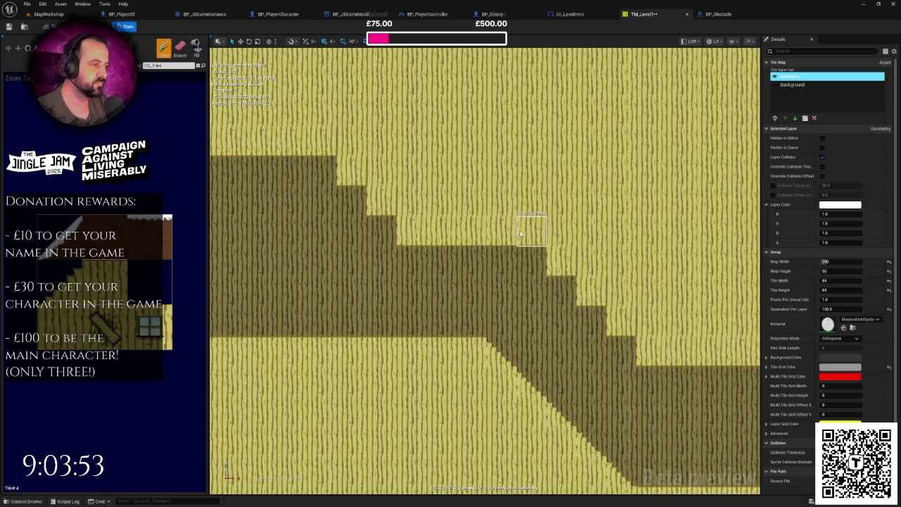
pyautogui.hotkey('ctrl', 's')
pyautogui.click(48, 14)
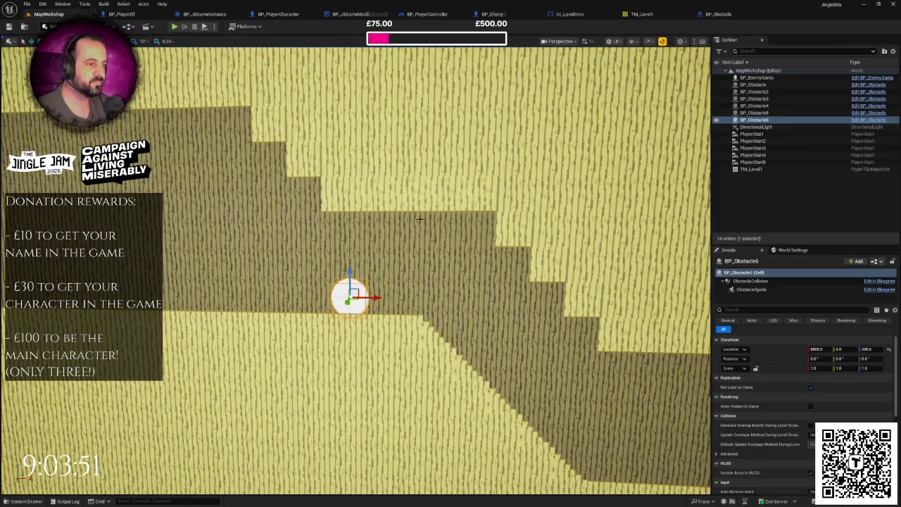
# Move the white obstacle left along the corridor floor to about X 8435.
pyautogui.scroll(-5, 355, 270)
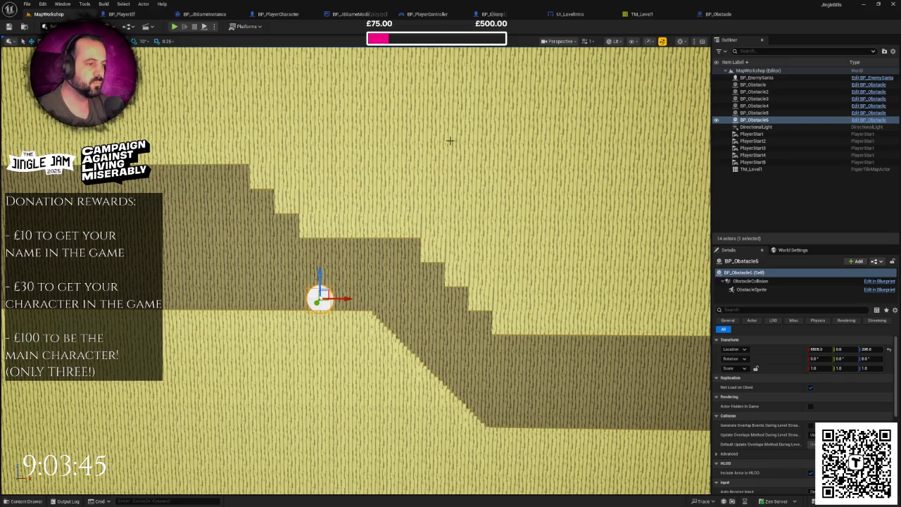
pyautogui.moveTo(345, 301); pyautogui.dragTo(321, 303)
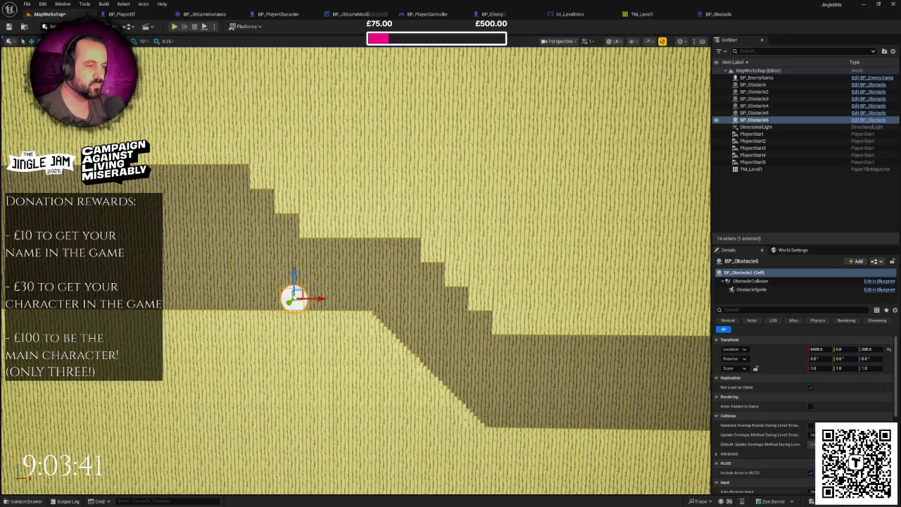
pyautogui.scroll(3, 356, 271)
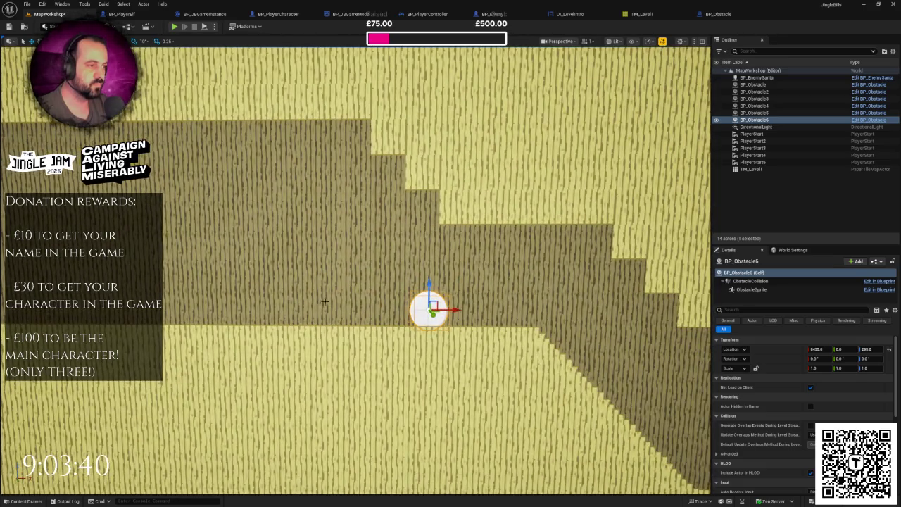
pyautogui.scroll(-5, 324, 302)
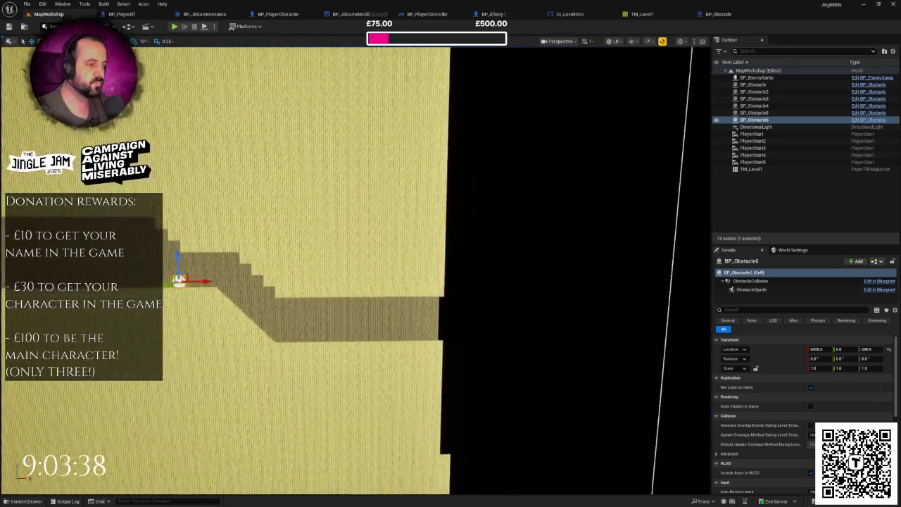
pyautogui.scroll(-4, 317, 271)
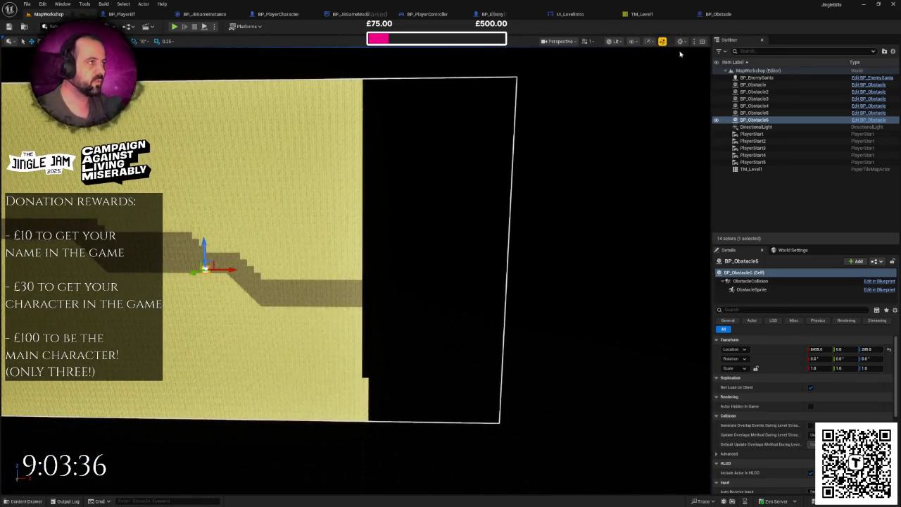
pyautogui.click(641, 13)
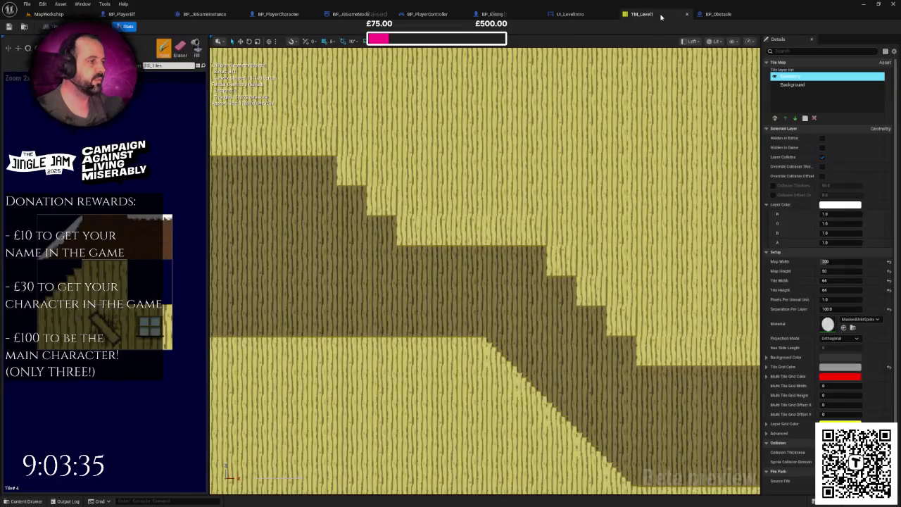
# Set TM_Level1's Map Width to 300 tiles.
pyautogui.scroll(-3, 563, 190)
pyautogui.scroll(-5, 533, 210)
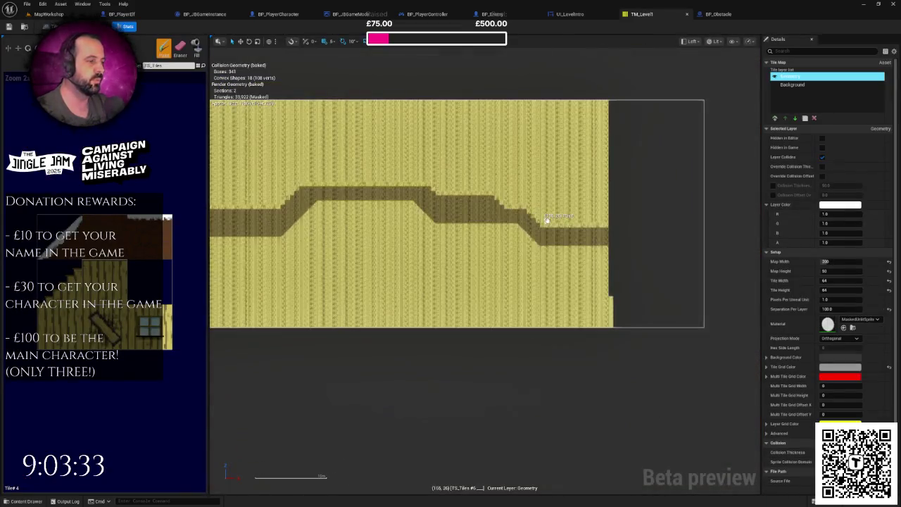
pyautogui.moveTo(449, 247); pyautogui.dragTo(574, 229)
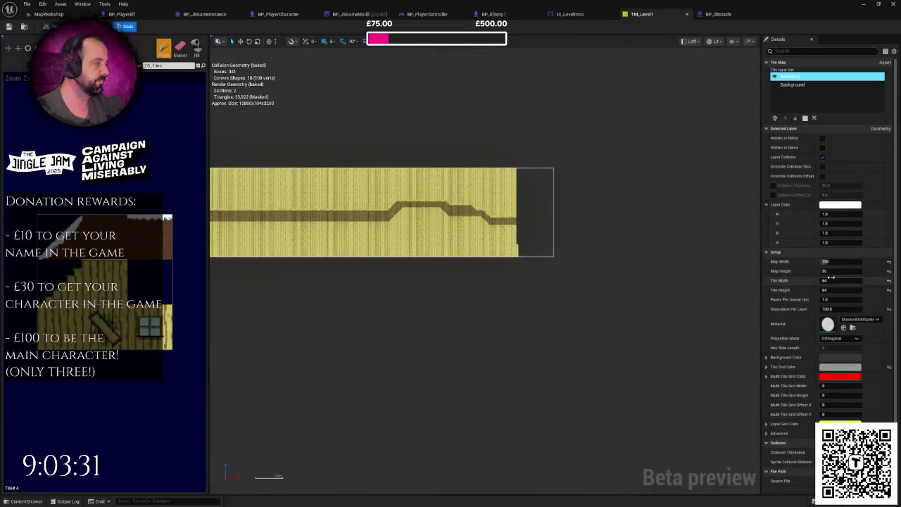
pyautogui.write('30')
pyautogui.press('Return')
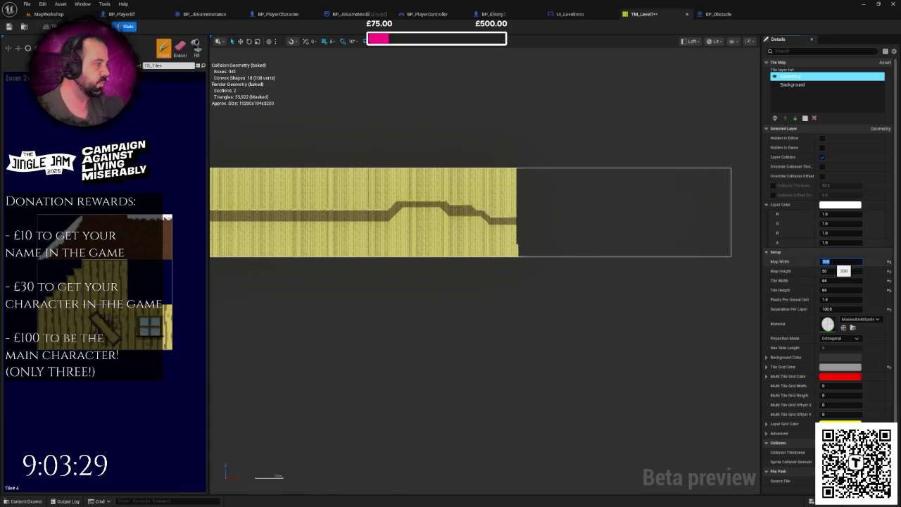
# Paint a tile at the corridor's right end in the newly widened area.
pyautogui.moveTo(500, 259)
pyautogui.mouseDown()
pyautogui.moveTo(696, 267)
pyautogui.moveTo(306, 302)
pyautogui.mouseUp()
pyautogui.scroll(6, 372, 280)
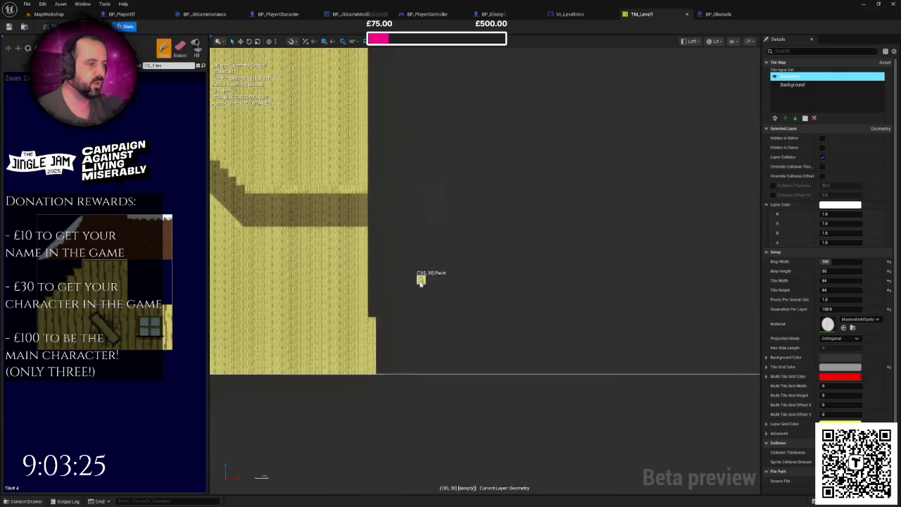
pyautogui.scroll(2, 466, 307)
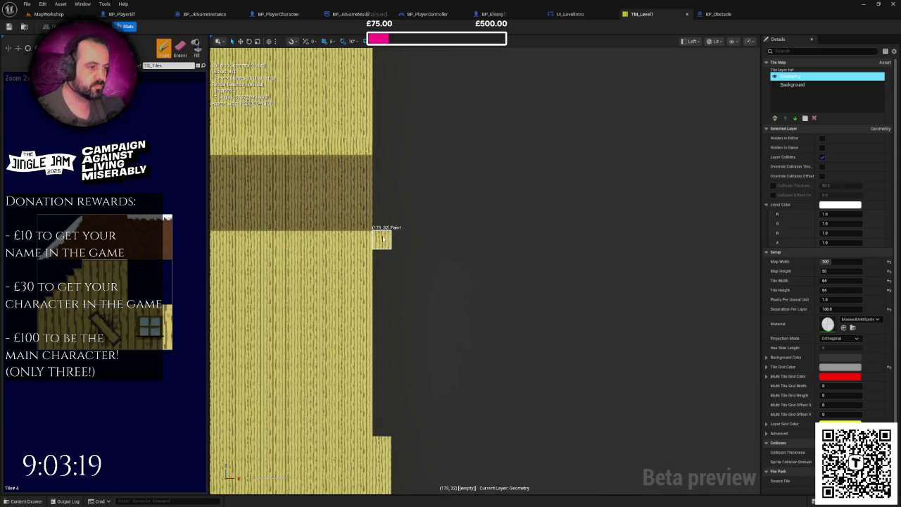
pyautogui.scroll(1, 391, 253)
pyautogui.scroll(-1, 389, 263)
pyautogui.scroll(1, 432, 215)
pyautogui.click(441, 280)
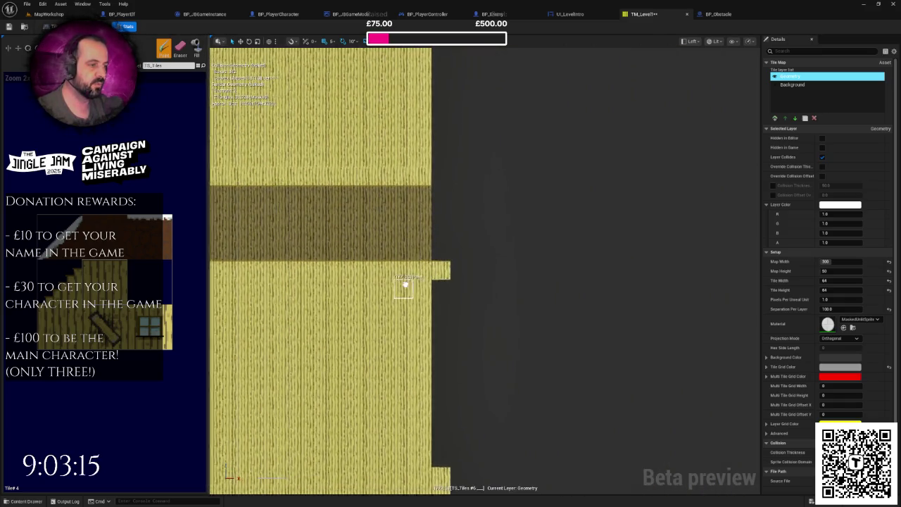
pyautogui.scroll(-1, 595, 318)
pyautogui.scroll(1, 500, 302)
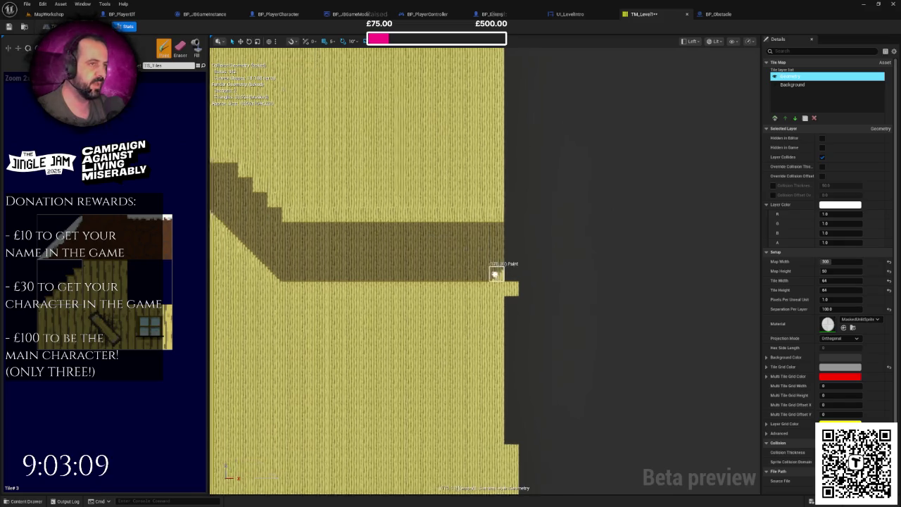
# Paint a staircase of tiles descending from the top row's end.
pyautogui.moveTo(497, 270); pyautogui.dragTo(250, 159)
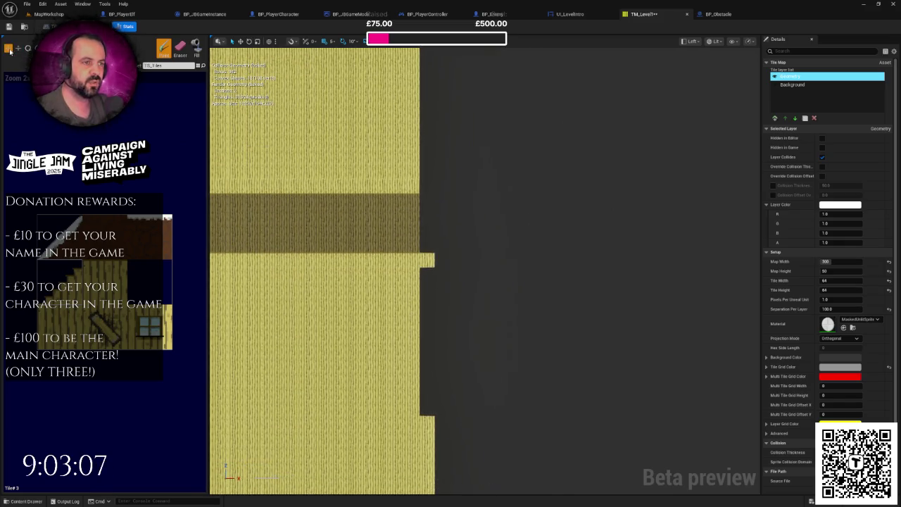
pyautogui.scroll(2, 359, 242)
pyautogui.click(514, 278)
pyautogui.scroll(-1, 493, 261)
pyautogui.click(457, 232)
pyautogui.click(452, 234)
pyautogui.scroll(2, 461, 237)
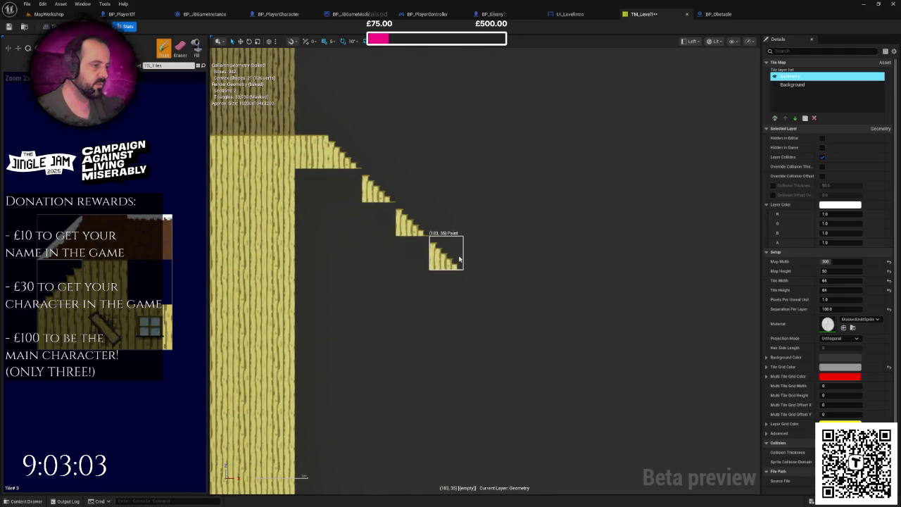
pyautogui.click(429, 237)
pyautogui.click(463, 262)
pyautogui.click(497, 271)
pyautogui.scroll(-1, 532, 282)
pyautogui.scroll(-1, 533, 283)
pyautogui.click(485, 249)
# Extend the lower tile strip right and build a vertical tile wall at its end.
pyautogui.scroll(1, 466, 235)
pyautogui.scroll(-1, 625, 274)
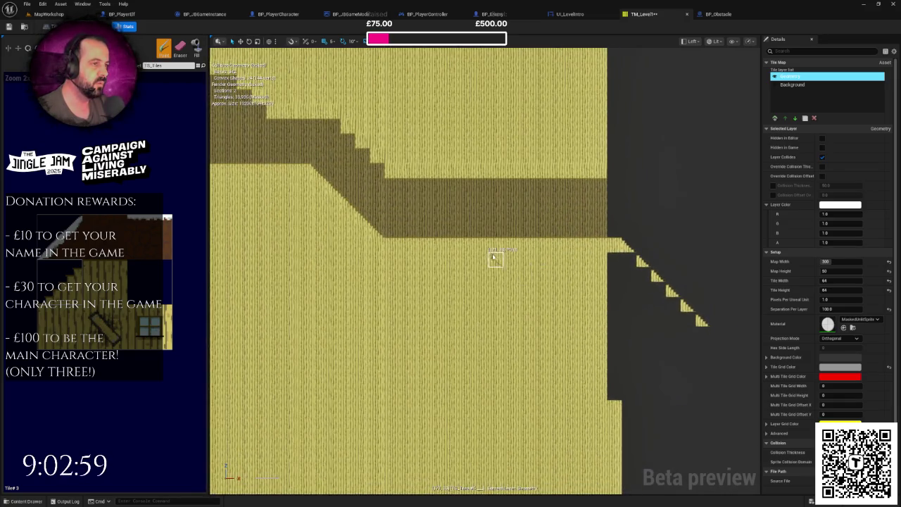
pyautogui.scroll(1, 555, 249)
pyautogui.scroll(-1, 523, 190)
pyautogui.scroll(1, 488, 194)
pyautogui.scroll(-1, 464, 226)
pyautogui.scroll(1, 302, 262)
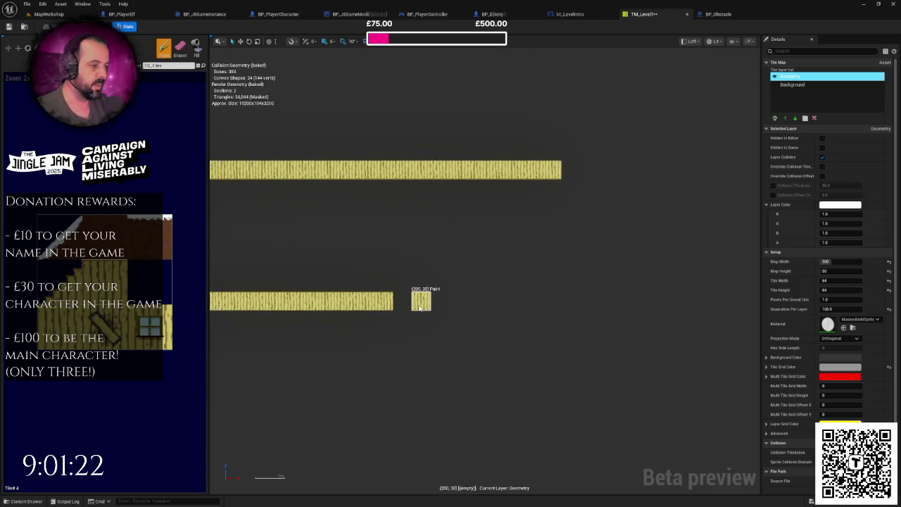
pyautogui.moveTo(420, 304)
pyautogui.mouseDown()
pyautogui.moveTo(508, 306)
pyautogui.moveTo(477, 297)
pyautogui.mouseUp()
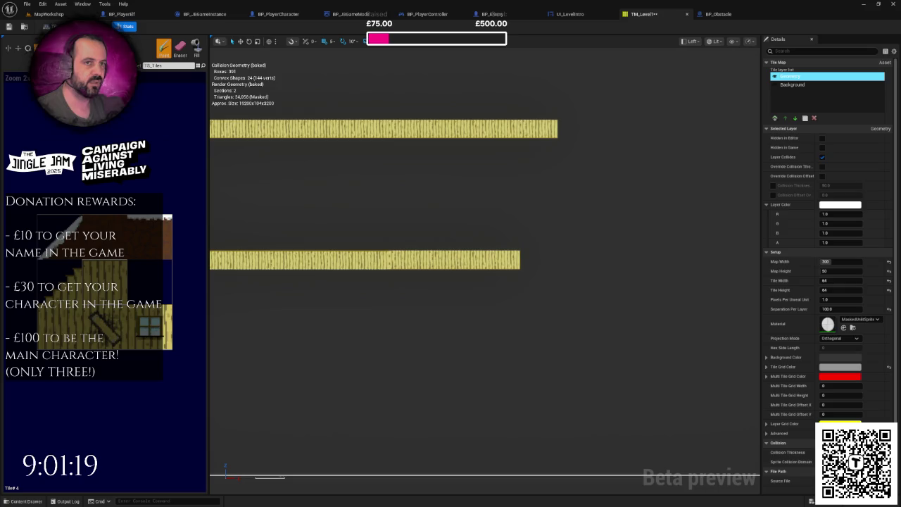
pyautogui.scroll(2, 416, 240)
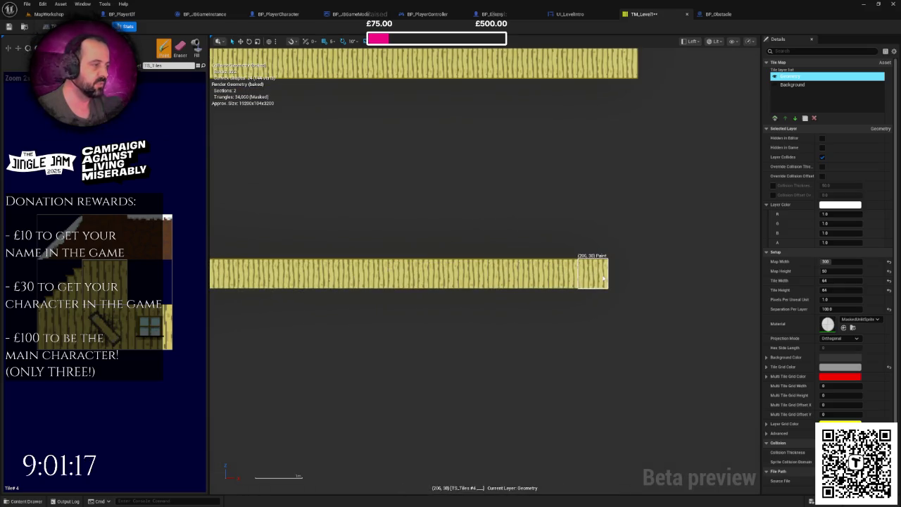
pyautogui.scroll(-3, 600, 280)
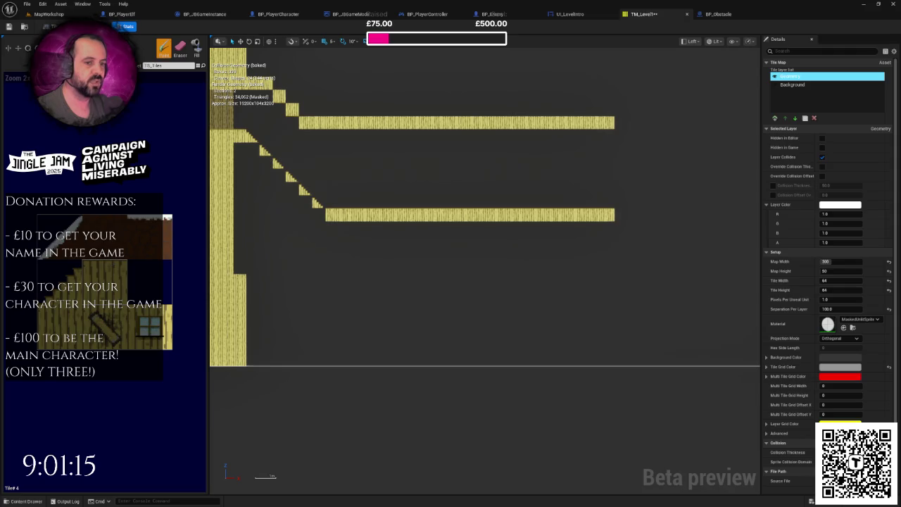
pyautogui.moveTo(607, 219)
pyautogui.mouseDown()
pyautogui.moveTo(611, 334)
pyautogui.moveTo(591, 275)
pyautogui.mouseUp()
pyautogui.scroll(-2, 609, 358)
pyautogui.moveTo(588, 230); pyautogui.dragTo(590, 259)
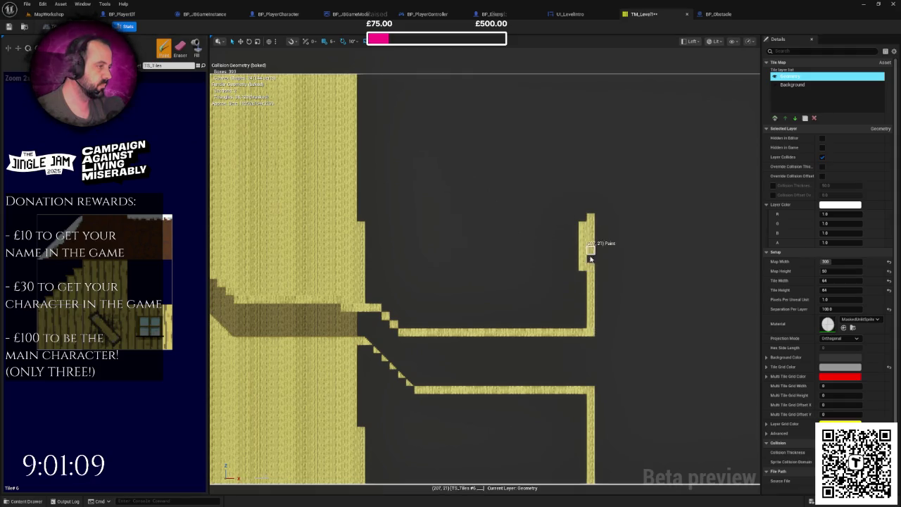
pyautogui.moveTo(590, 209); pyautogui.dragTo(590, 77)
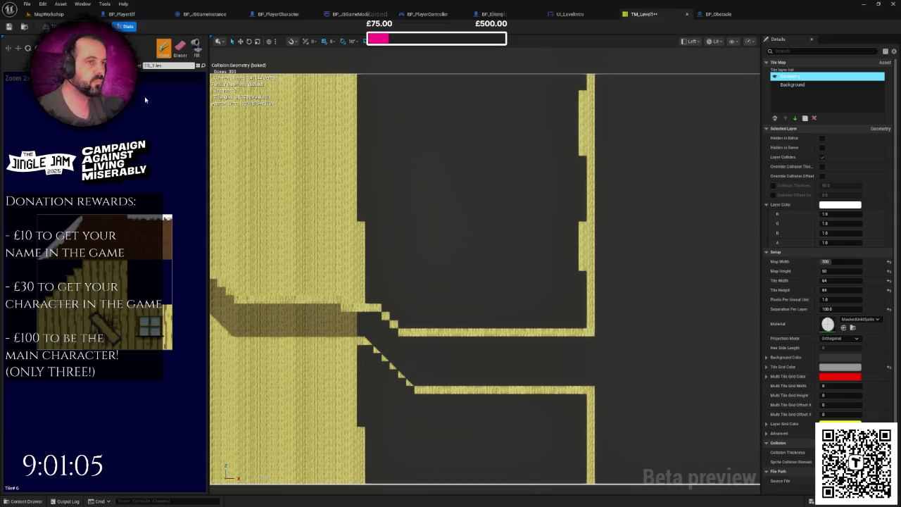
# Fill the empty regions above and below with solid tiles.
pyautogui.click(194, 48)
pyautogui.click(445, 200)
pyautogui.scroll(-1, 437, 274)
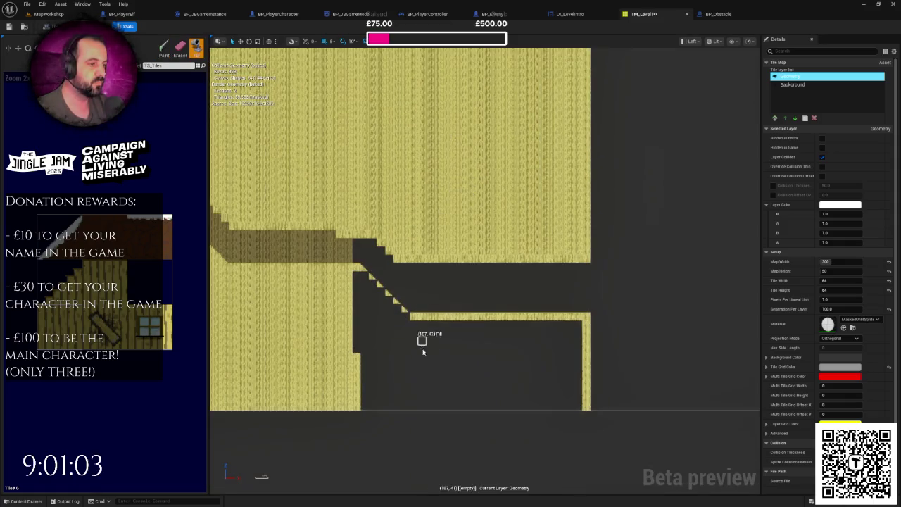
pyautogui.click(426, 362)
pyautogui.click(792, 84)
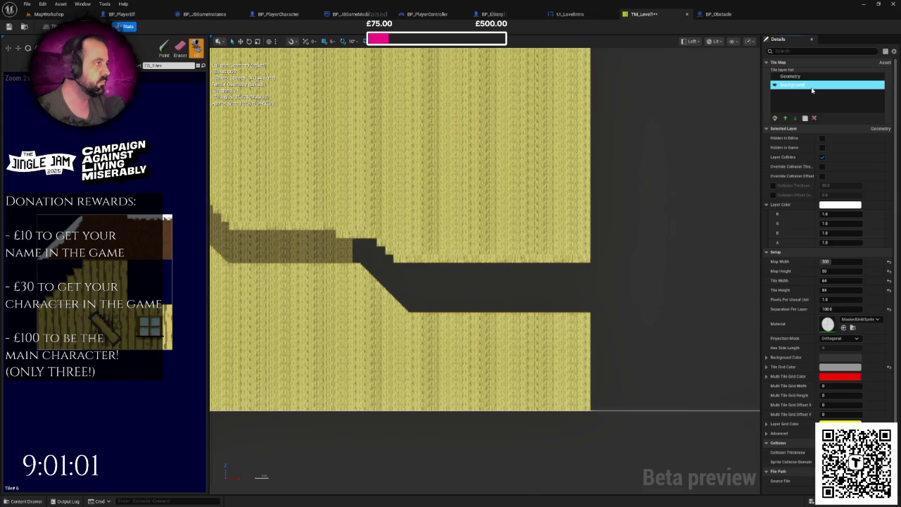
pyautogui.click(660, 167)
pyautogui.scroll(-5, 660, 167)
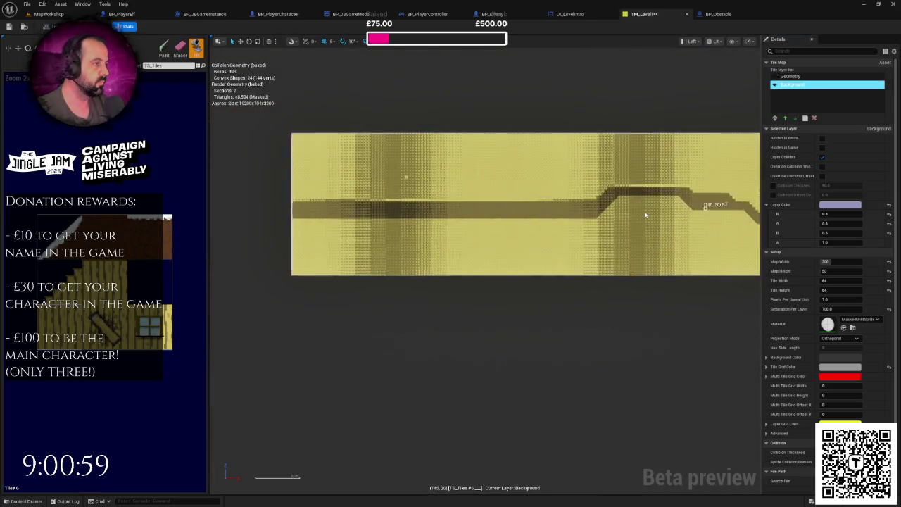
pyautogui.scroll(6, 303, 210)
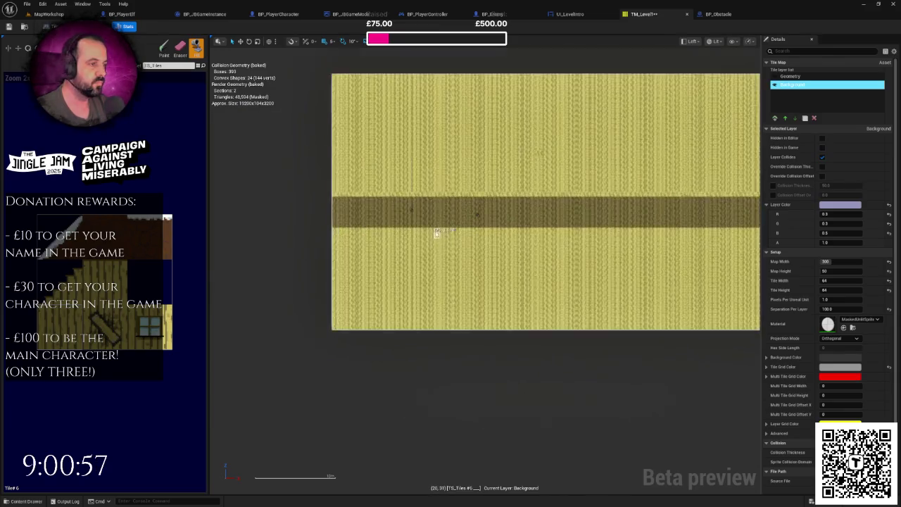
pyautogui.scroll(2, 444, 177)
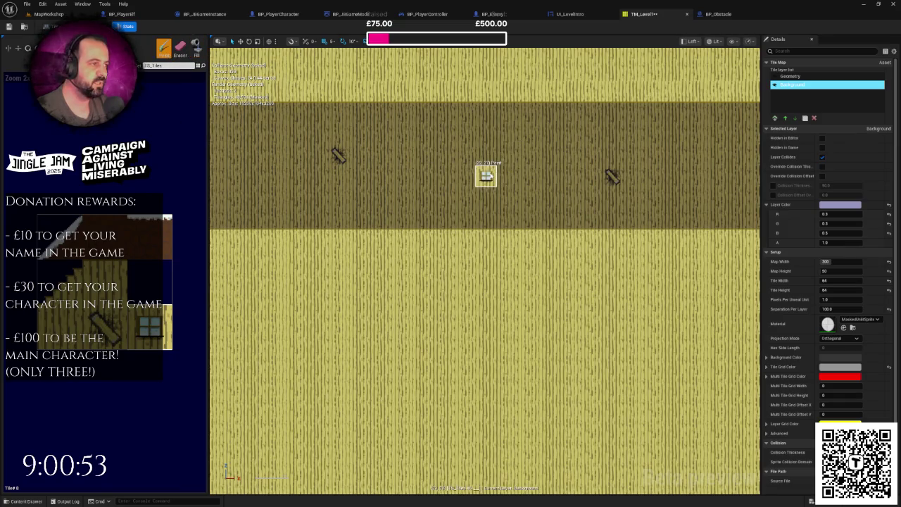
pyautogui.click(551, 187)
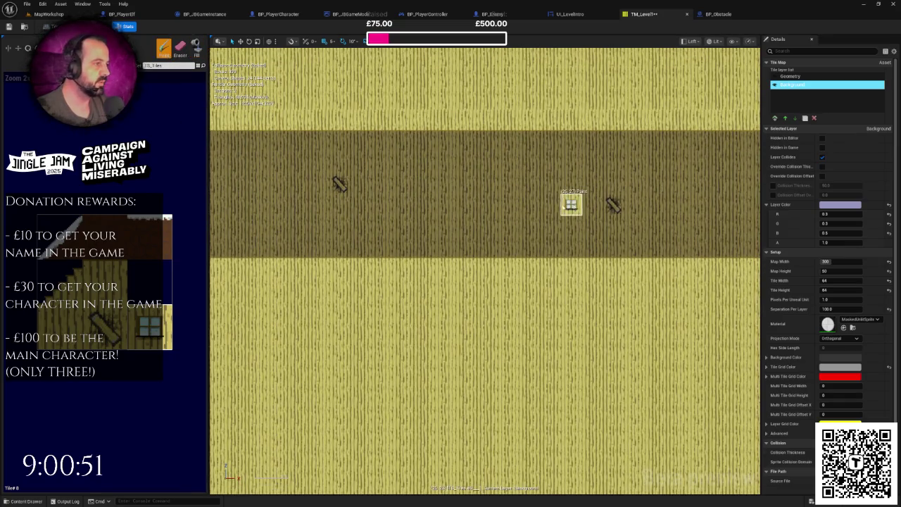
pyautogui.scroll(2, 571, 237)
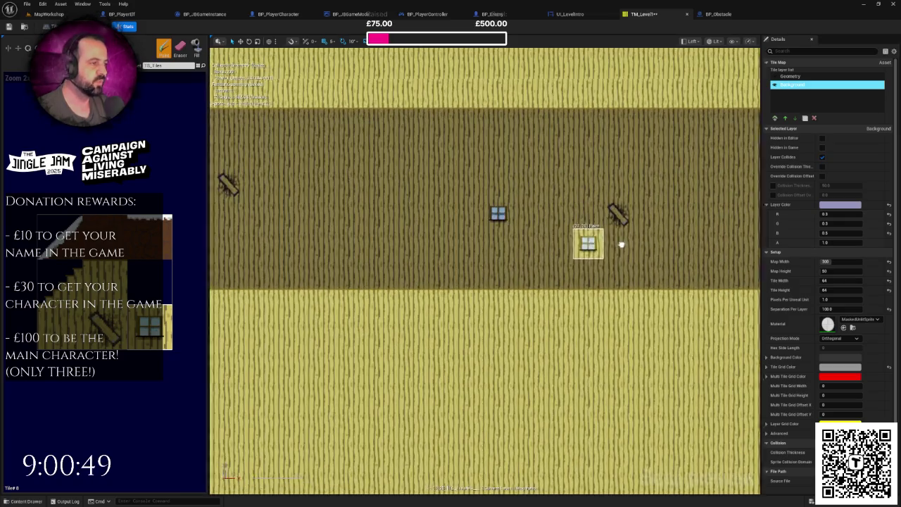
pyautogui.scroll(-2, 560, 243)
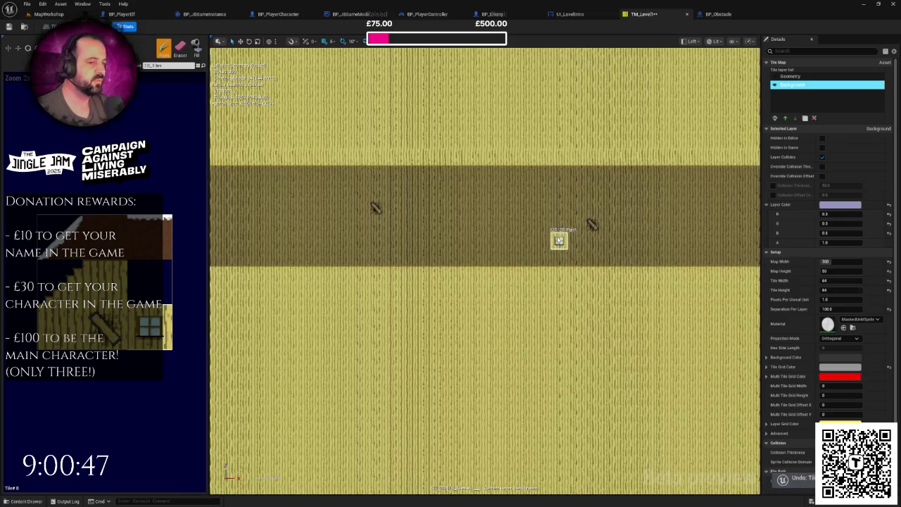
pyautogui.scroll(-2, 469, 247)
pyautogui.scroll(5, 472, 257)
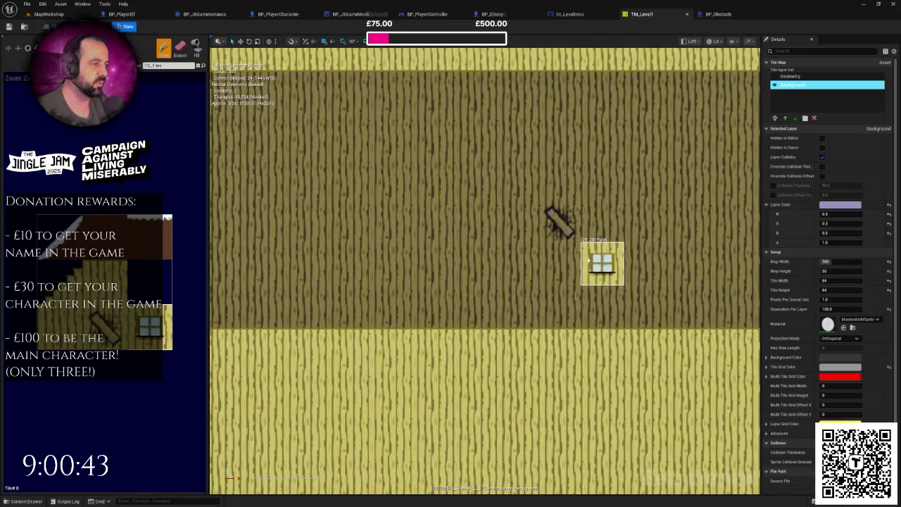
pyautogui.scroll(-8, 561, 238)
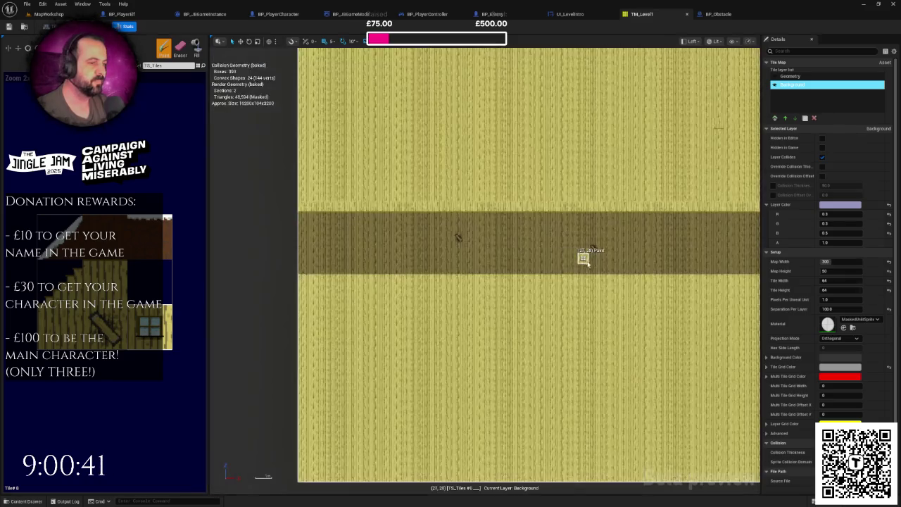
pyautogui.moveTo(271, 260)
pyautogui.mouseDown()
pyautogui.moveTo(275, 278)
pyautogui.moveTo(418, 261)
pyautogui.mouseUp()
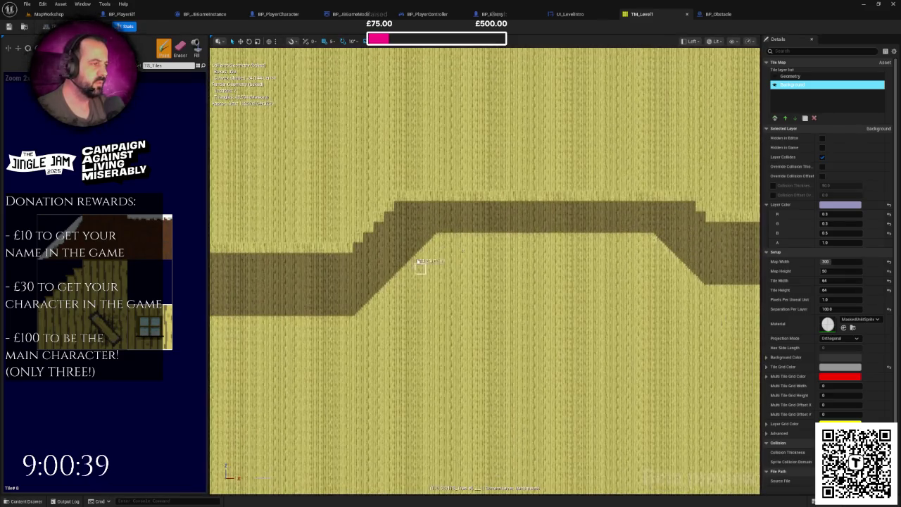
pyautogui.moveTo(525, 250); pyautogui.dragTo(288, 251)
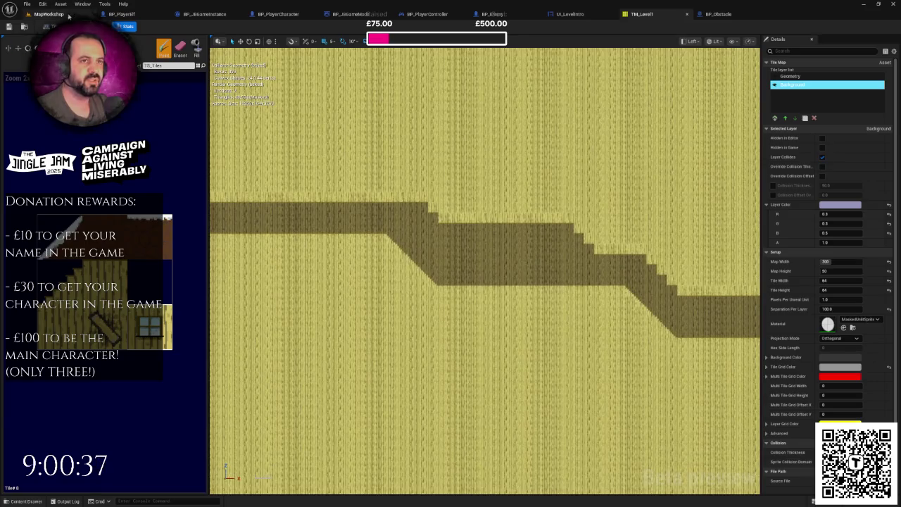
# Duplicate the obstacle as BP_Obstacle7 and position it along the corridor.
pyautogui.click(68, 15)
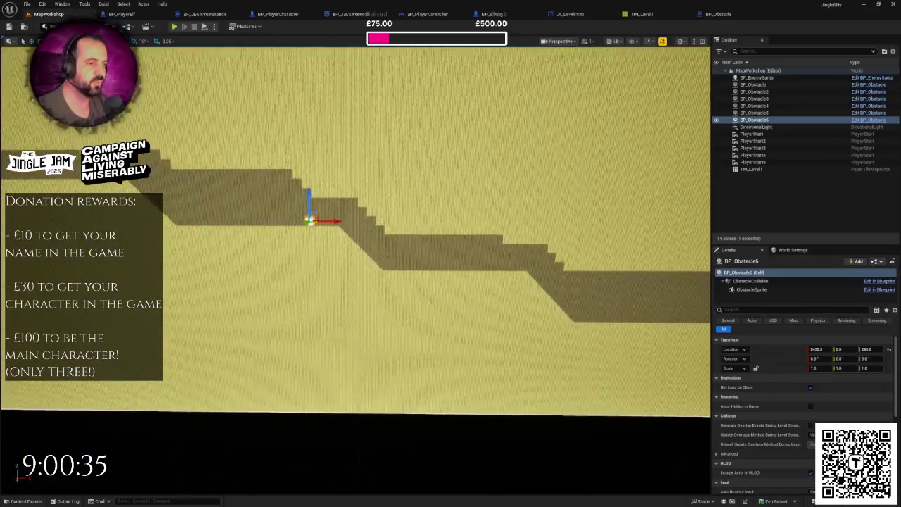
pyautogui.scroll(-5, 344, 223)
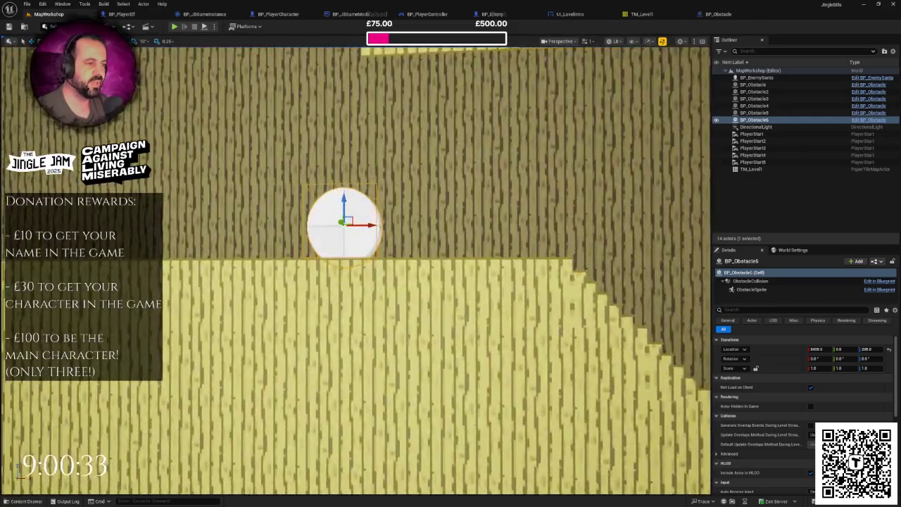
pyautogui.scroll(-6, 264, 219)
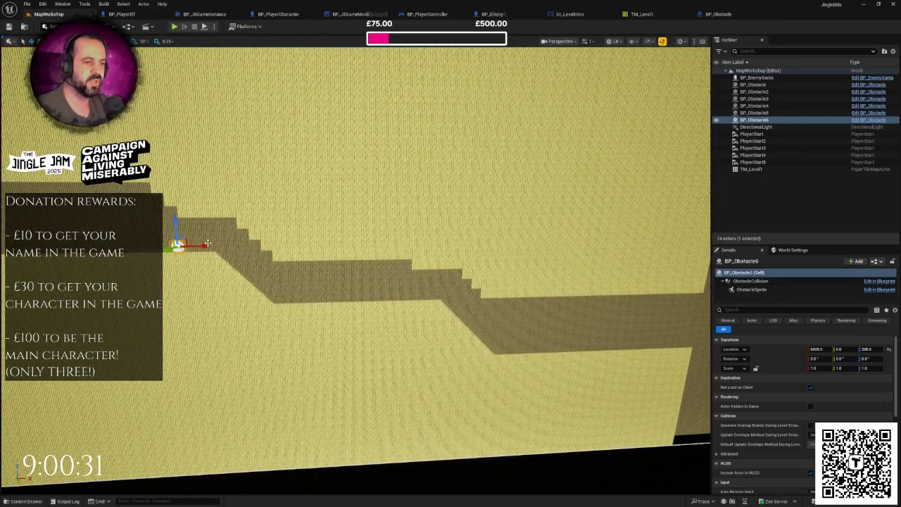
pyautogui.keyDown('alt'); pyautogui.moveTo(208, 242); pyautogui.dragTo(239, 248); pyautogui.keyUp('alt')
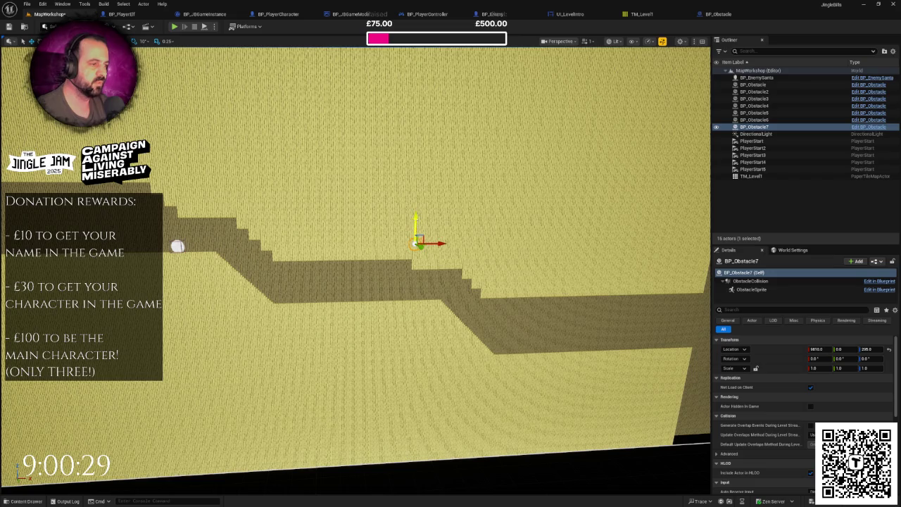
pyautogui.scroll(6, 415, 296)
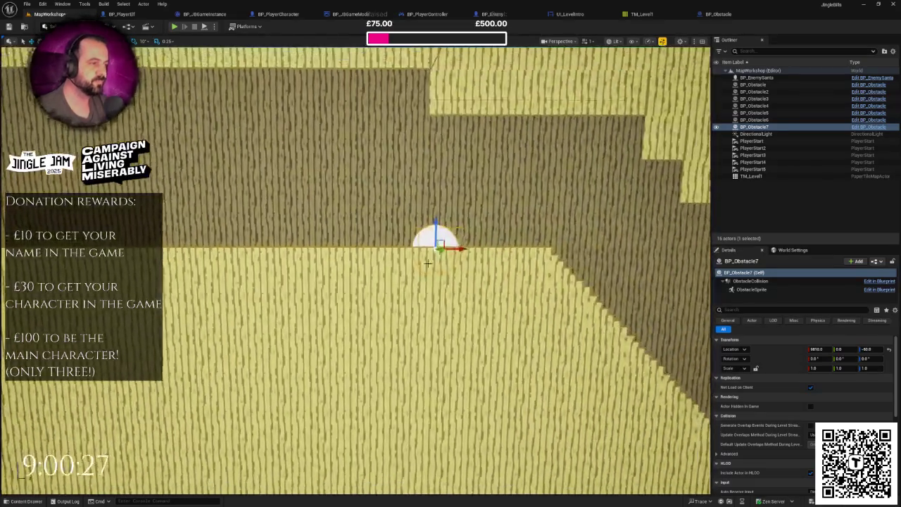
pyautogui.scroll(-1, 438, 233)
pyautogui.moveTo(865, 349); pyautogui.dragTo(876, 349)
pyautogui.moveTo(456, 226)
pyautogui.mouseDown()
pyautogui.moveTo(364, 227)
pyautogui.moveTo(360, 238)
pyautogui.mouseUp()
pyautogui.scroll(-3, 359, 237)
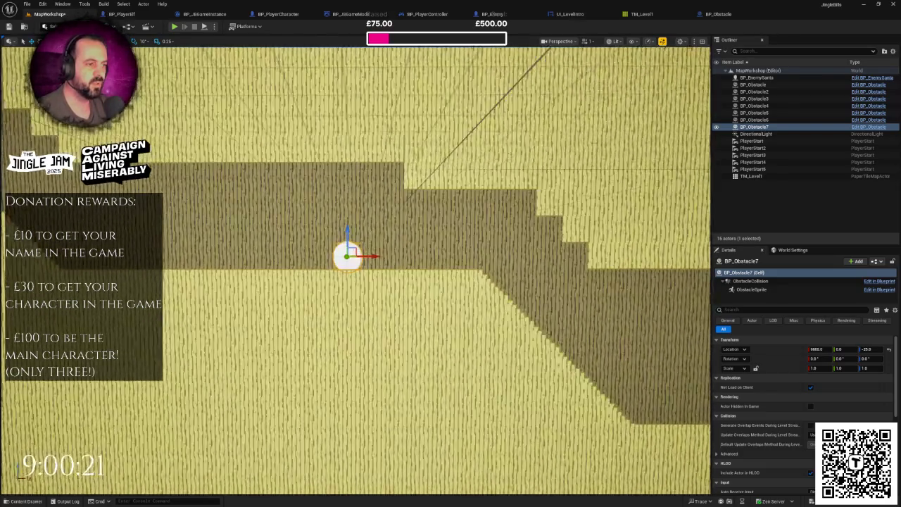
pyautogui.scroll(1, 378, 243)
pyautogui.moveTo(378, 254); pyautogui.dragTo(396, 256)
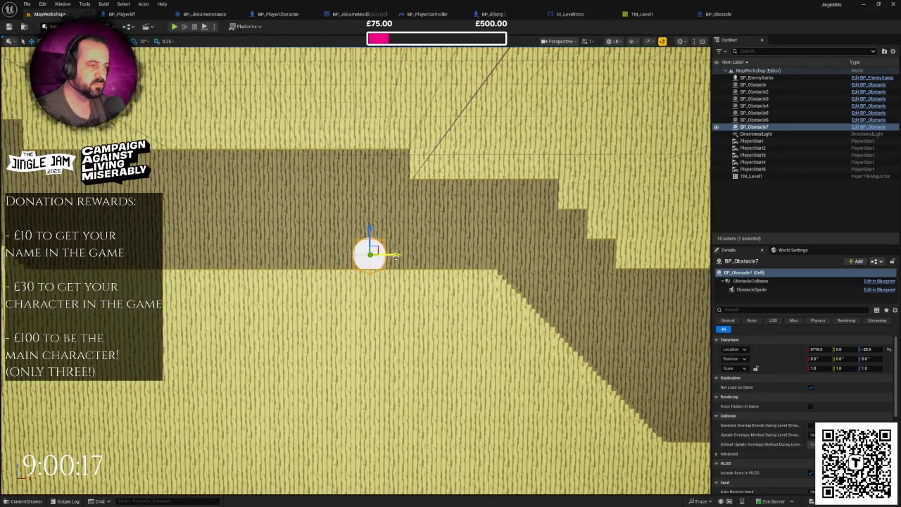
# Stack a copy, BP_Obstacle8, on top of BP_Obstacle7.
pyautogui.moveTo(361, 227); pyautogui.dragTo(362, 212)
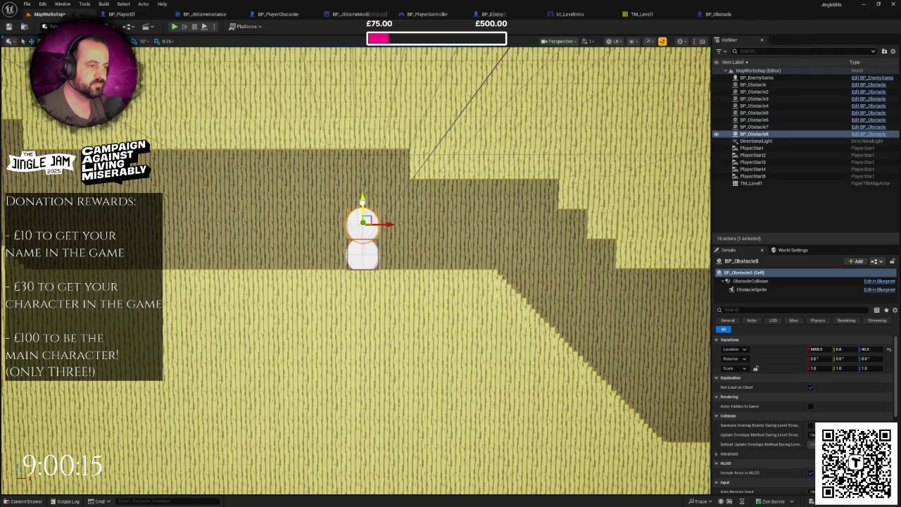
pyautogui.scroll(2, 373, 197)
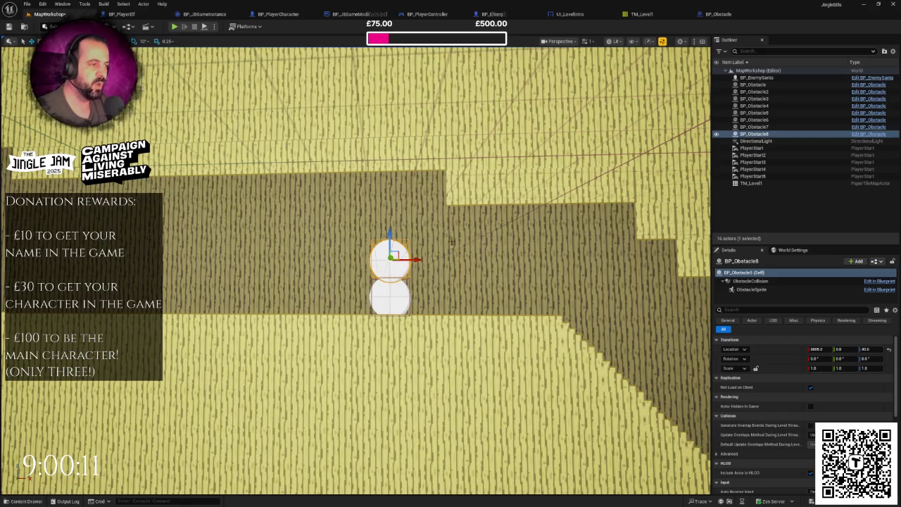
pyautogui.scroll(-6, 356, 271)
# Place a new BP_Obstacle9 beside BP_Obstacle5 on the corridor floor.
pyautogui.moveTo(356, 271)
pyautogui.mouseDown()
pyautogui.moveTo(394, 239)
pyautogui.moveTo(303, 261)
pyautogui.moveTo(420, 251)
pyautogui.moveTo(442, 240)
pyautogui.mouseUp()
pyautogui.click(395, 240)
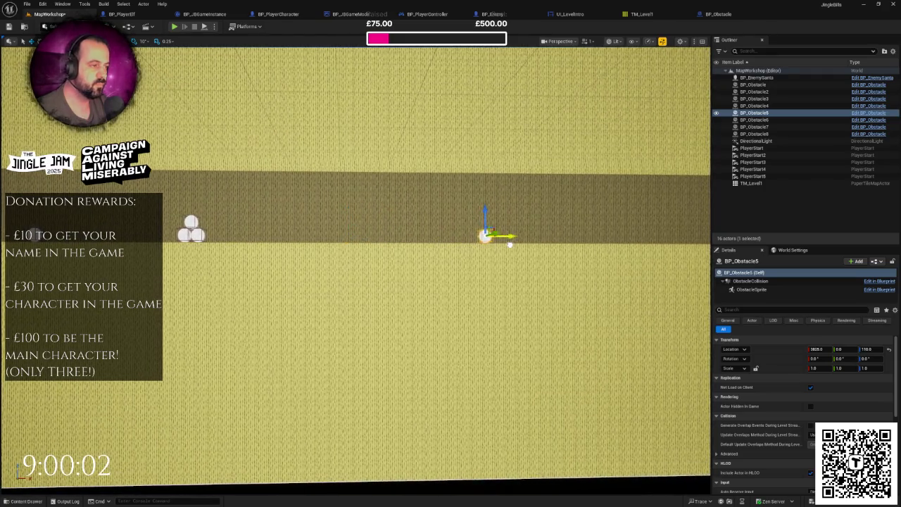
pyautogui.moveTo(509, 244)
pyautogui.mouseDown()
pyautogui.moveTo(322, 240)
pyautogui.moveTo(476, 241)
pyautogui.mouseUp()
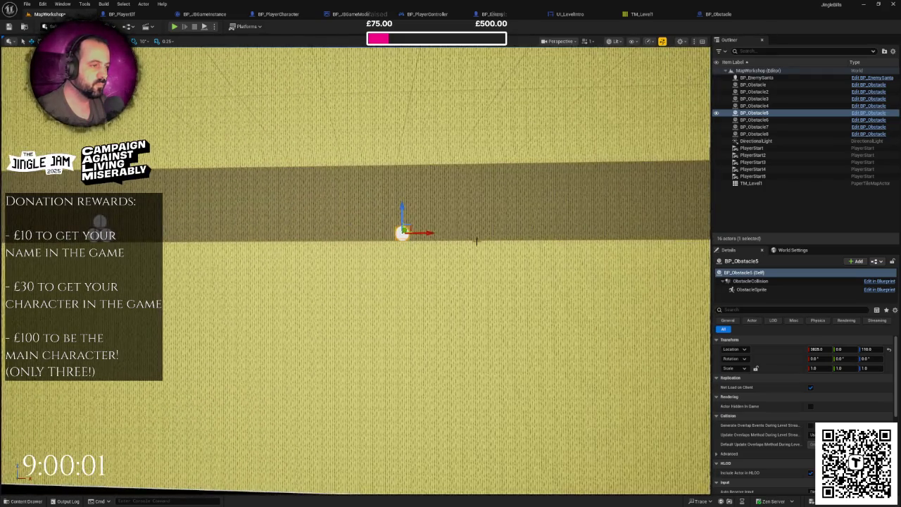
pyautogui.hotkey('ctrl', 'd')
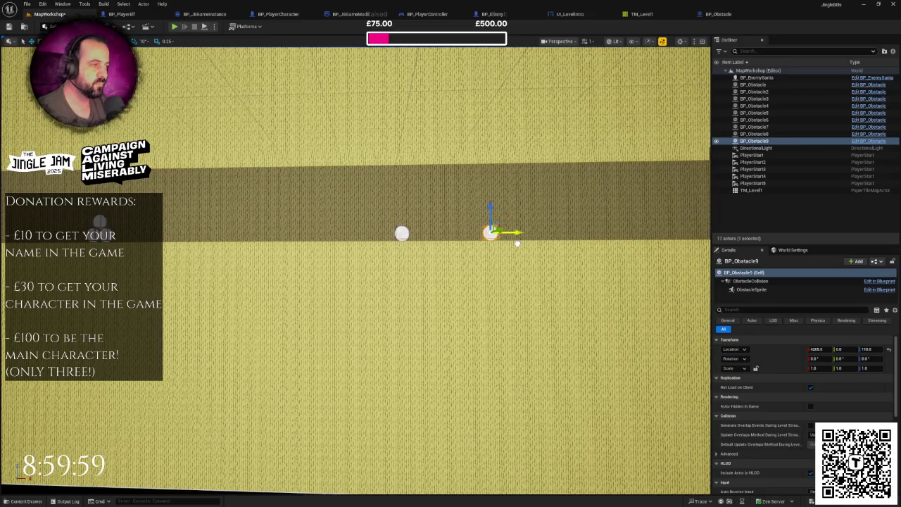
pyautogui.moveTo(517, 244)
pyautogui.mouseDown()
pyautogui.moveTo(497, 206)
pyautogui.moveTo(348, 180)
pyautogui.moveTo(282, 212)
pyautogui.mouseUp()
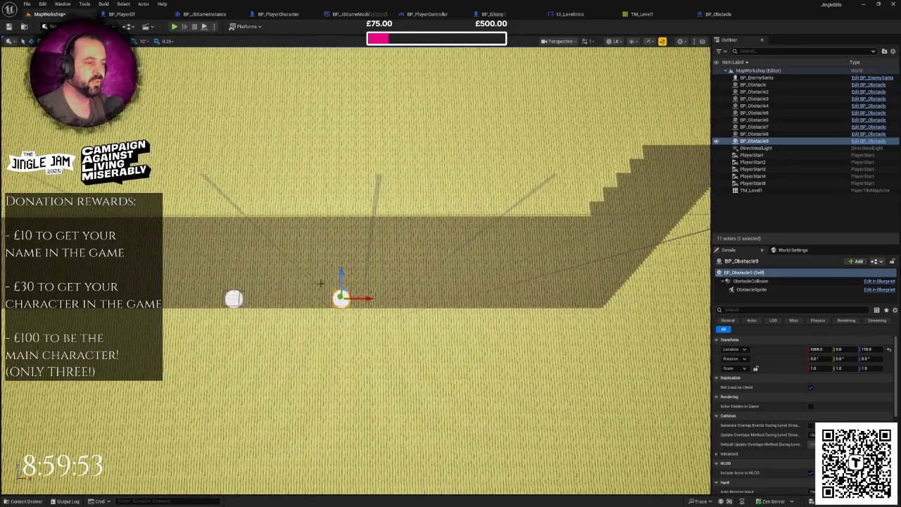
# Pan along TM_Level1's corridor to review its rising, flat and descending sections.
pyautogui.click(640, 14)
pyautogui.moveTo(432, 204); pyautogui.dragTo(483, 232)
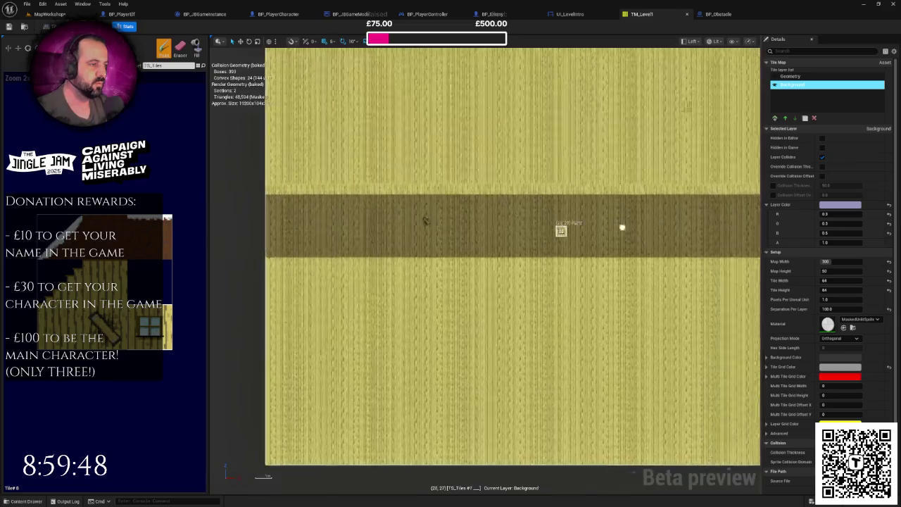
pyautogui.moveTo(563, 236); pyautogui.dragTo(396, 256)
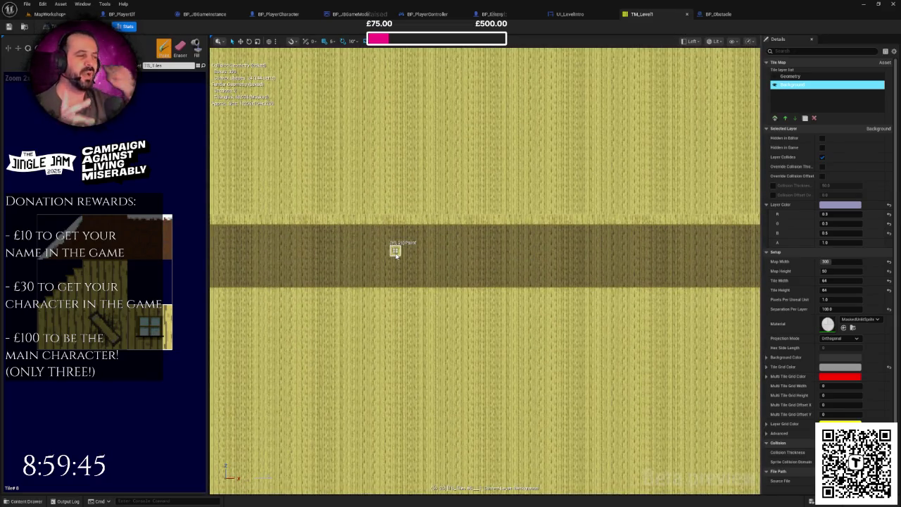
pyautogui.scroll(-5, 534, 289)
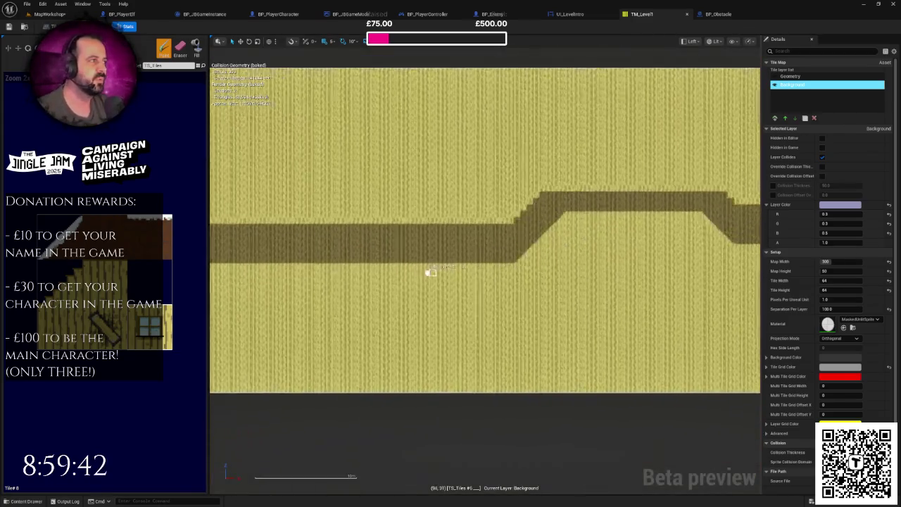
pyautogui.moveTo(431, 271)
pyautogui.mouseDown()
pyautogui.moveTo(366, 268)
pyautogui.moveTo(483, 258)
pyautogui.moveTo(326, 253)
pyautogui.moveTo(664, 263)
pyautogui.moveTo(694, 251)
pyautogui.moveTo(542, 237)
pyautogui.moveTo(620, 243)
pyautogui.mouseUp()
pyautogui.scroll(4, 567, 242)
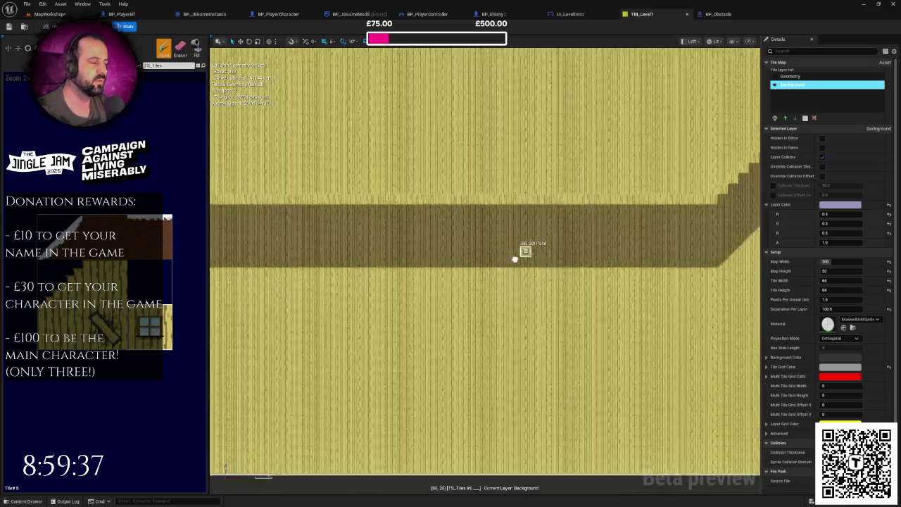
pyautogui.moveTo(628, 197)
pyautogui.mouseDown()
pyautogui.moveTo(466, 258)
pyautogui.moveTo(521, 249)
pyautogui.mouseUp()
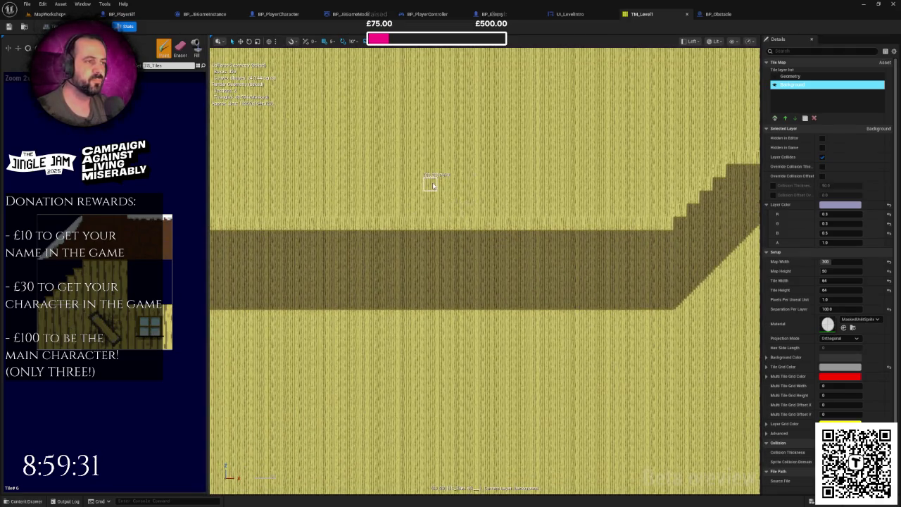
pyautogui.scroll(-3, 563, 181)
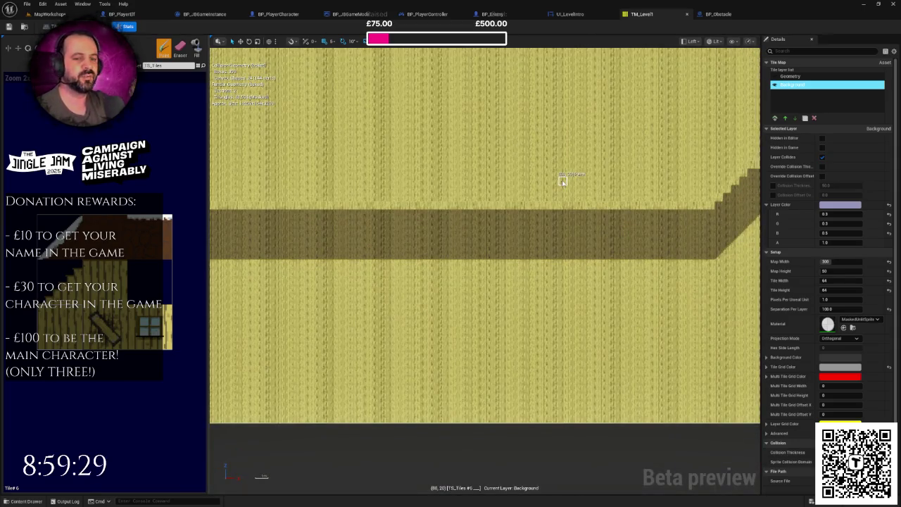
pyautogui.moveTo(644, 189)
pyautogui.mouseDown()
pyautogui.moveTo(464, 197)
pyautogui.moveTo(647, 292)
pyautogui.moveTo(468, 257)
pyautogui.moveTo(627, 215)
pyautogui.mouseUp()
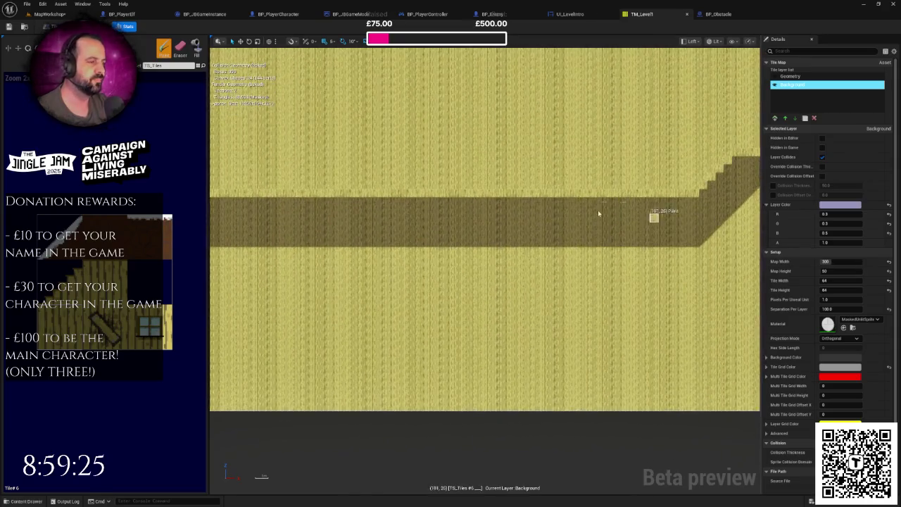
pyautogui.scroll(2, 505, 200)
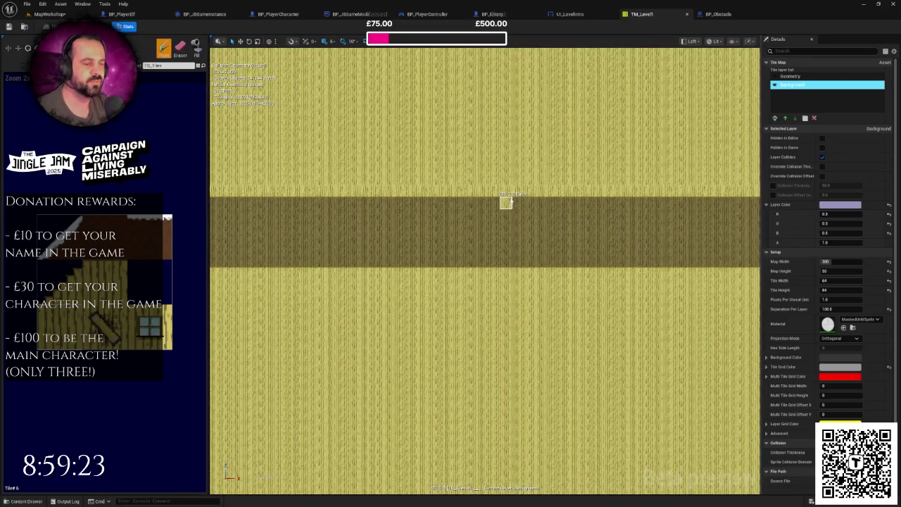
# On the Geometry layer, erase tiles to carve a raised notch into the corridor ceiling.
pyautogui.click(181, 51)
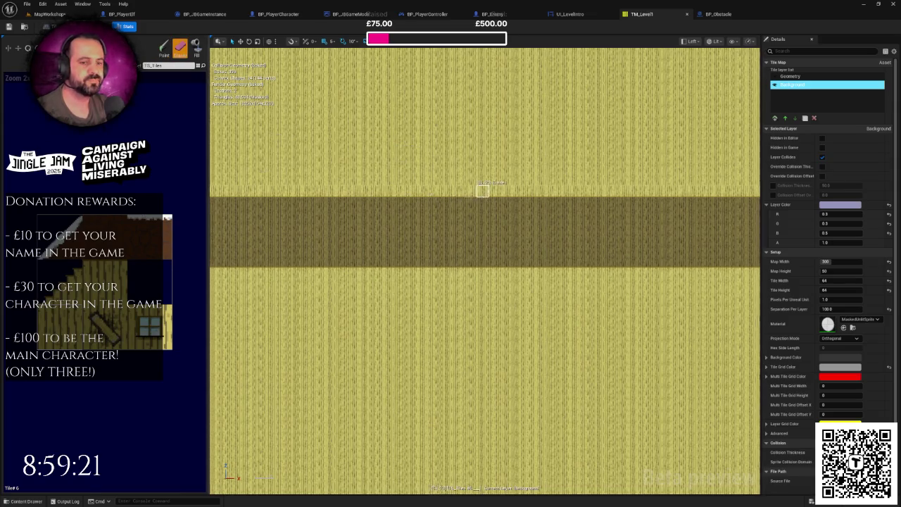
pyautogui.scroll(1, 402, 204)
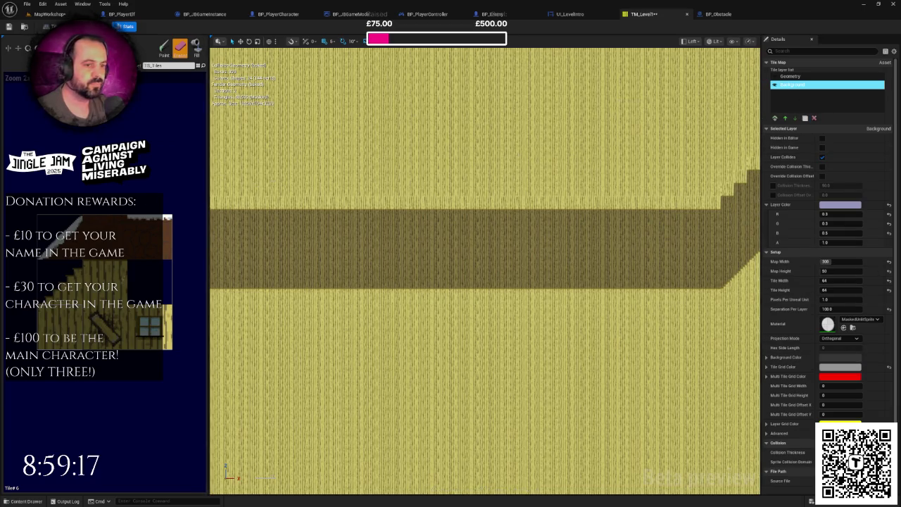
pyautogui.hotkey('shift', 'b')
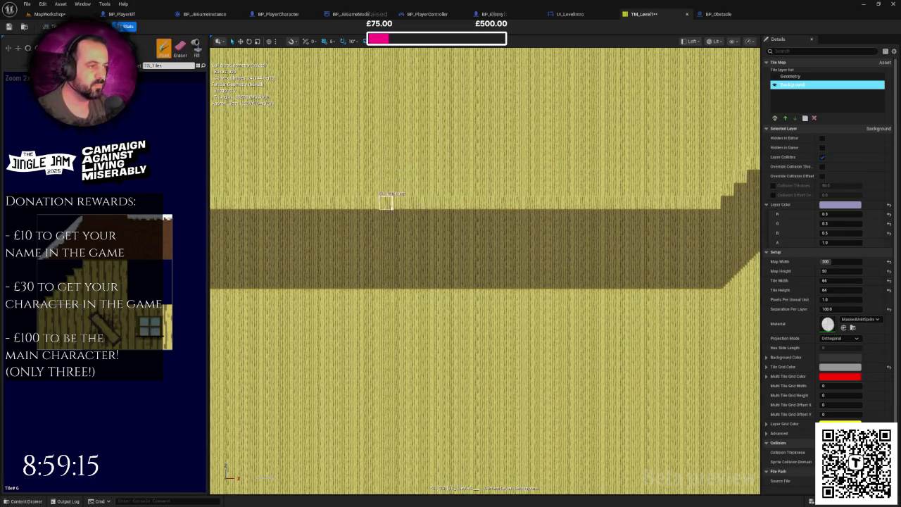
pyautogui.click(792, 76)
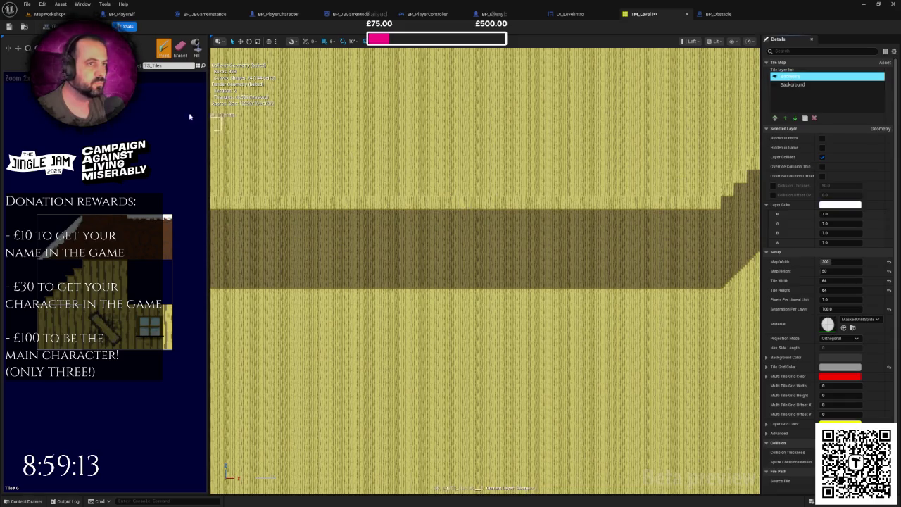
pyautogui.click(180, 48)
pyautogui.scroll(-2, 388, 187)
pyautogui.scroll(3, 418, 201)
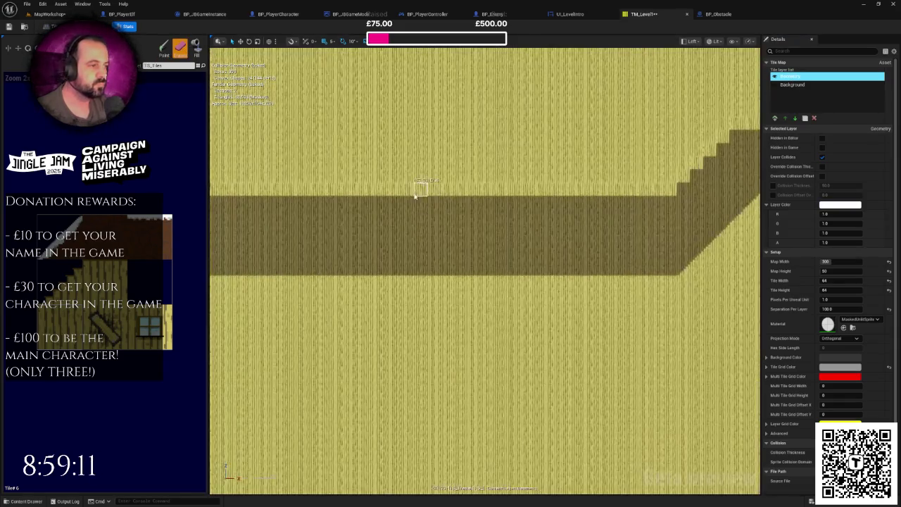
pyautogui.moveTo(416, 196)
pyautogui.mouseDown()
pyautogui.moveTo(368, 187)
pyautogui.moveTo(378, 188)
pyautogui.mouseUp()
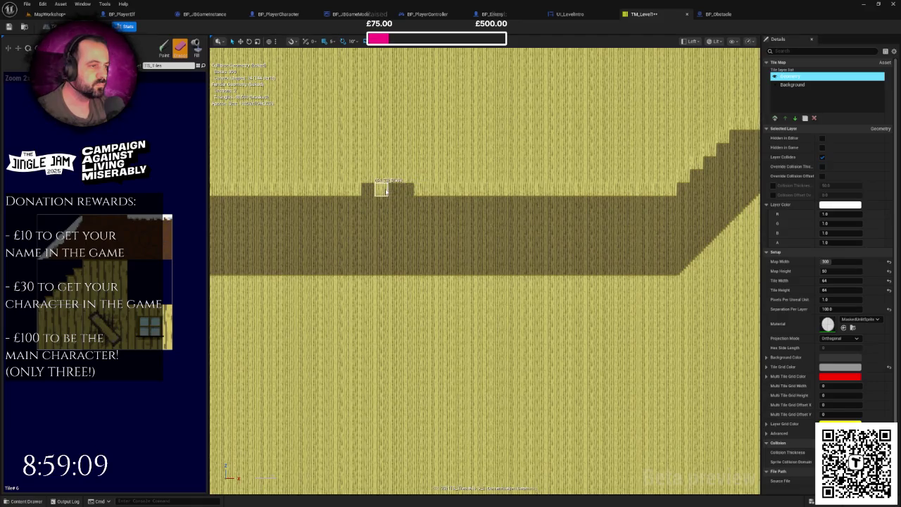
pyautogui.scroll(2, 392, 195)
pyautogui.click(331, 183)
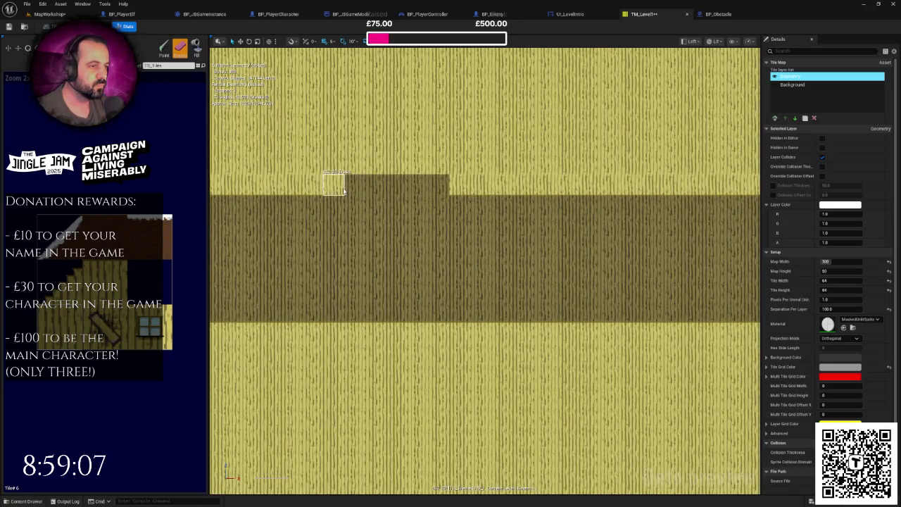
pyautogui.moveTo(448, 190)
pyautogui.mouseDown()
pyautogui.moveTo(540, 188)
pyautogui.moveTo(352, 200)
pyautogui.mouseUp()
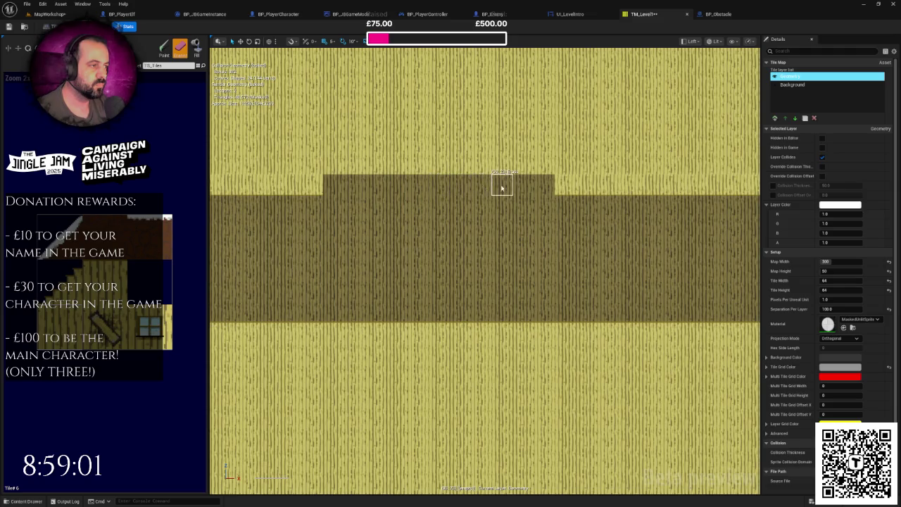
# Paint a new row of dark tiles above the raised block and save the tile map.
pyautogui.click(565, 187)
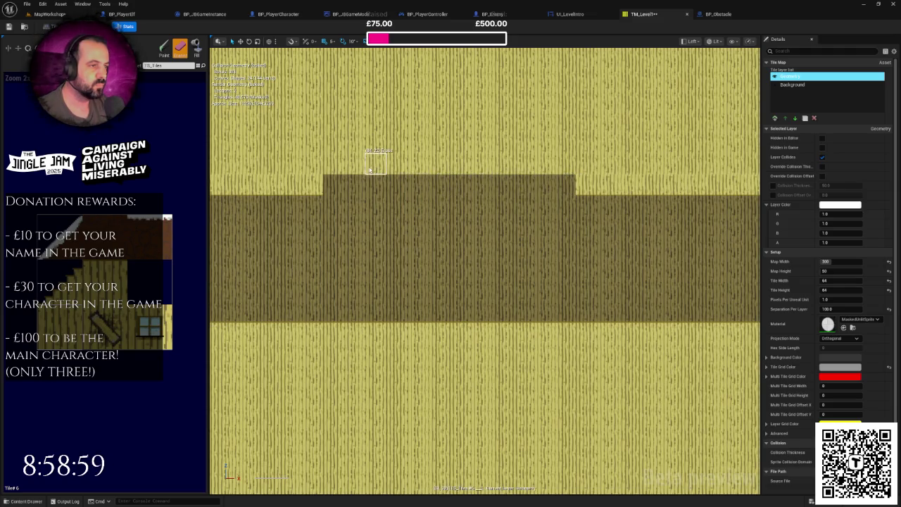
pyautogui.moveTo(363, 171); pyautogui.dragTo(542, 166)
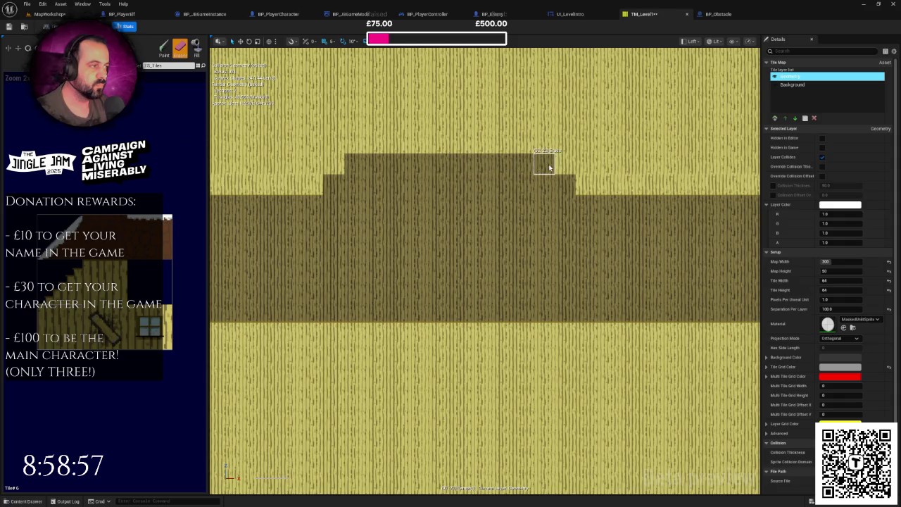
pyautogui.scroll(-1, 544, 181)
pyautogui.scroll(-2, 536, 212)
pyautogui.hotkey('ctrl', 's')
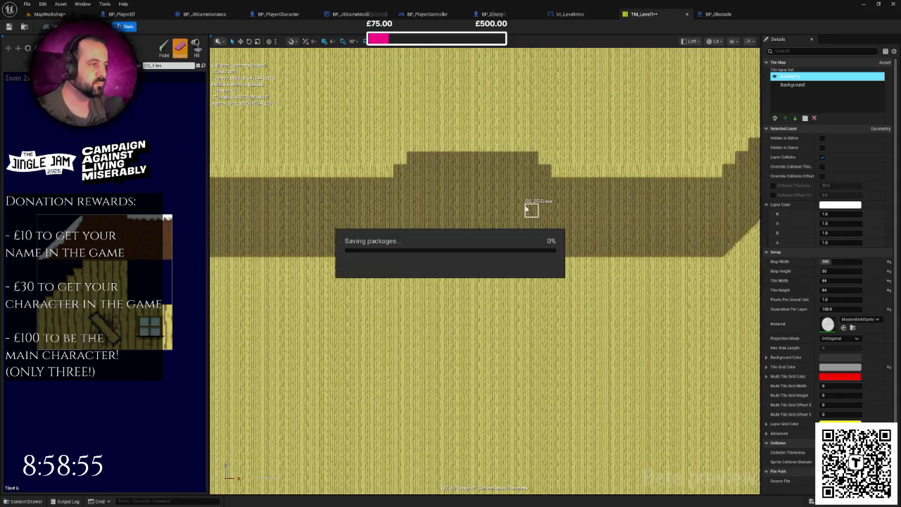
pyautogui.click(49, 14)
# Save all changes and select the left obstacle ball in the MapWorkshop corridor.
pyautogui.hotkey('ctrl', 's')
pyautogui.scroll(3, 356, 270)
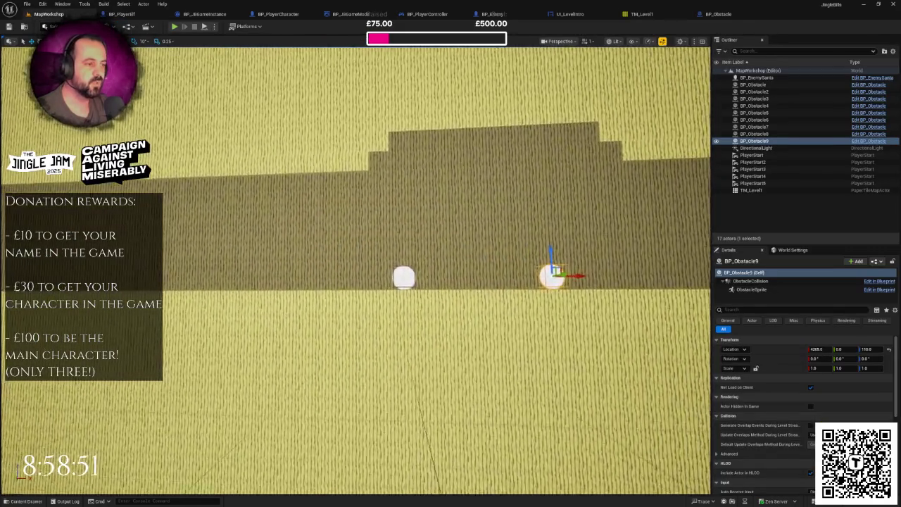
pyautogui.click(419, 277)
pyautogui.scroll(-5, 342, 290)
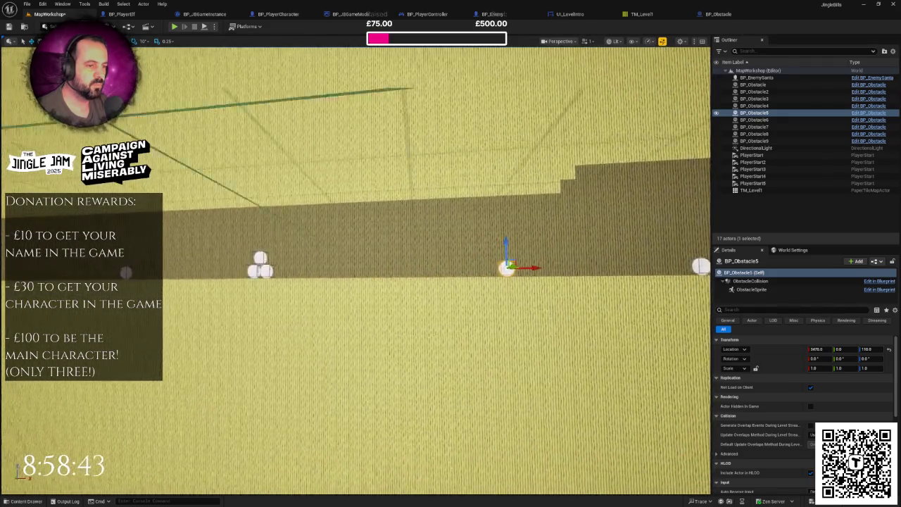
# Play-test the corridor with its obstacle balls, then stop the game with Esc.
pyautogui.click(174, 27)
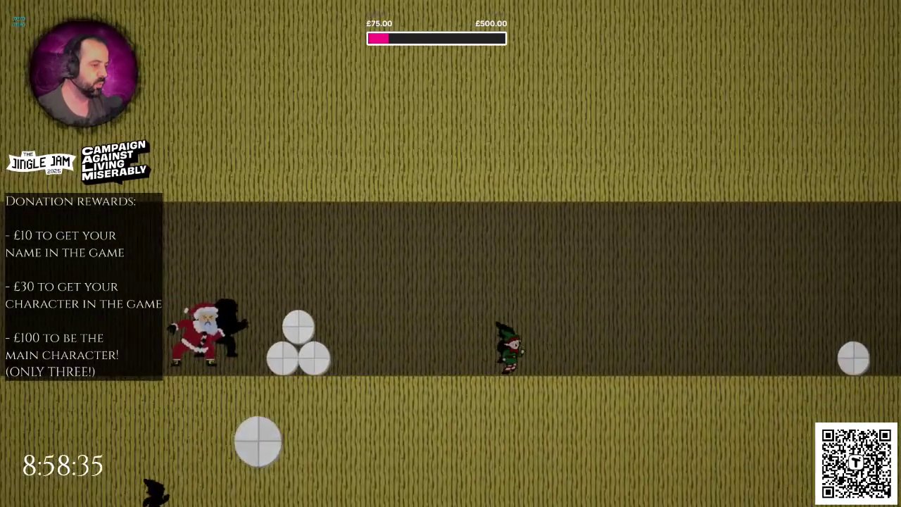
pyautogui.press('Escape')
pyautogui.moveTo(373, 245)
pyautogui.mouseDown()
pyautogui.moveTo(360, 278)
pyautogui.moveTo(406, 276)
pyautogui.moveTo(407, 259)
pyautogui.moveTo(383, 242)
pyautogui.moveTo(369, 198)
pyautogui.mouseUp()
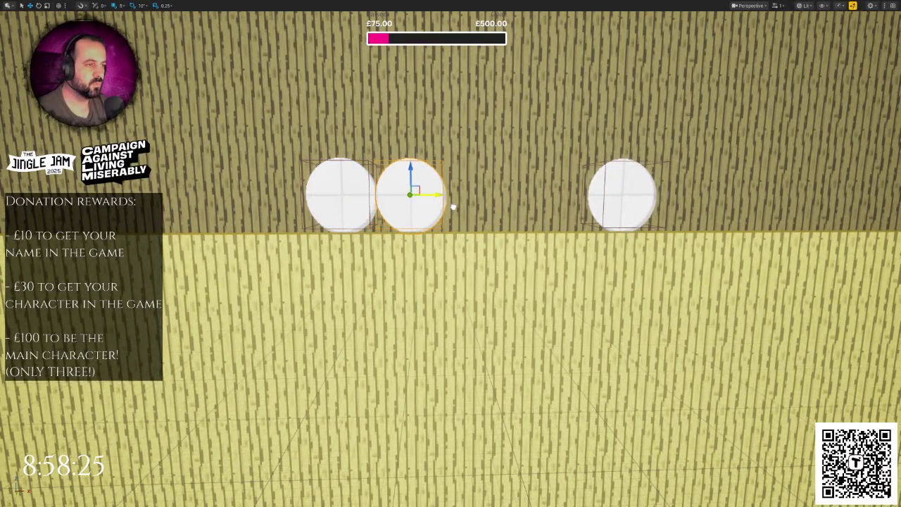
# Line up the obstacle balls side by side, moving the right ball beside the left pair.
pyautogui.click(610, 195)
pyautogui.scroll(-5, 474, 203)
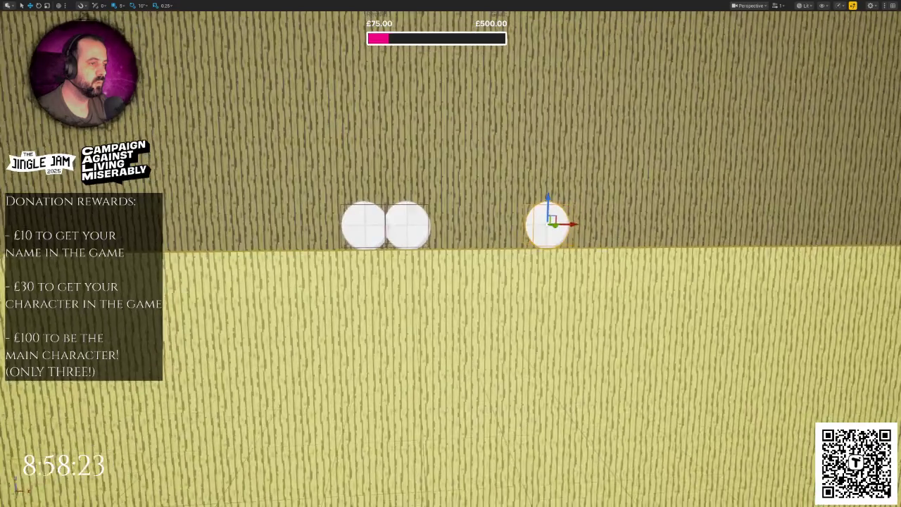
pyautogui.click(422, 227)
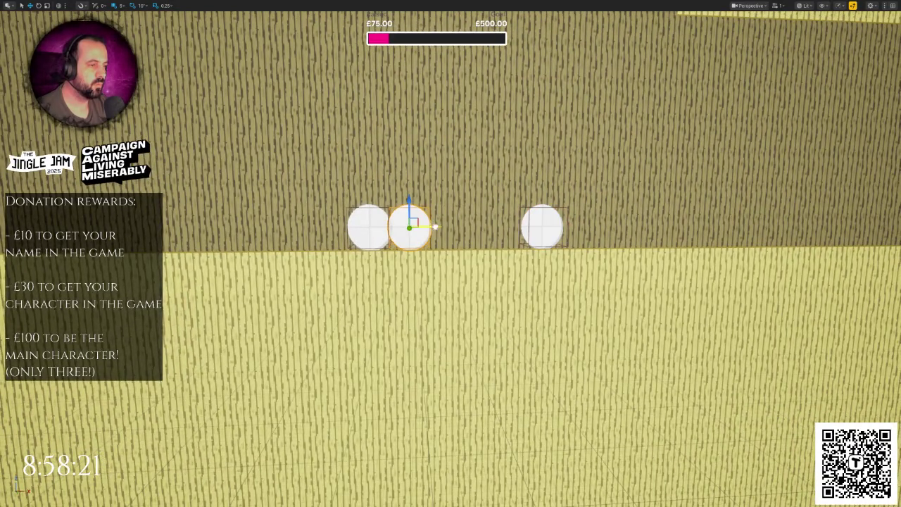
pyautogui.moveTo(438, 226); pyautogui.dragTo(491, 227)
pyautogui.click(546, 229)
pyautogui.moveTo(555, 228); pyautogui.dragTo(516, 227)
# Select the bottom row of four balls and shift it slightly right.
pyautogui.scroll(-5, 516, 227)
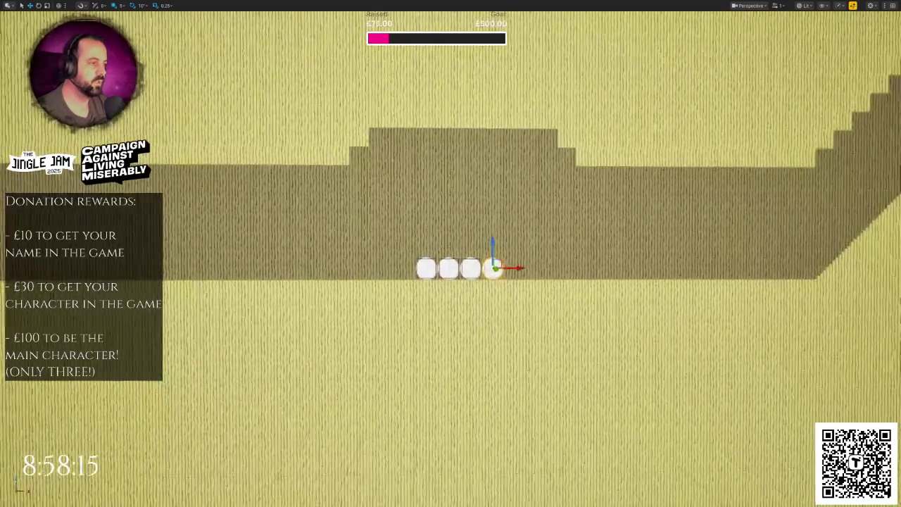
pyautogui.scroll(-2, 347, 248)
pyautogui.scroll(4, 346, 248)
pyautogui.click(326, 264)
pyautogui.keyDown('ctrl'); pyautogui.click(355, 268); pyautogui.keyUp('ctrl')
pyautogui.keyDown('ctrl'); pyautogui.click(383, 268); pyautogui.keyUp('ctrl')
pyautogui.keyDown('ctrl'); pyautogui.click(412, 265); pyautogui.keyUp('ctrl')
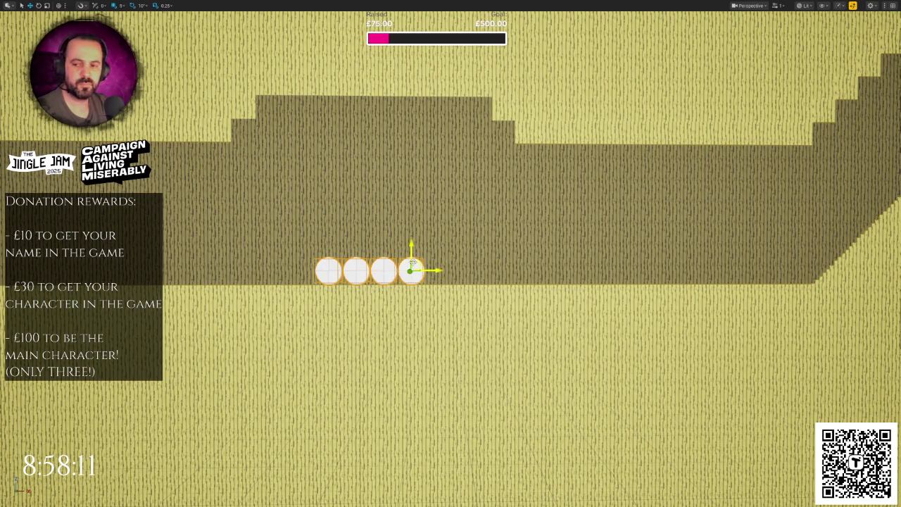
pyautogui.moveTo(424, 271); pyautogui.dragTo(436, 271)
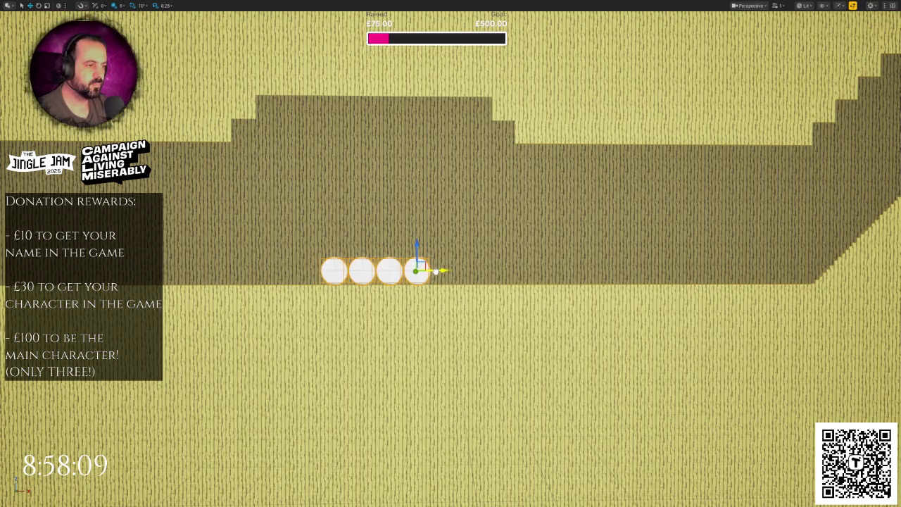
# Alt-drag ball copies upward into rows of 3, 2 and 1, capping the pyramid with BP_Obstacle17.
pyautogui.scroll(4, 423, 267)
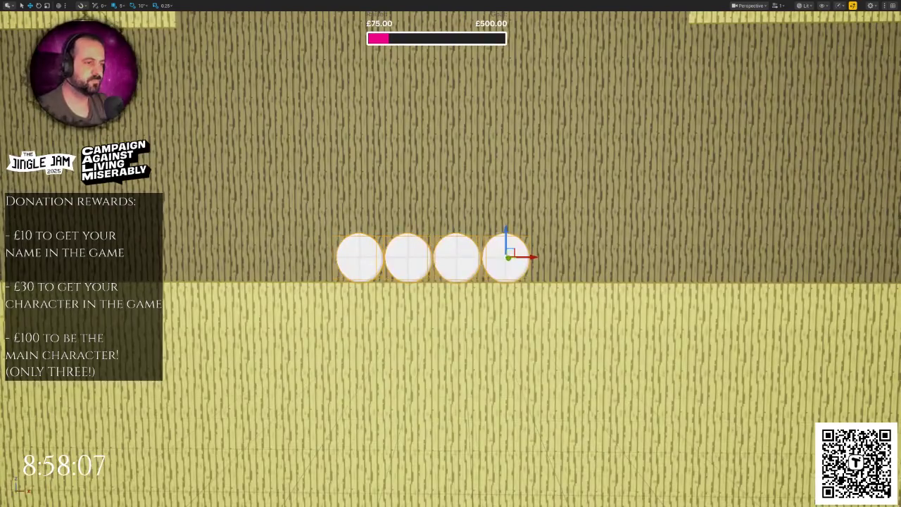
pyautogui.click(360, 243)
pyautogui.moveTo(360, 239)
pyautogui.mouseDown()
pyautogui.moveTo(368, 187)
pyautogui.moveTo(415, 216)
pyautogui.moveTo(507, 218)
pyautogui.mouseUp()
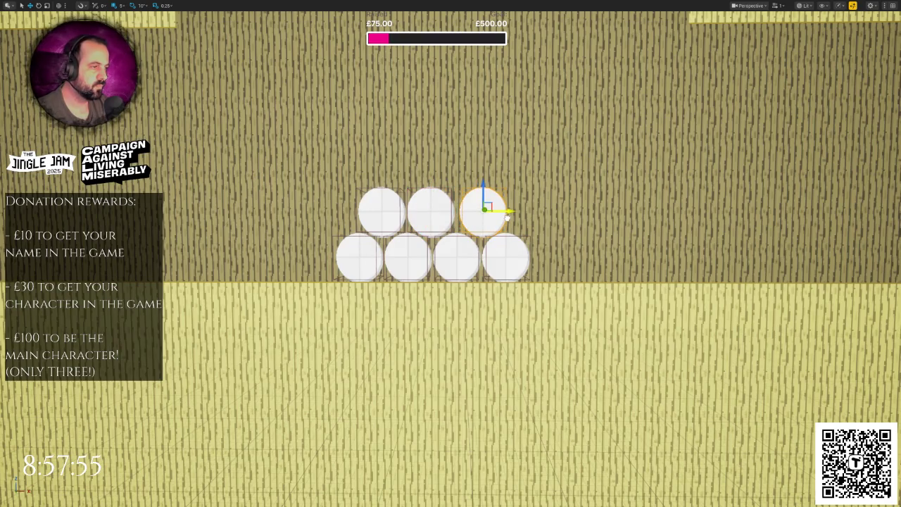
pyautogui.scroll(3, 507, 218)
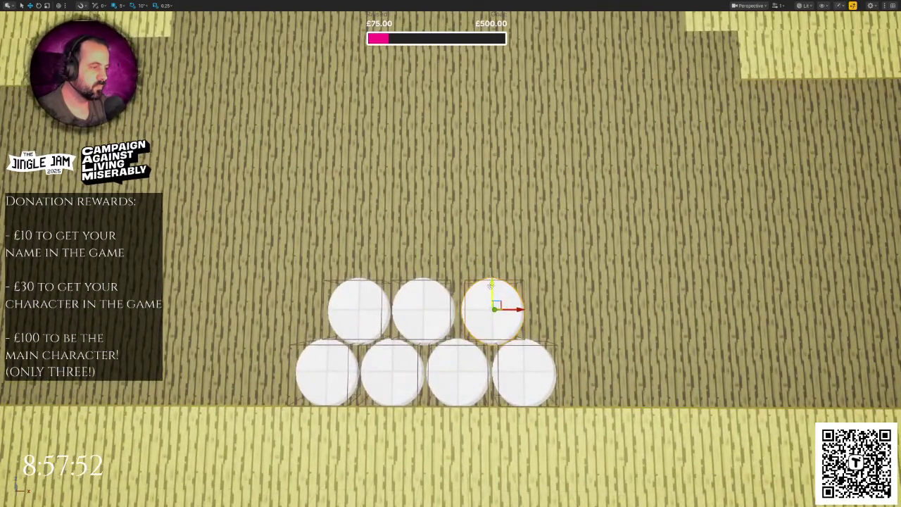
pyautogui.moveTo(490, 285)
pyautogui.mouseDown()
pyautogui.moveTo(496, 221)
pyautogui.moveTo(411, 252)
pyautogui.moveTo(470, 251)
pyautogui.moveTo(485, 262)
pyautogui.mouseUp()
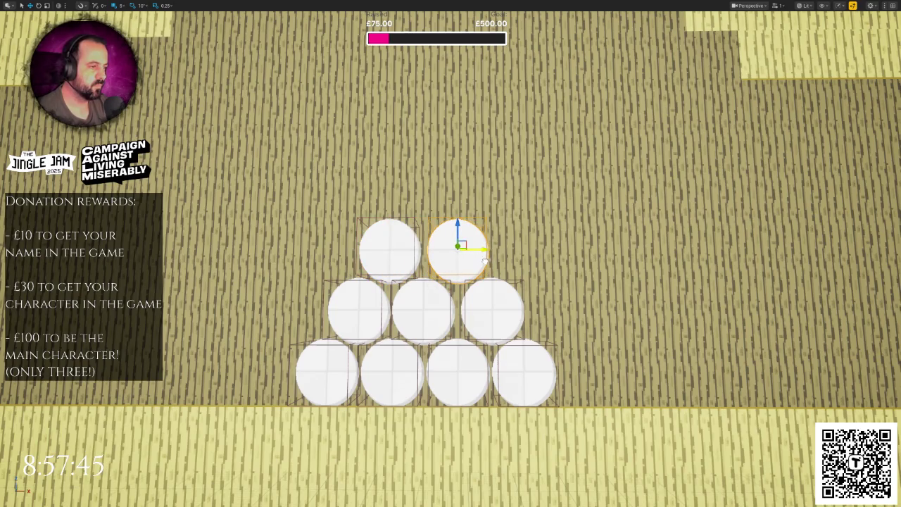
pyautogui.moveTo(463, 227)
pyautogui.mouseDown()
pyautogui.moveTo(466, 167)
pyautogui.moveTo(445, 193)
pyautogui.mouseUp()
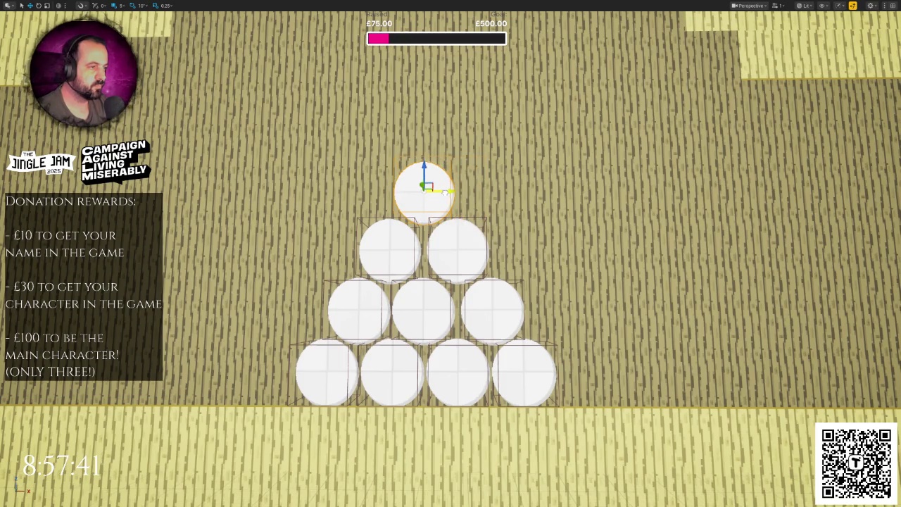
pyautogui.scroll(-5, 444, 193)
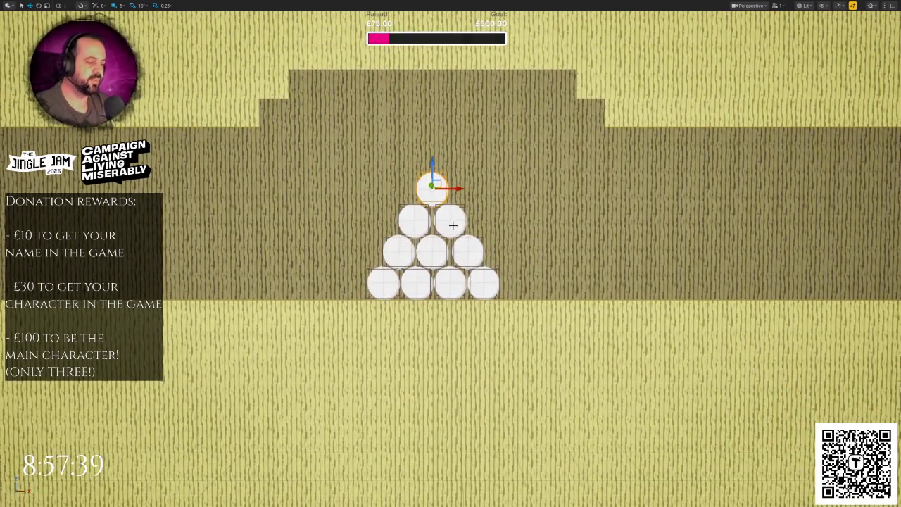
pyautogui.press('F11')
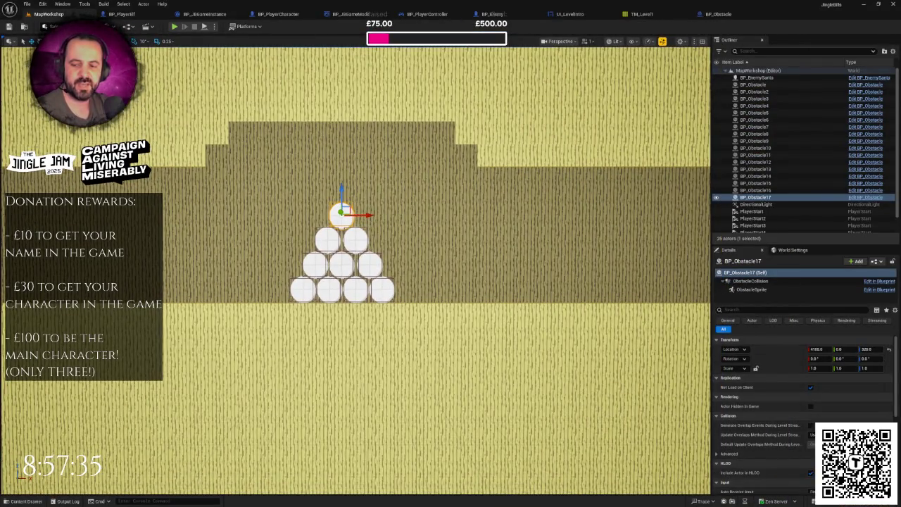
# Review the Notepad to-do list, adding blank lines below Story elements, then close it.
pyautogui.hotkey('alt', 'Tab')
pyautogui.press('Return')
pyautogui.press('Return')
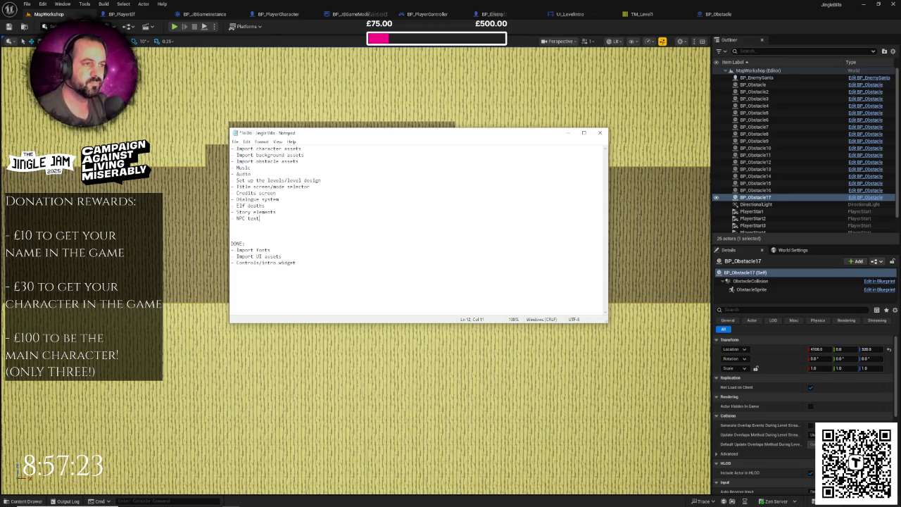
pyautogui.click(376, 4)
# Select the TM_Level1 tile map in the viewport and open it in the tile map editor.
pyautogui.moveTo(394, 211)
pyautogui.mouseDown()
pyautogui.moveTo(374, 191)
pyautogui.moveTo(338, 183)
pyautogui.moveTo(307, 199)
pyautogui.moveTo(382, 195)
pyautogui.moveTo(422, 226)
pyautogui.mouseUp()
pyautogui.click(375, 191)
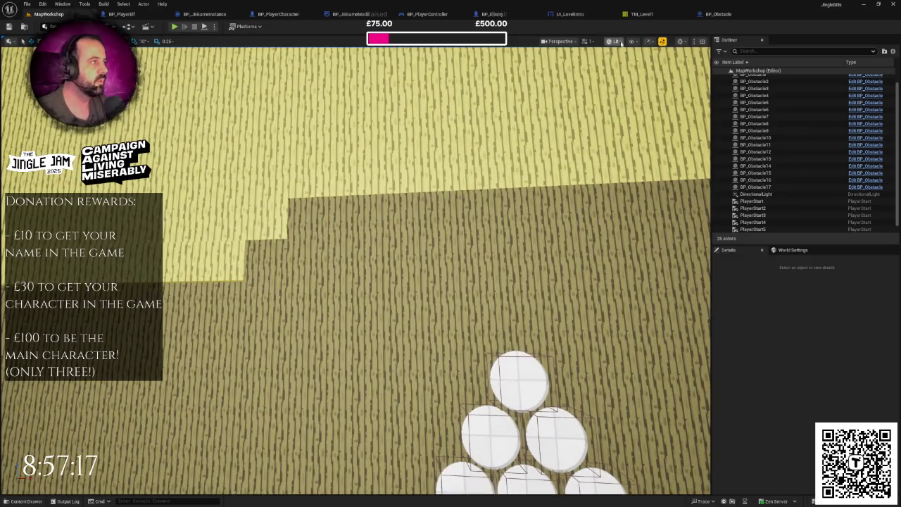
pyautogui.click(641, 14)
pyautogui.scroll(4, 443, 217)
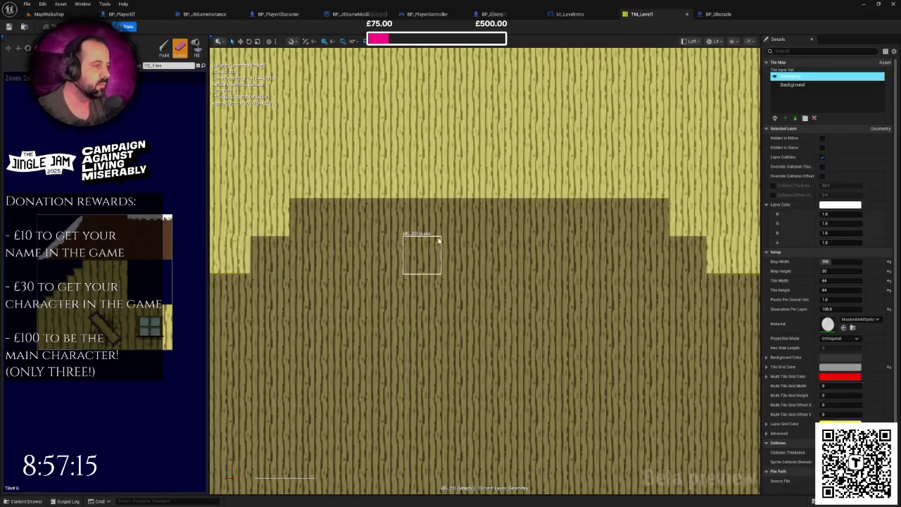
# Paint a wider row of dark tiles across the top step and save TM_Level1.
pyautogui.click(164, 48)
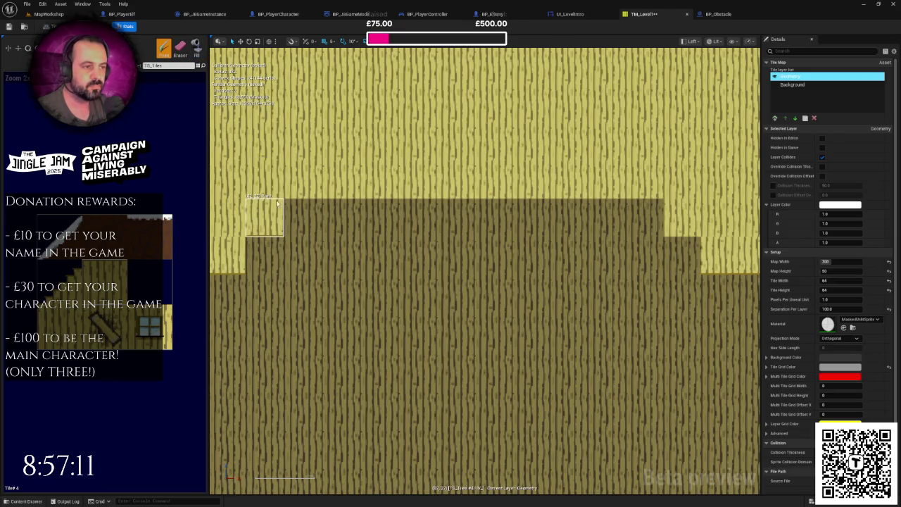
pyautogui.moveTo(299, 176)
pyautogui.mouseDown()
pyautogui.moveTo(630, 194)
pyautogui.moveTo(672, 211)
pyautogui.moveTo(679, 257)
pyautogui.mouseUp()
pyautogui.scroll(-3, 570, 261)
pyautogui.hotkey('ctrl', 's')
# Return to the MapWorkshop level with the obstacle-ball pyramid beneath the stepped wall.
pyautogui.scroll(-2, 566, 262)
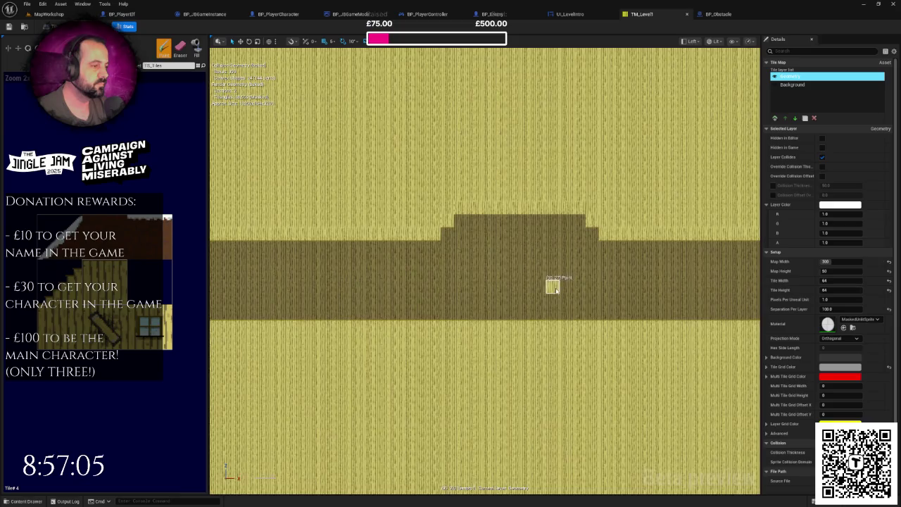
pyautogui.scroll(-1, 545, 271)
pyautogui.scroll(5, 472, 250)
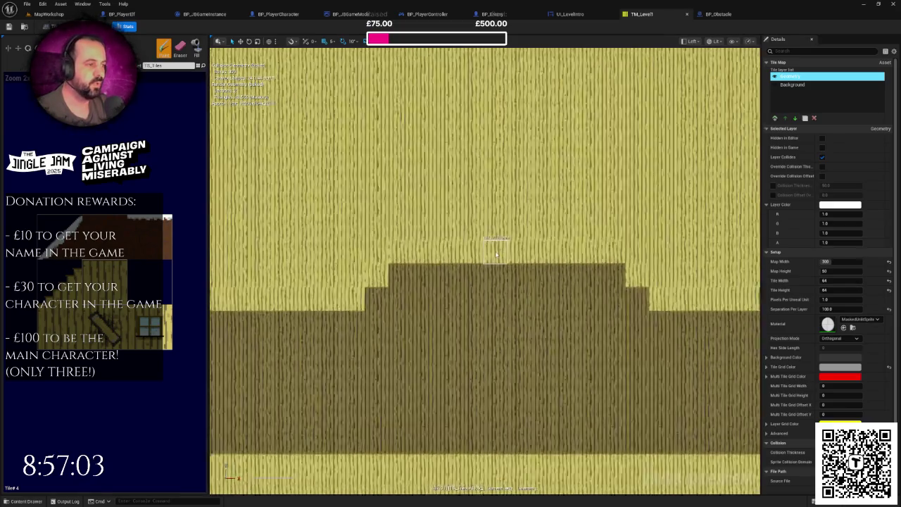
pyautogui.scroll(-4, 461, 264)
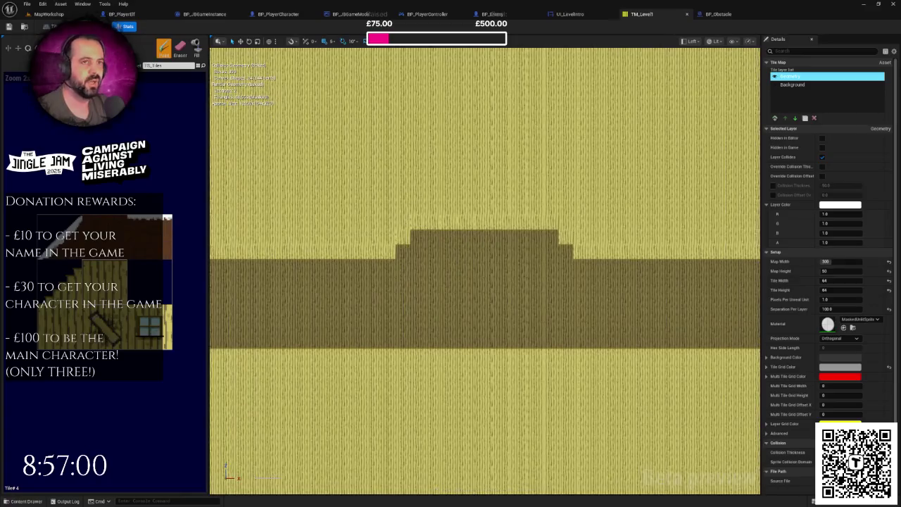
pyautogui.click(55, 14)
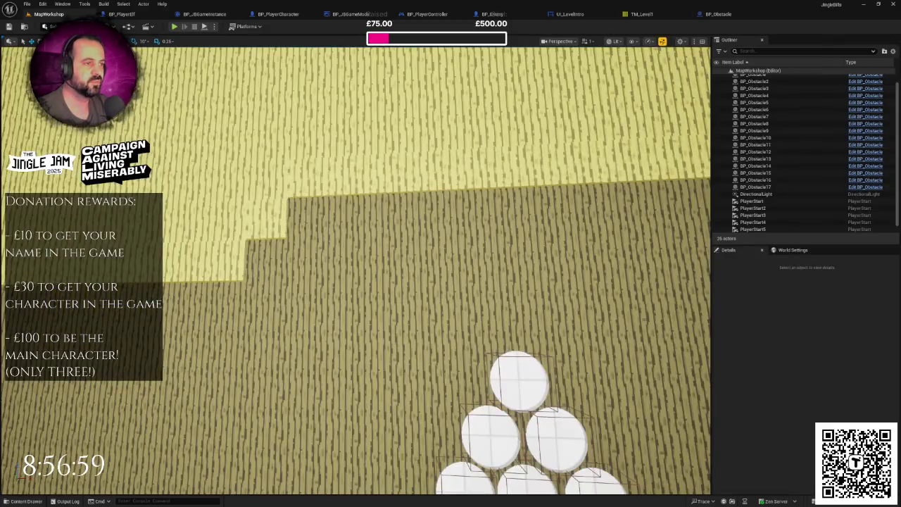
pyautogui.scroll(-5, 404, 202)
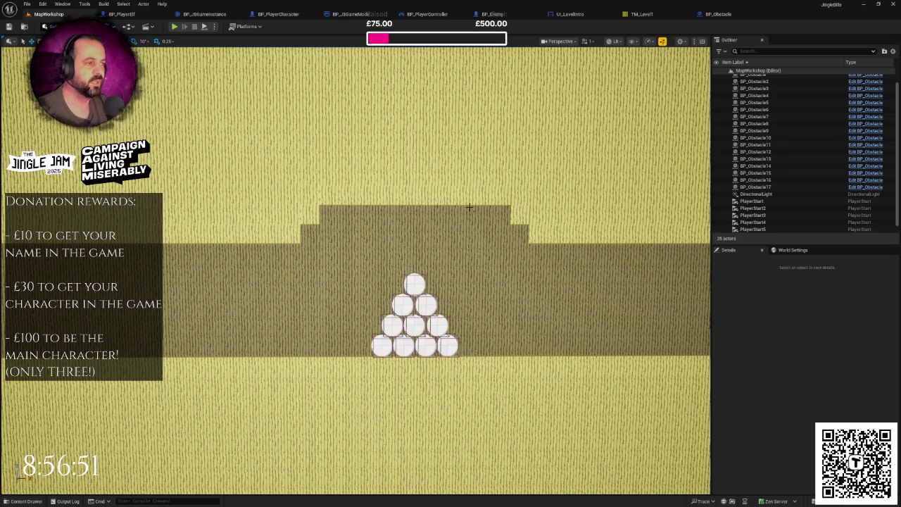
pyautogui.scroll(5, 489, 248)
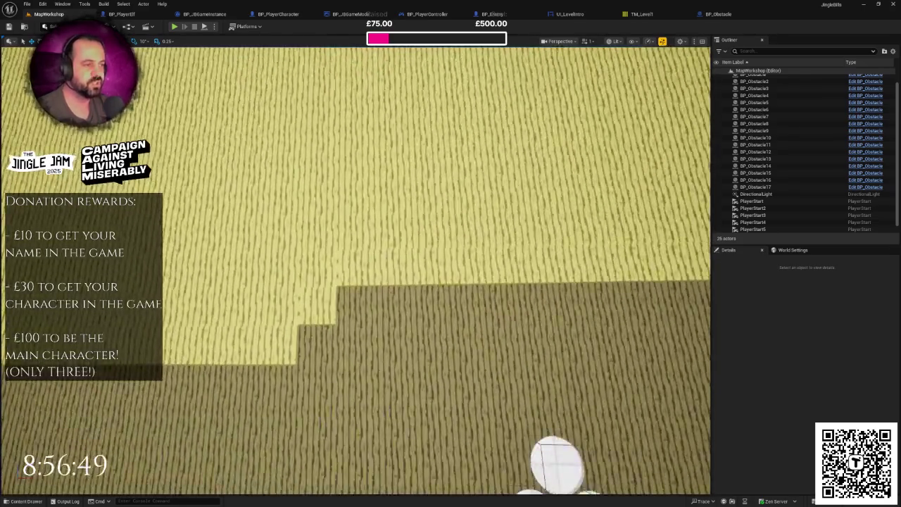
pyautogui.scroll(-3, 489, 249)
pyautogui.scroll(3, 237, 299)
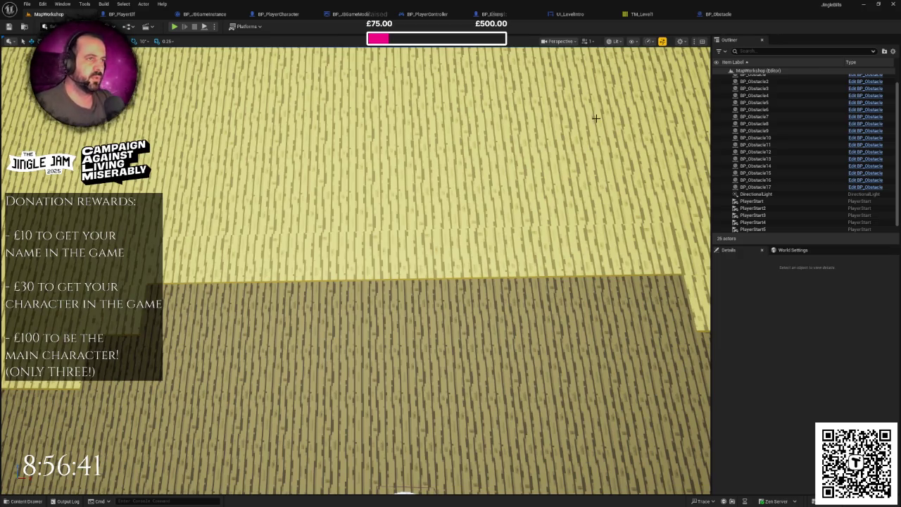
pyautogui.scroll(-10, 555, 173)
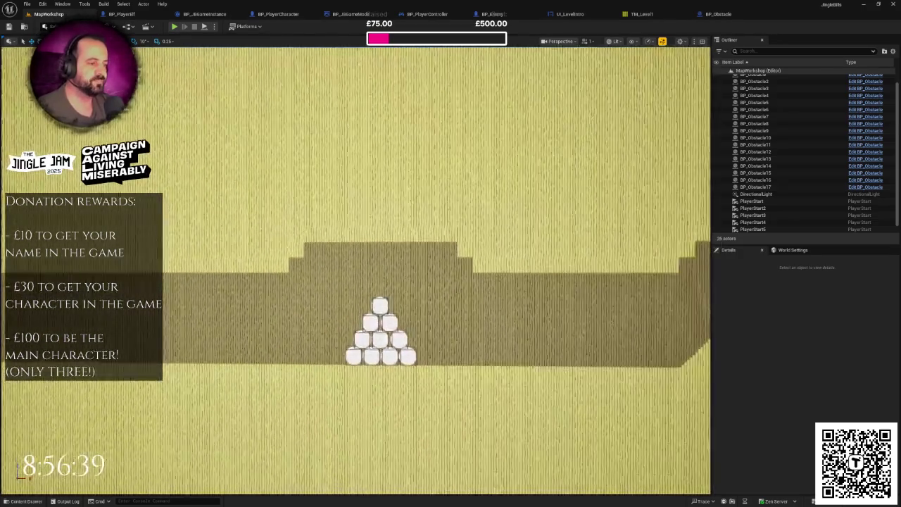
pyautogui.moveTo(451, 138)
pyautogui.mouseDown()
pyautogui.moveTo(406, 73)
pyautogui.moveTo(278, 73)
pyautogui.mouseUp()
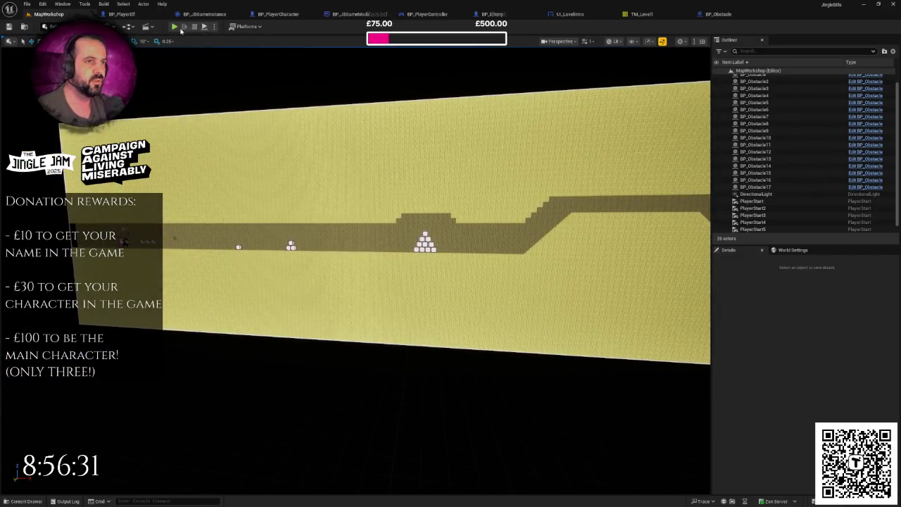
# Play-test the level, stop with Esc, and open the Blueprint runtime error in the Message Log.
pyautogui.click(174, 26)
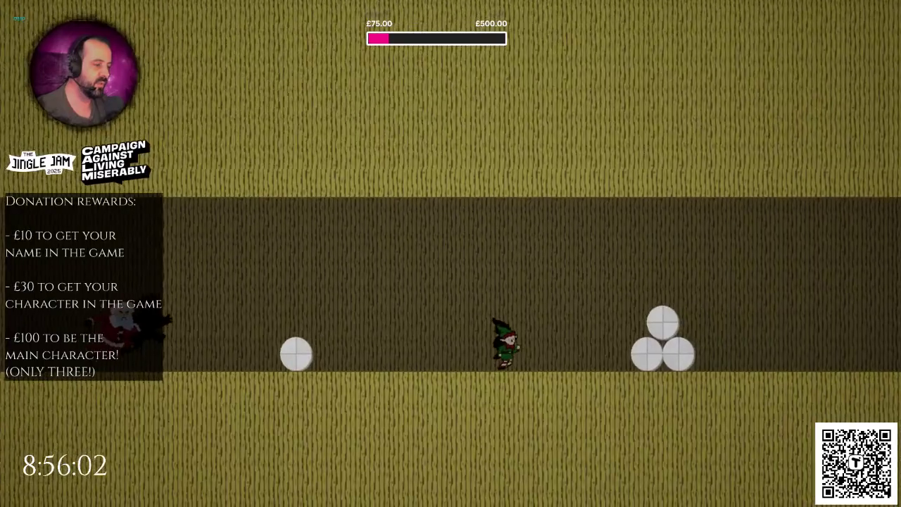
pyautogui.press('Escape')
pyautogui.moveTo(359, 156); pyautogui.dragTo(295, 170)
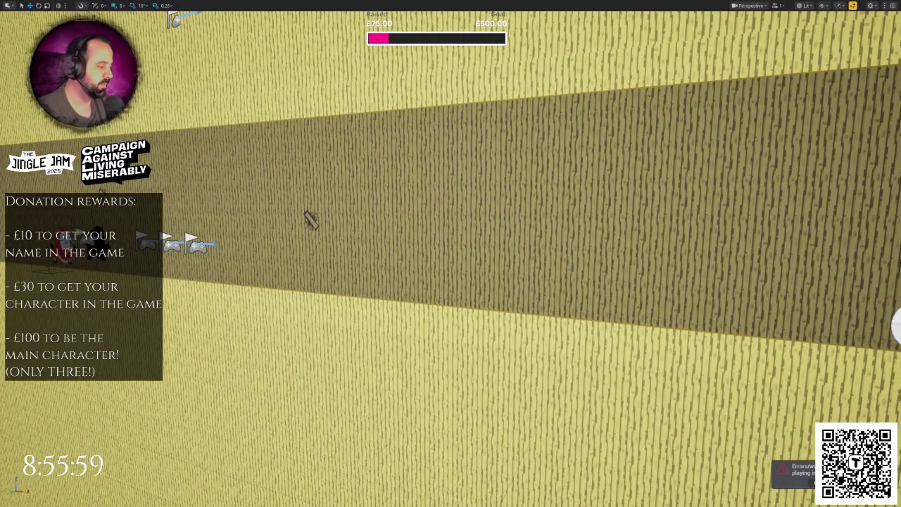
pyautogui.click(795, 470)
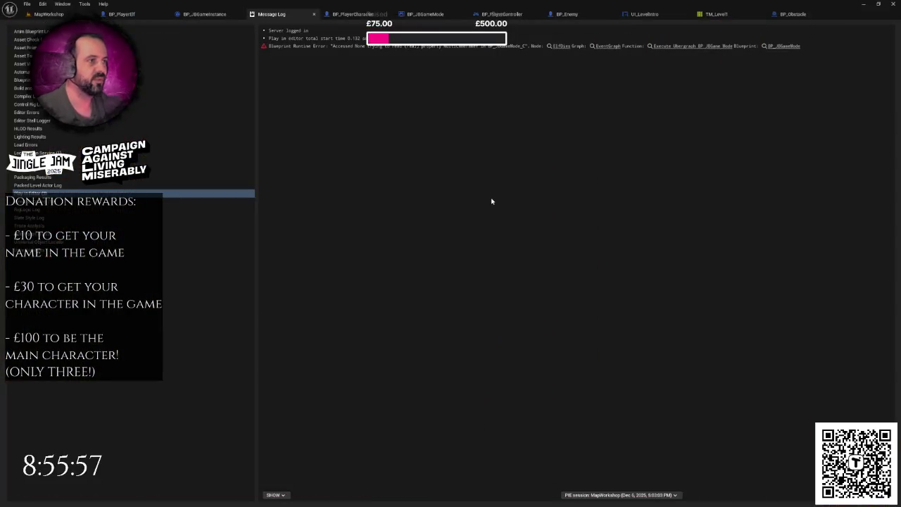
# Open BP_JBGameMode's EventGraph from the error link, inspect the game-start nodes, then return to MapWorkshop.
pyautogui.click(781, 46)
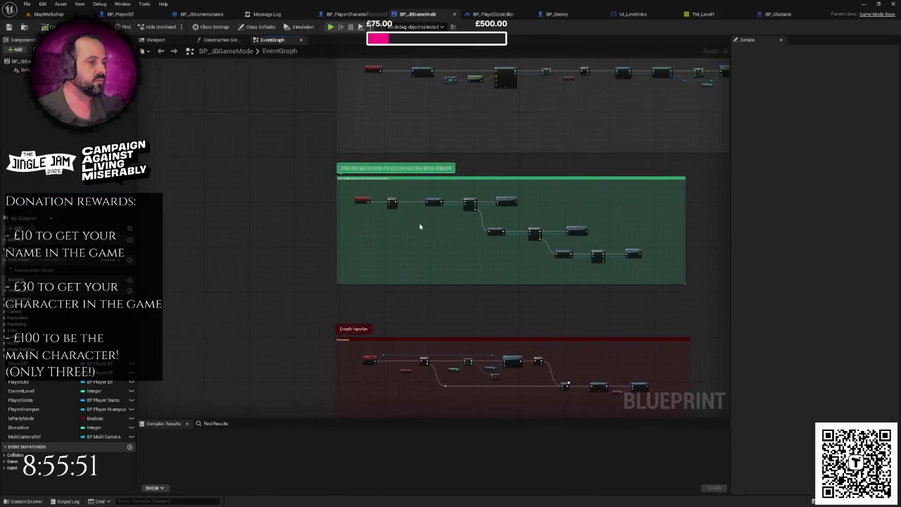
pyautogui.scroll(-8, 395, 215)
pyautogui.scroll(-2, 396, 214)
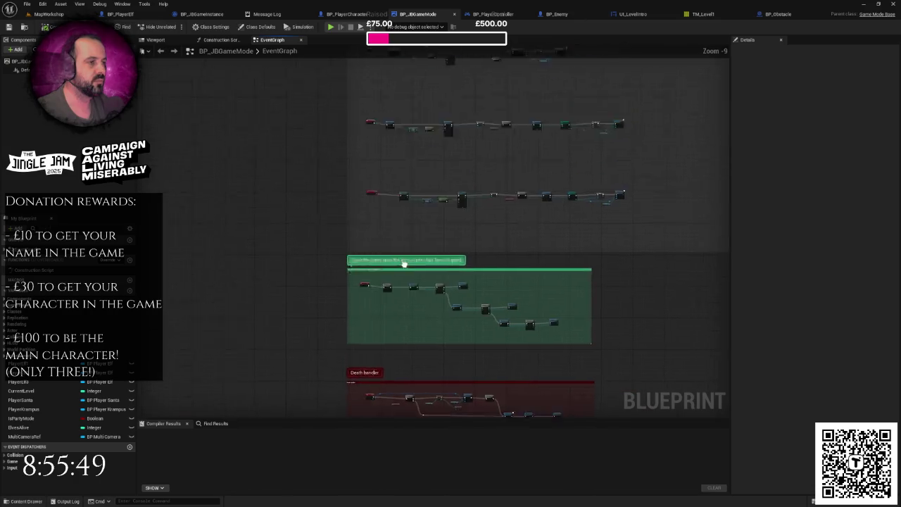
pyautogui.moveTo(408, 272)
pyautogui.mouseDown()
pyautogui.moveTo(410, 263)
pyautogui.moveTo(404, 318)
pyautogui.moveTo(404, 267)
pyautogui.mouseUp()
pyautogui.hotkey('ctrl', 'Tab')
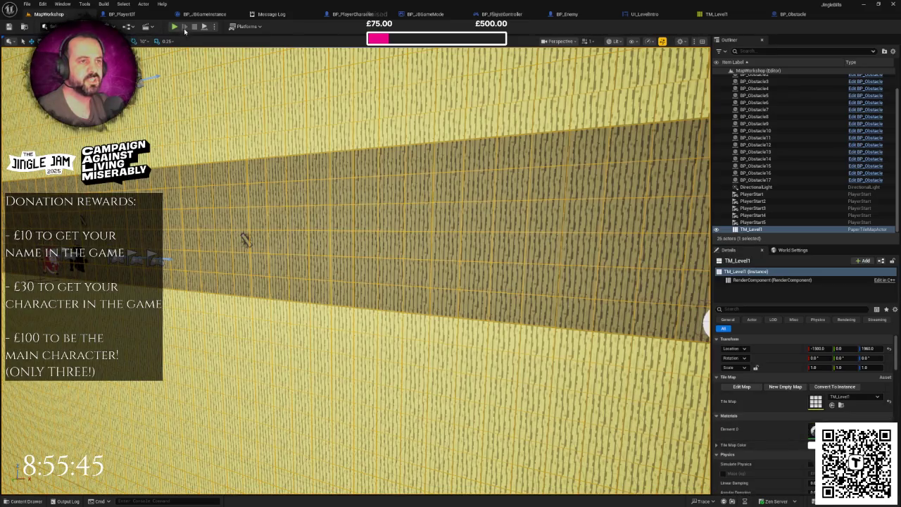
pyautogui.click(175, 26)
pyautogui.press('F11')
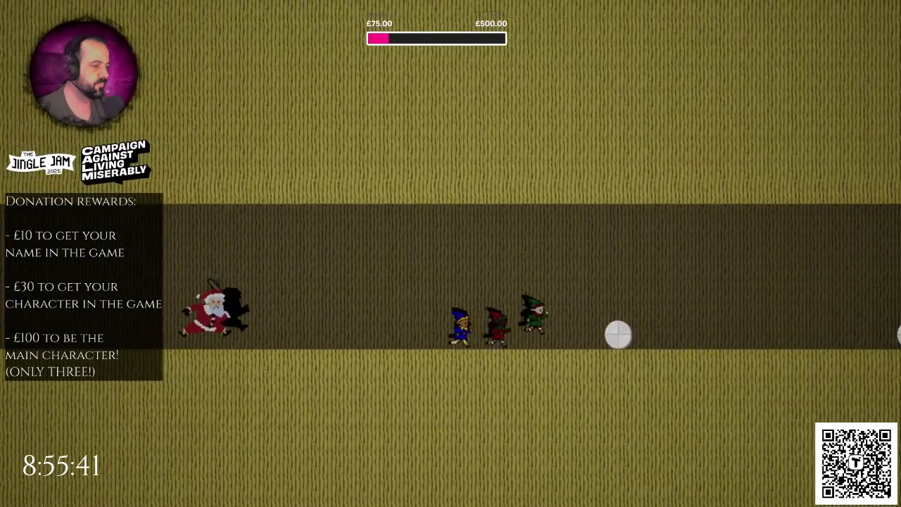
pyautogui.press('space')
pyautogui.press('space')
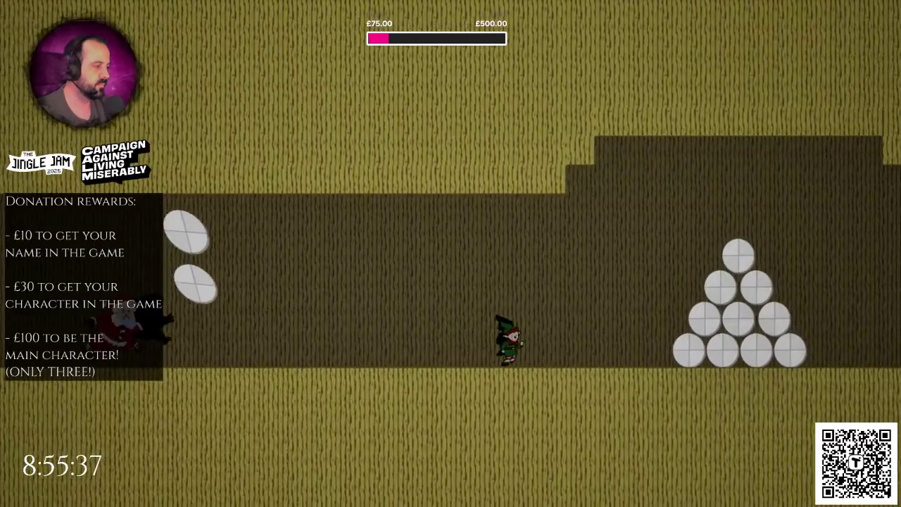
pyautogui.press('space')
pyautogui.press('space')
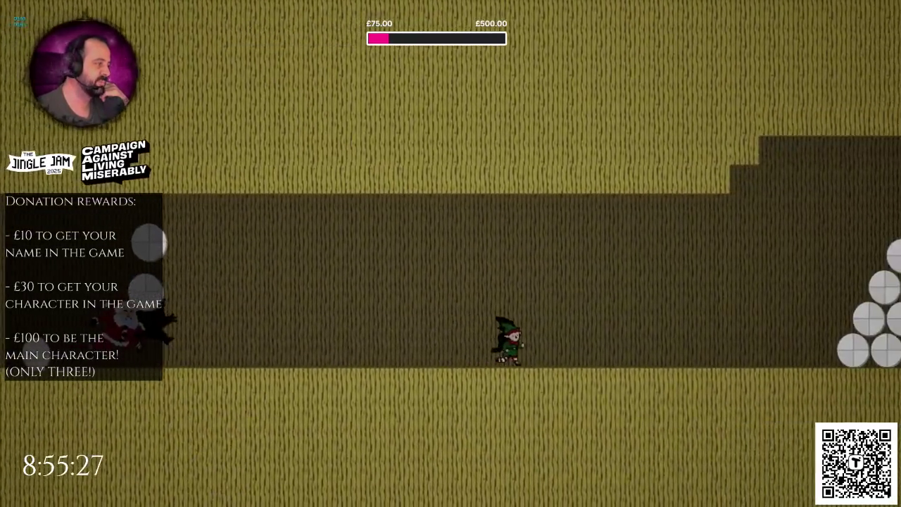
pyautogui.press('space')
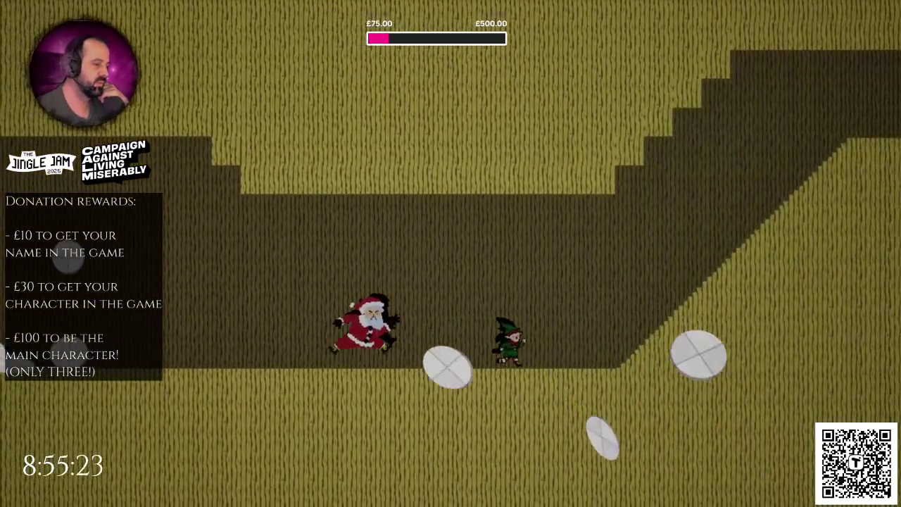
pyautogui.press('Escape')
pyautogui.hotkey('alt', 'p')
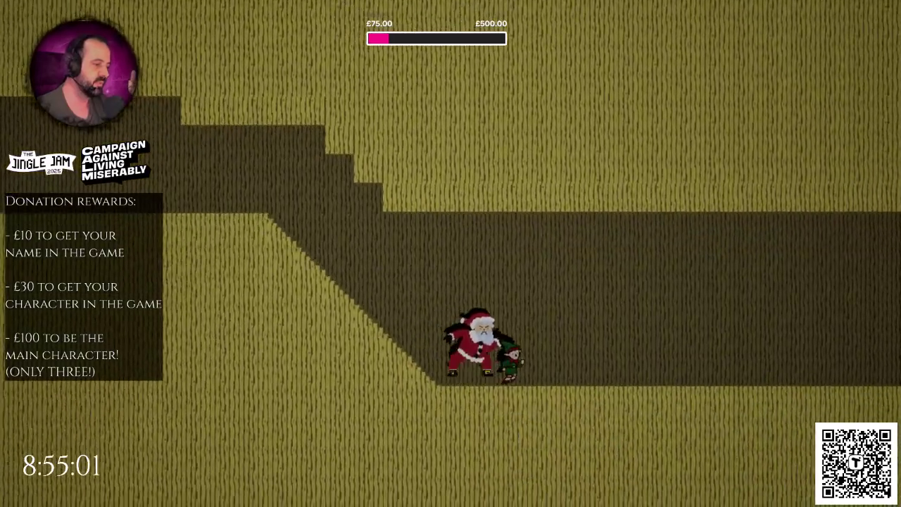
pyautogui.press('Escape')
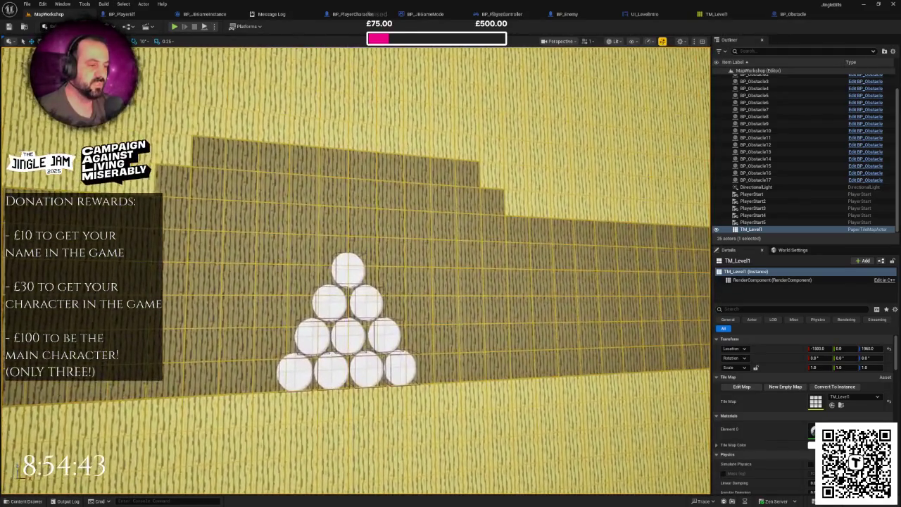
pyautogui.scroll(-2, 355, 272)
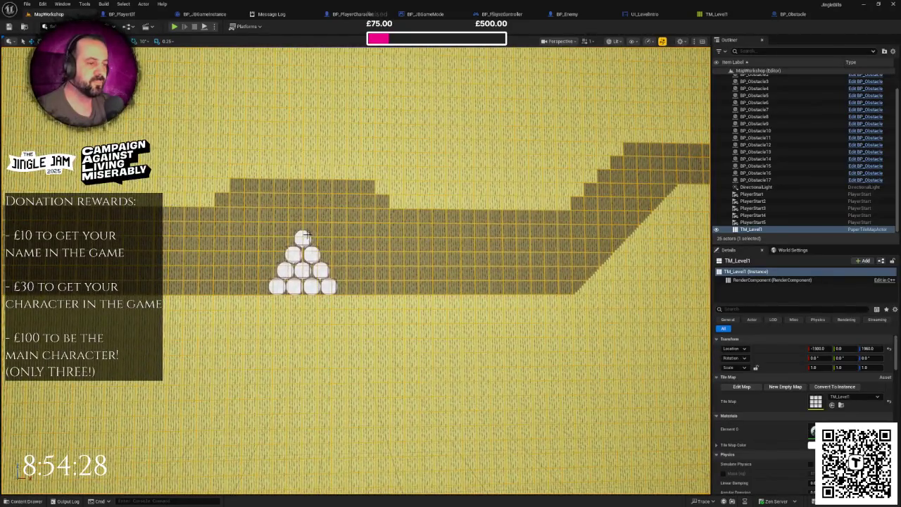
pyautogui.click(304, 235)
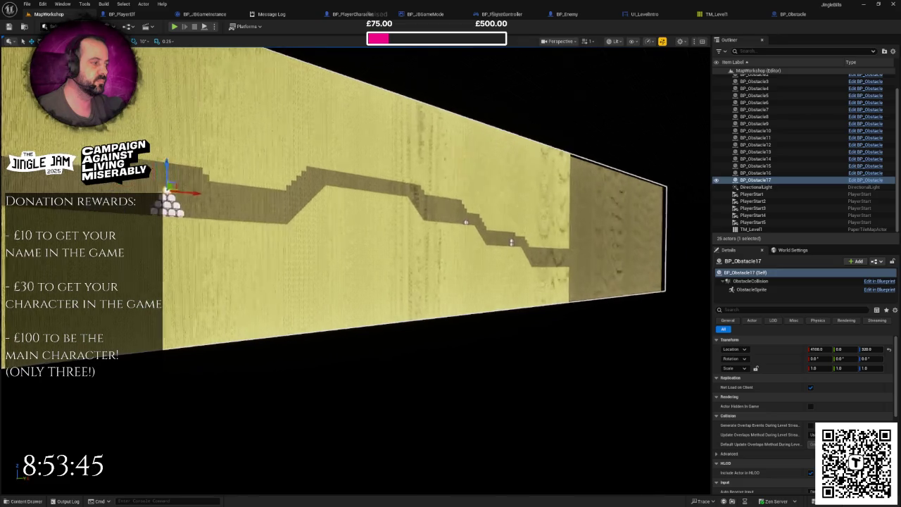
pyautogui.press('f')
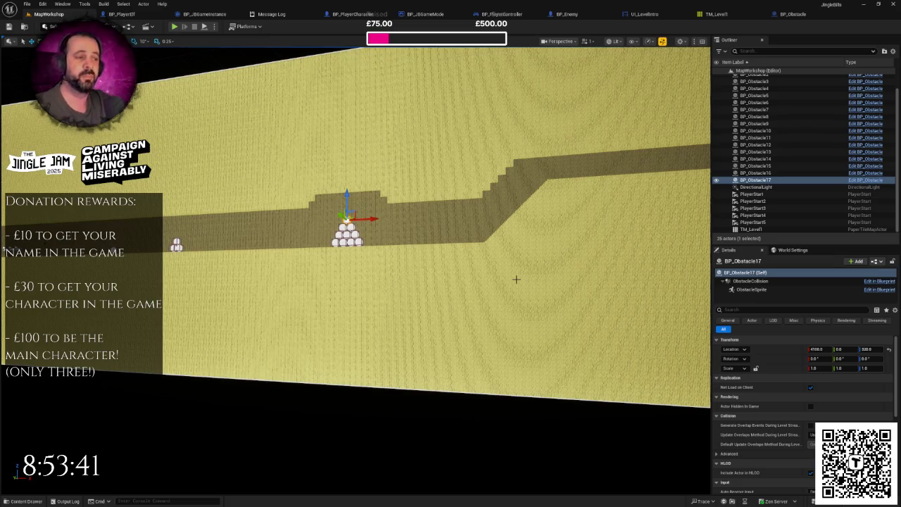
pyautogui.moveTo(355, 267)
pyautogui.mouseDown()
pyautogui.moveTo(302, 239)
pyautogui.moveTo(281, 250)
pyautogui.moveTo(222, 231)
pyautogui.mouseUp()
pyautogui.moveTo(498, 278); pyautogui.dragTo(498, 277)
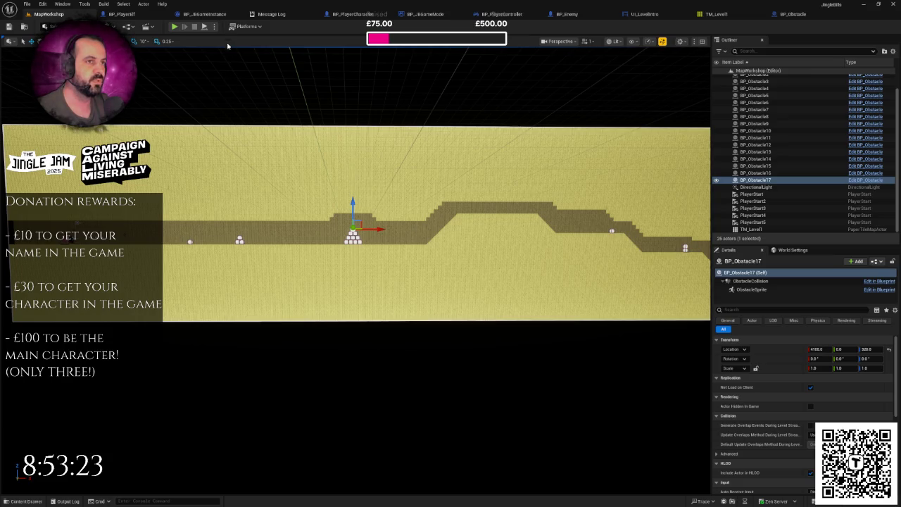
pyautogui.click(207, 14)
pyautogui.scroll(1, 366, 172)
pyautogui.scroll(-1, 377, 264)
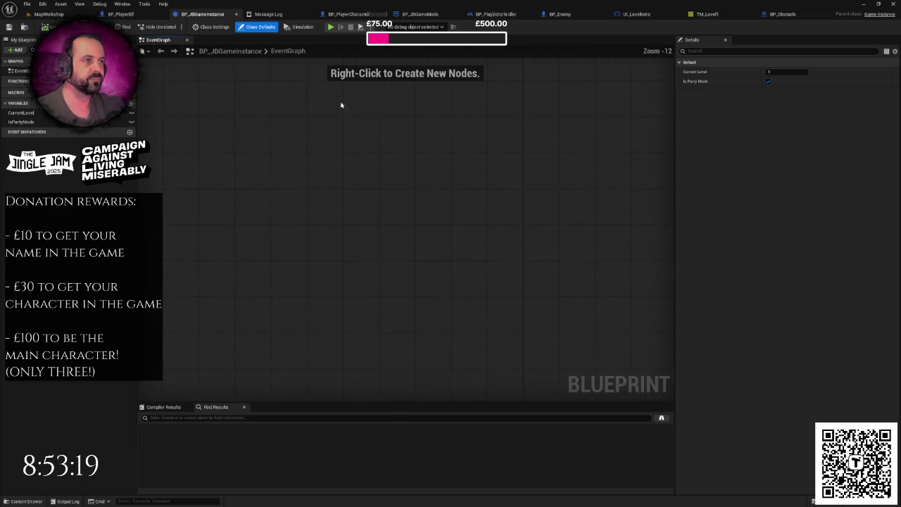
pyautogui.click(120, 14)
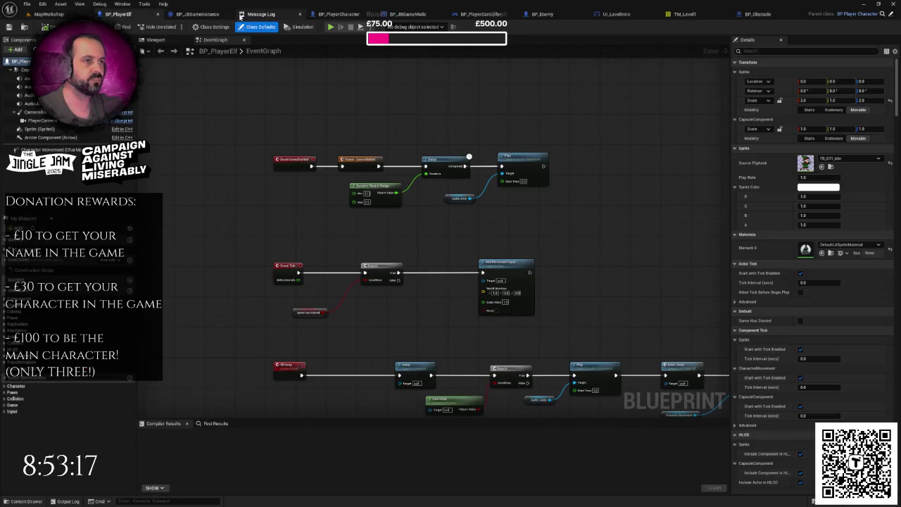
pyautogui.click(201, 14)
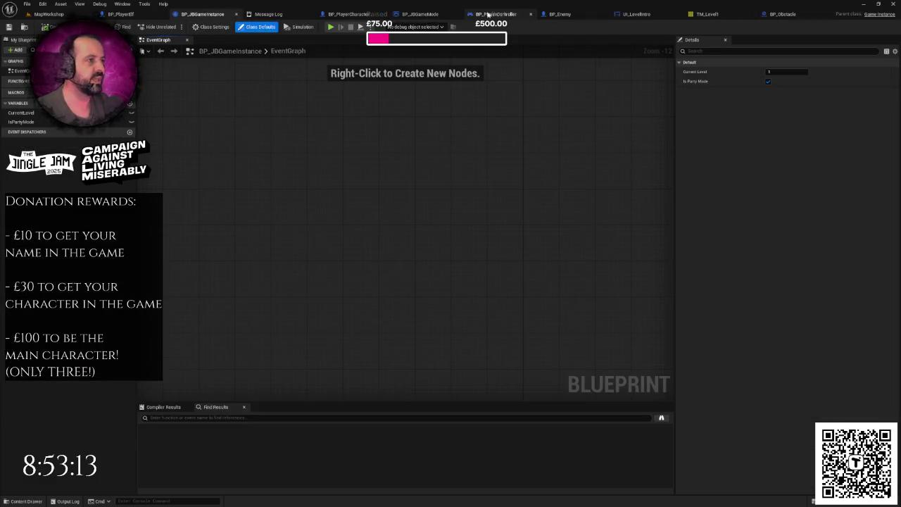
pyautogui.moveTo(426, 16)
pyautogui.mouseDown()
pyautogui.moveTo(253, 16)
pyautogui.moveTo(232, 44)
pyautogui.moveTo(193, 20)
pyautogui.mouseUp()
pyautogui.scroll(5, 241, 204)
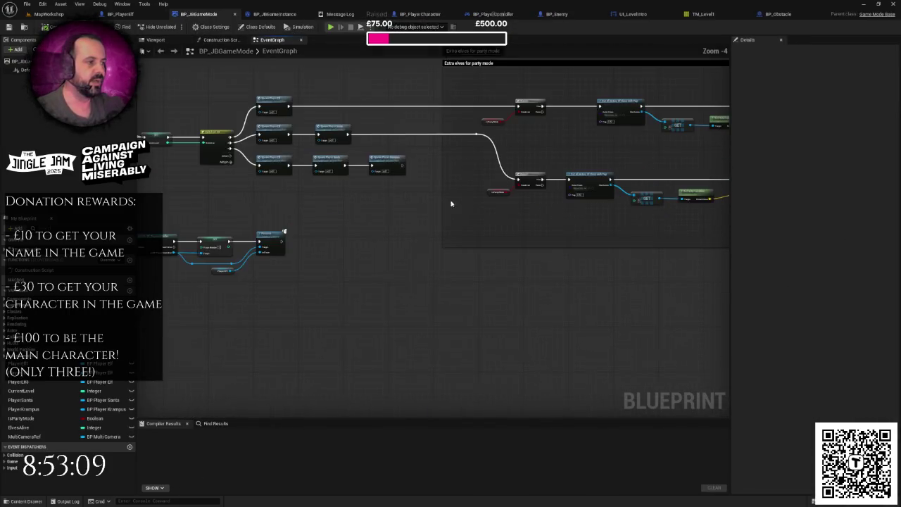
pyautogui.scroll(-3, 487, 221)
pyautogui.scroll(4, 468, 227)
pyautogui.scroll(-7, 472, 229)
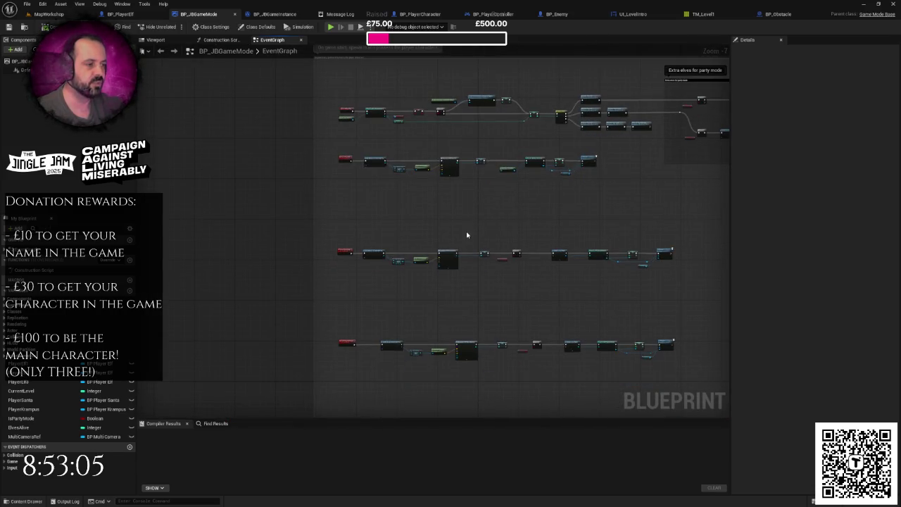
pyautogui.scroll(6, 466, 235)
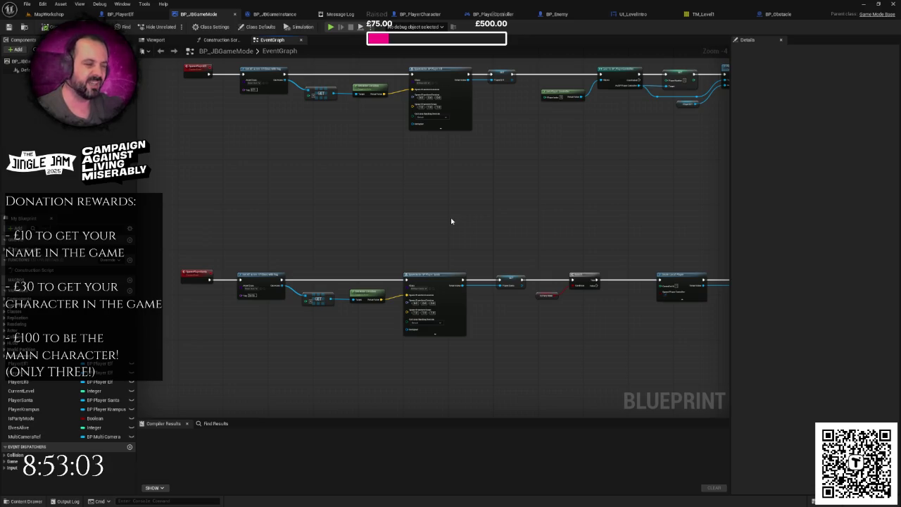
pyautogui.moveTo(443, 221)
pyautogui.mouseDown()
pyautogui.moveTo(414, 171)
pyautogui.moveTo(431, 139)
pyautogui.mouseUp()
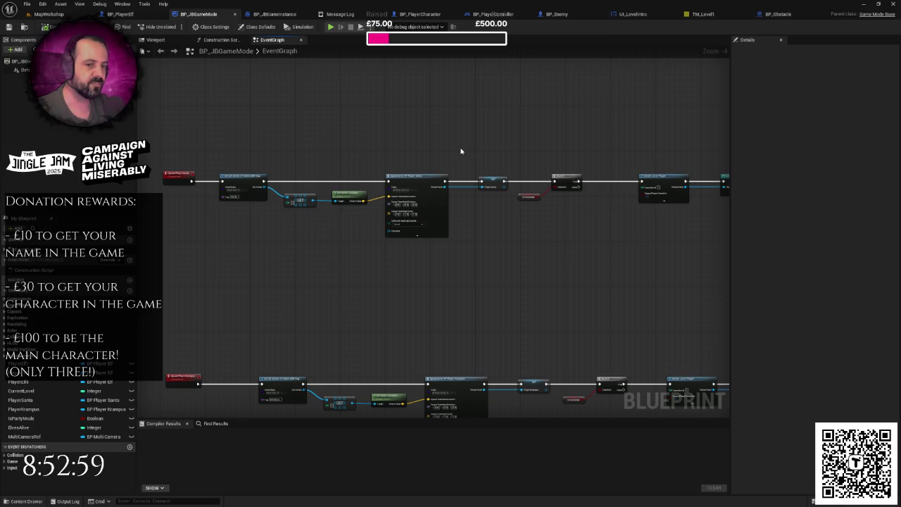
pyautogui.rightClick(461, 149)
pyautogui.press('Escape')
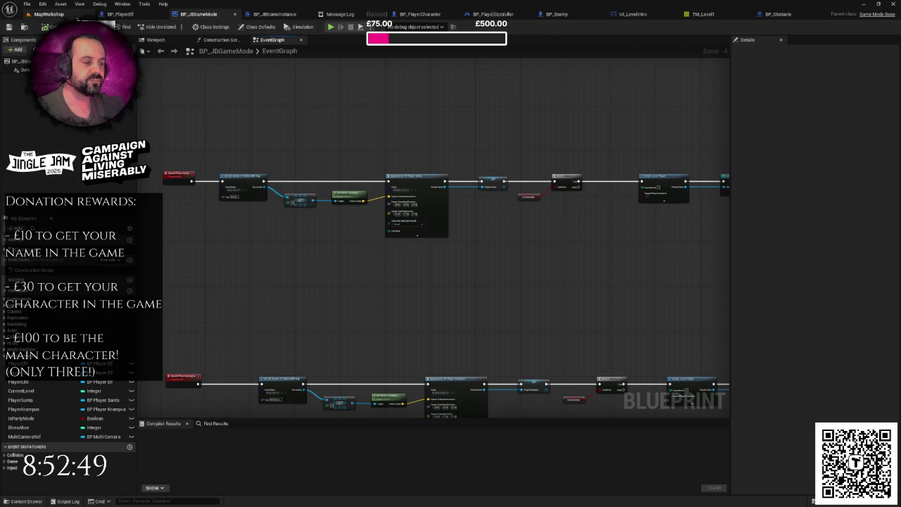
pyautogui.click(76, 16)
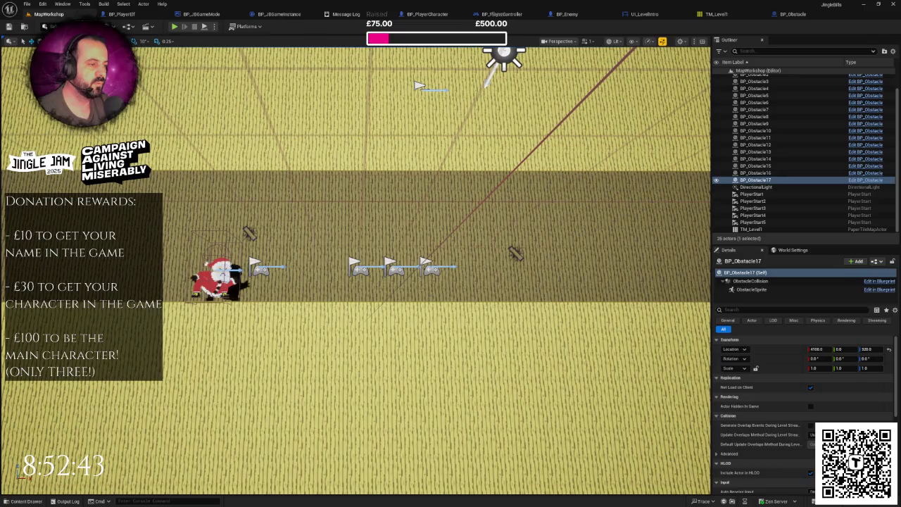
# Select the first PlayerStart and move it to Location X -300.
pyautogui.click(429, 271)
pyautogui.scroll(5, 476, 276)
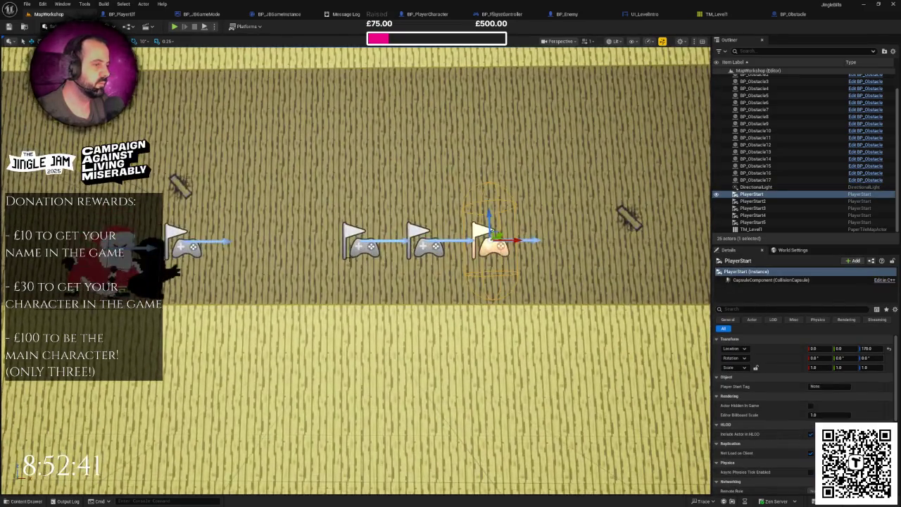
pyautogui.hotkey('ctrl', 'z')
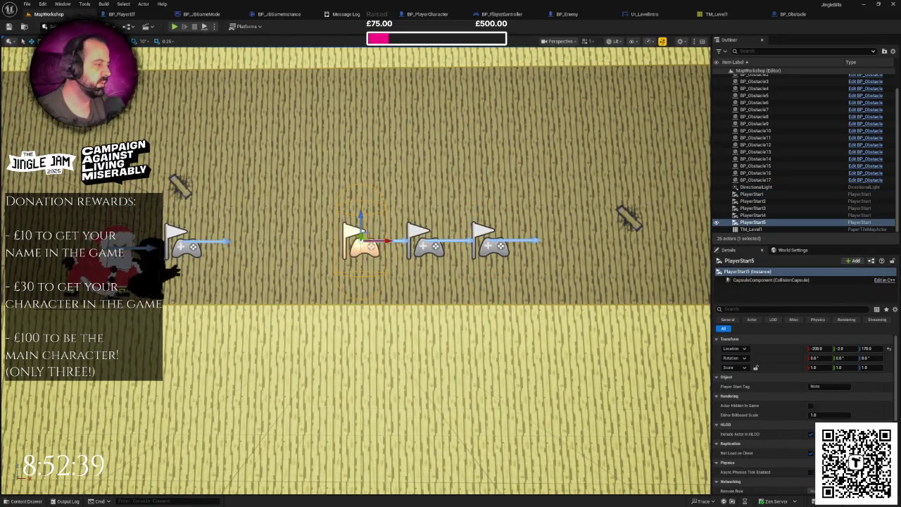
pyautogui.hotkey('ctrl', 'z')
pyautogui.click(812, 348)
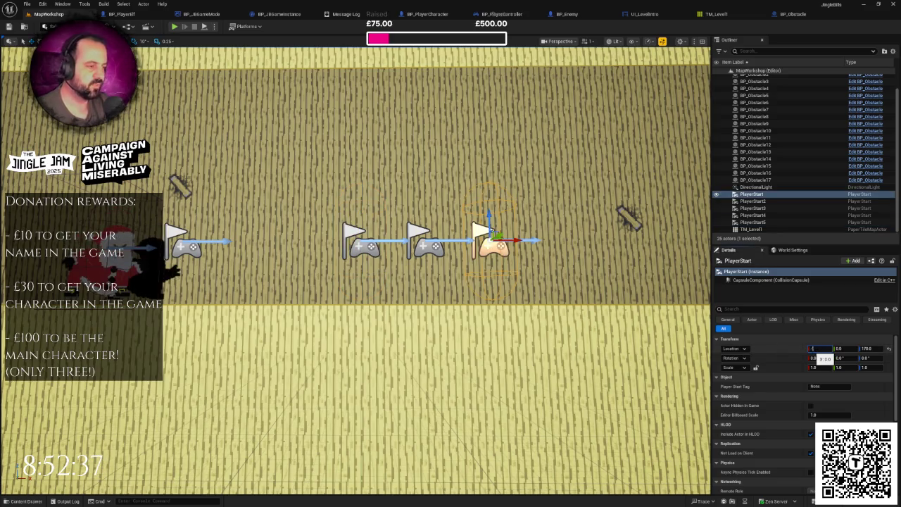
pyautogui.write('300')
pyautogui.press('Return')
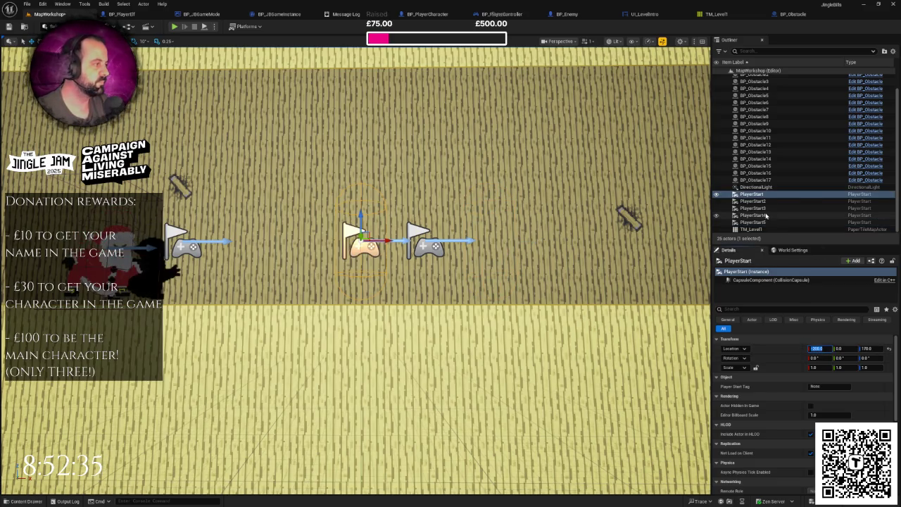
# Select PlayerStart5 in the Outliner and set its Location X to 200.
pyautogui.click(762, 213)
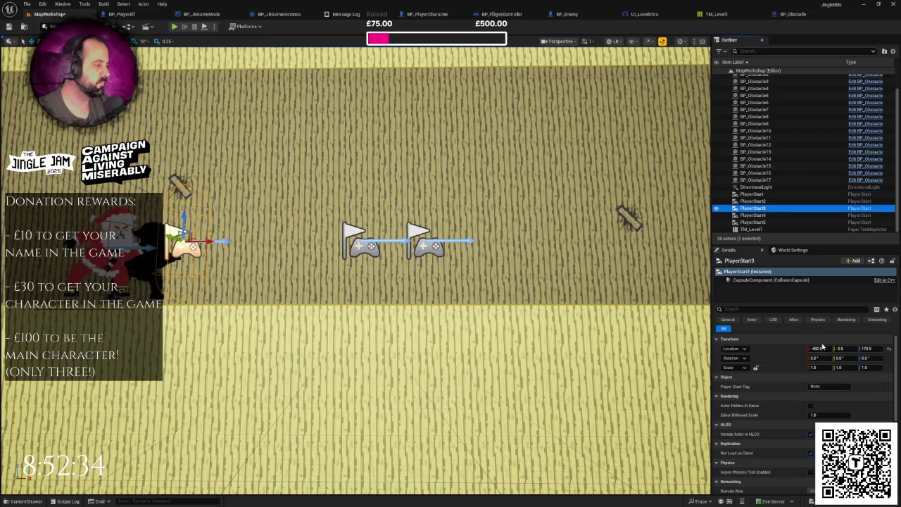
pyautogui.click(766, 201)
pyautogui.click(758, 222)
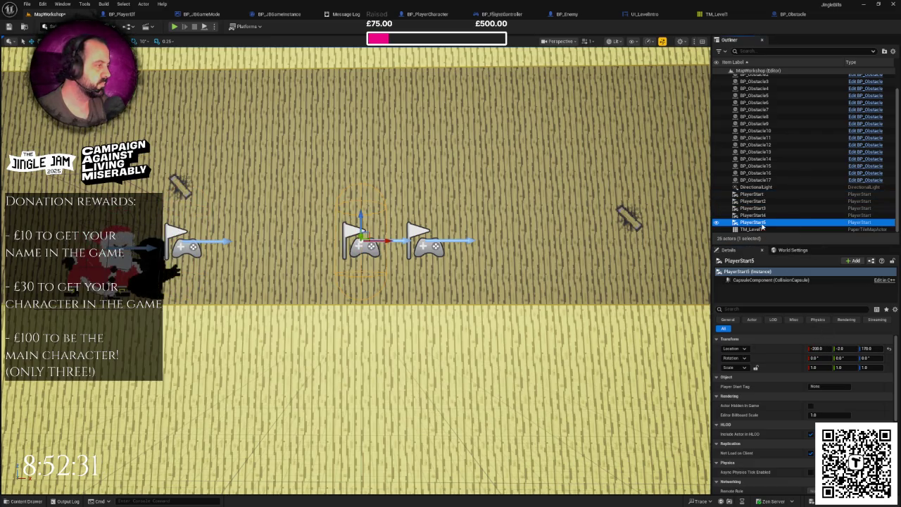
pyautogui.click(817, 349)
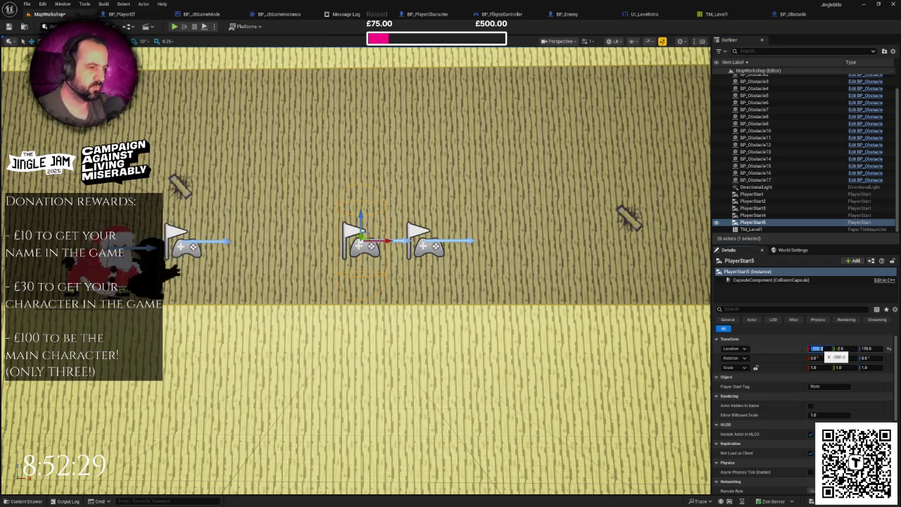
pyautogui.write('20')
pyautogui.press('Return')
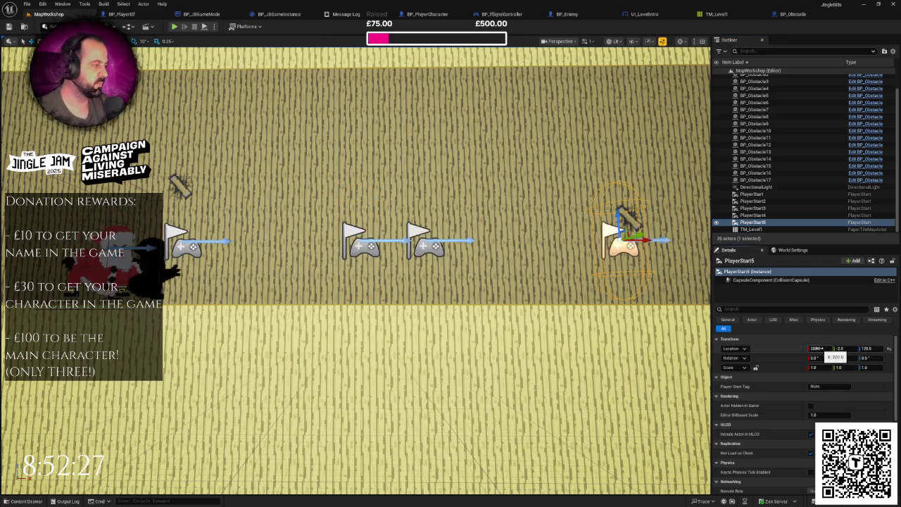
pyautogui.click(817, 349)
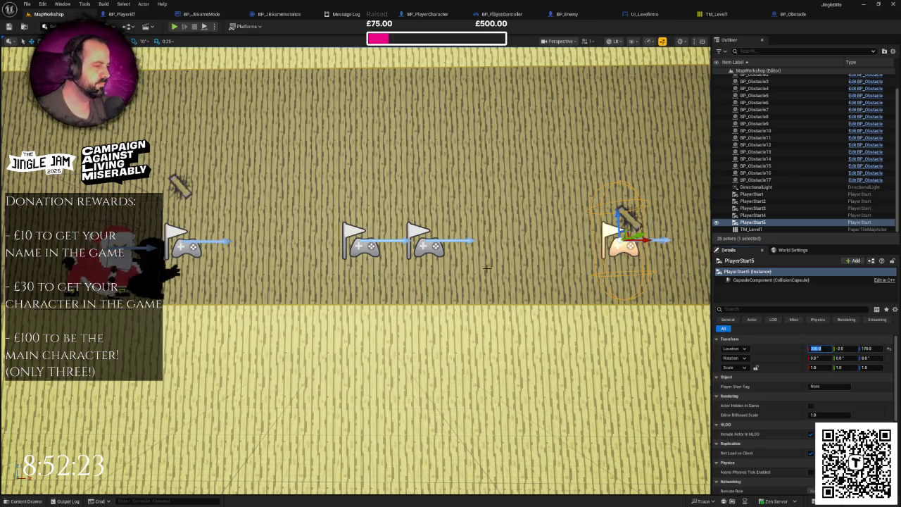
# Change PlayerStart5's Location X to 0 and save the level.
pyautogui.click(435, 244)
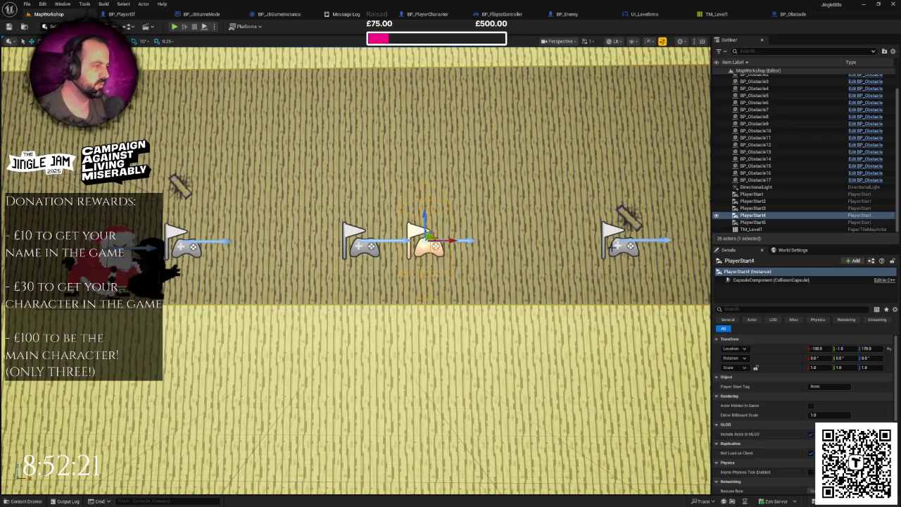
pyautogui.click(619, 243)
pyautogui.write('0')
pyautogui.press('Return')
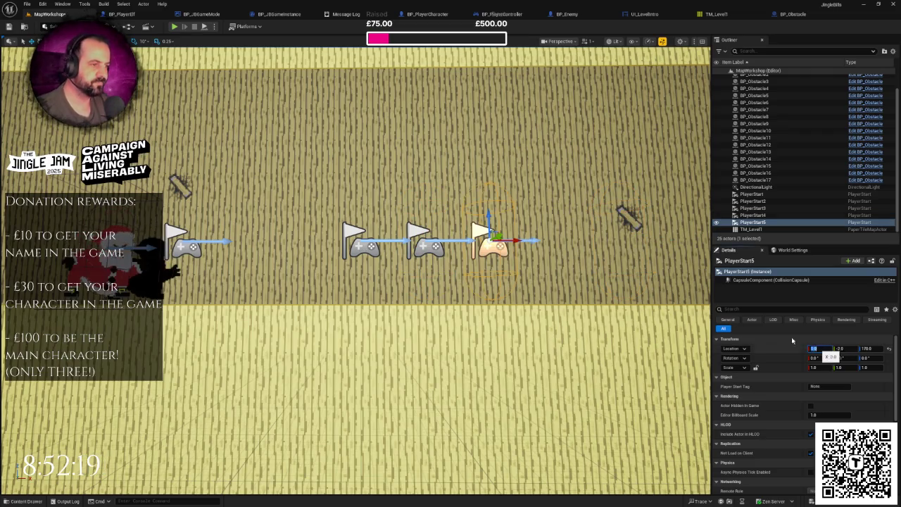
pyautogui.hotkey('ctrl', 's')
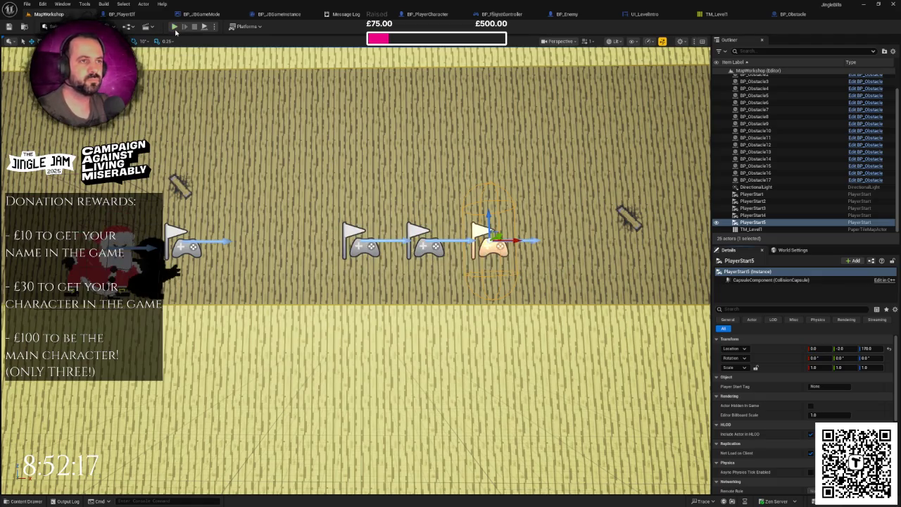
pyautogui.click(175, 27)
# Run the green elf up the corridor, dodging the snowball pyramids until Santa catches it, then stop.
pyautogui.press('space')
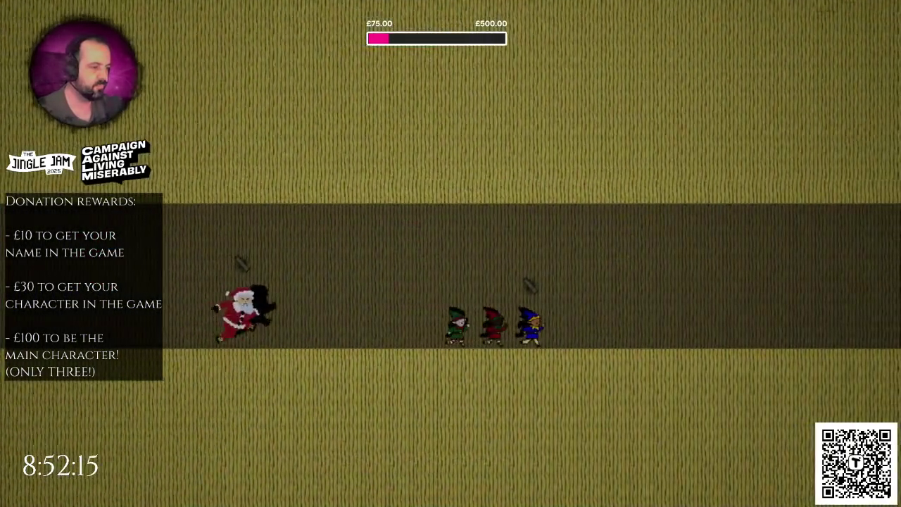
pyautogui.press('Up')
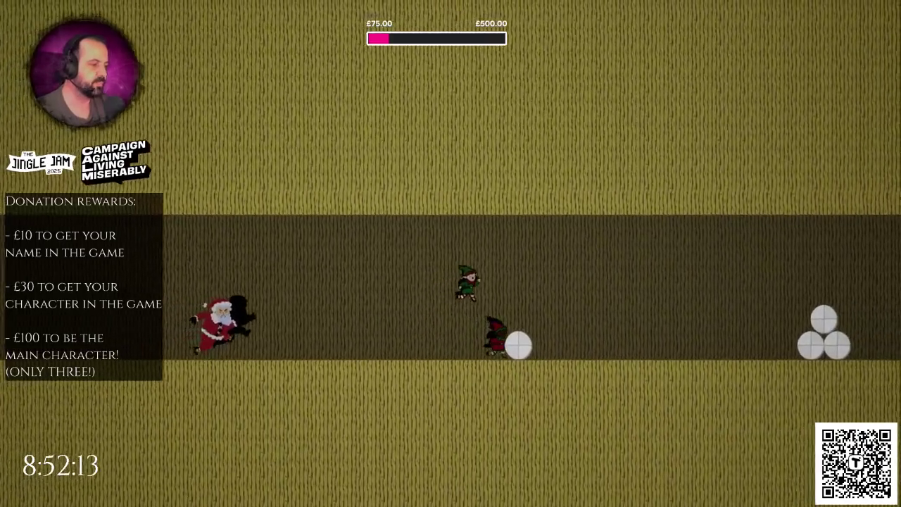
pyautogui.press('Right')
pyautogui.press('Left')
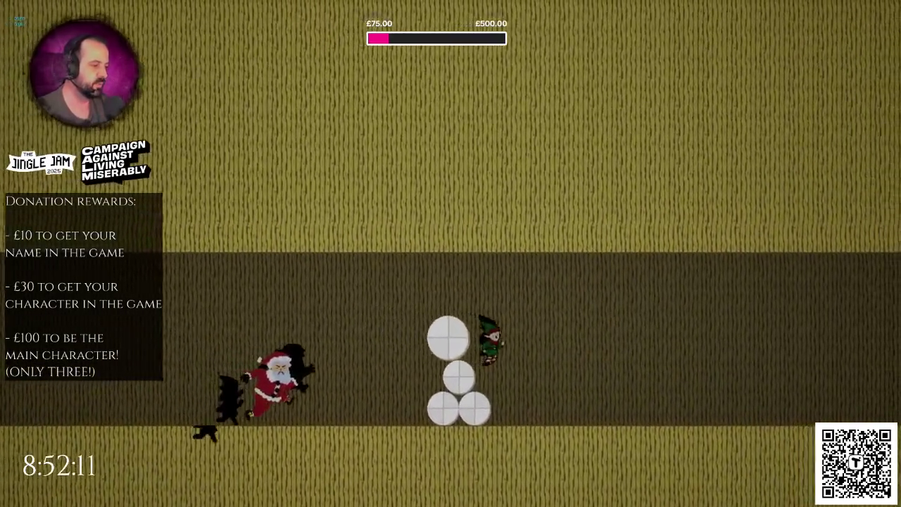
pyautogui.press('Up')
pyautogui.press('Down')
pyautogui.press('Up')
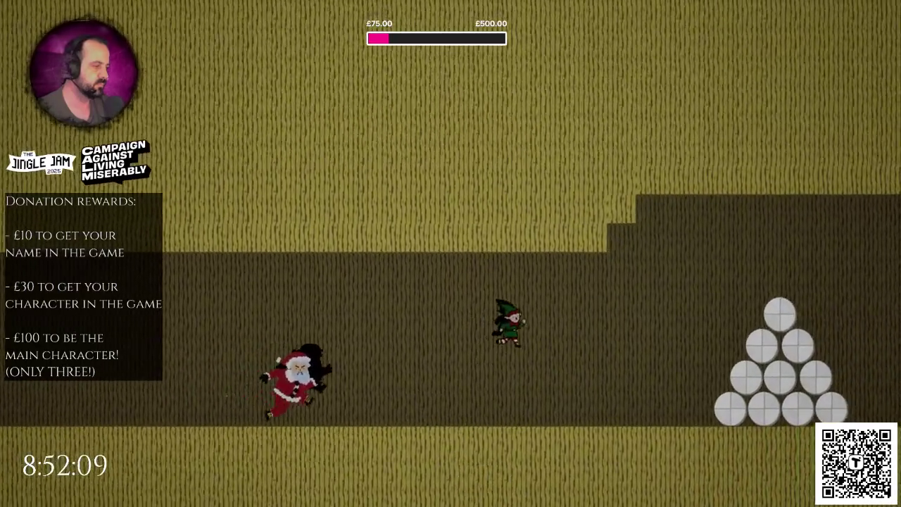
pyautogui.press('Up')
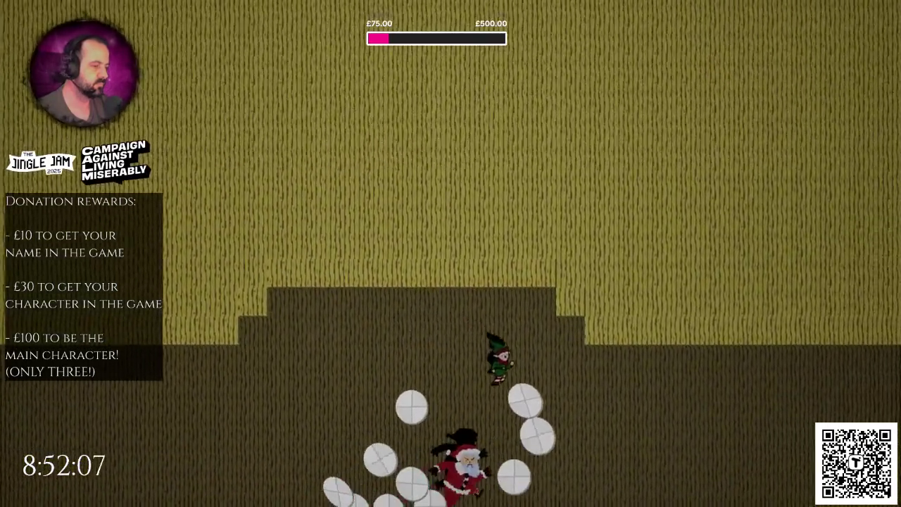
pyautogui.press('Escape')
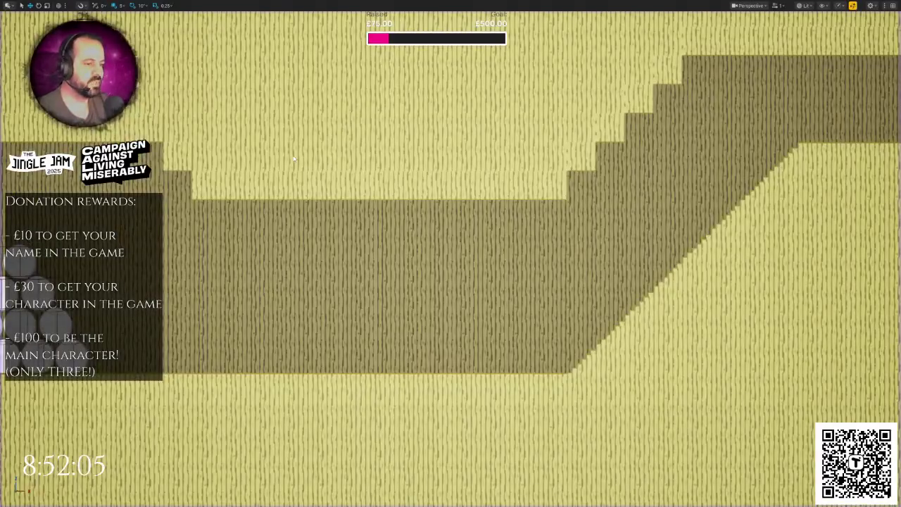
pyautogui.moveTo(294, 159); pyautogui.dragTo(228, 79)
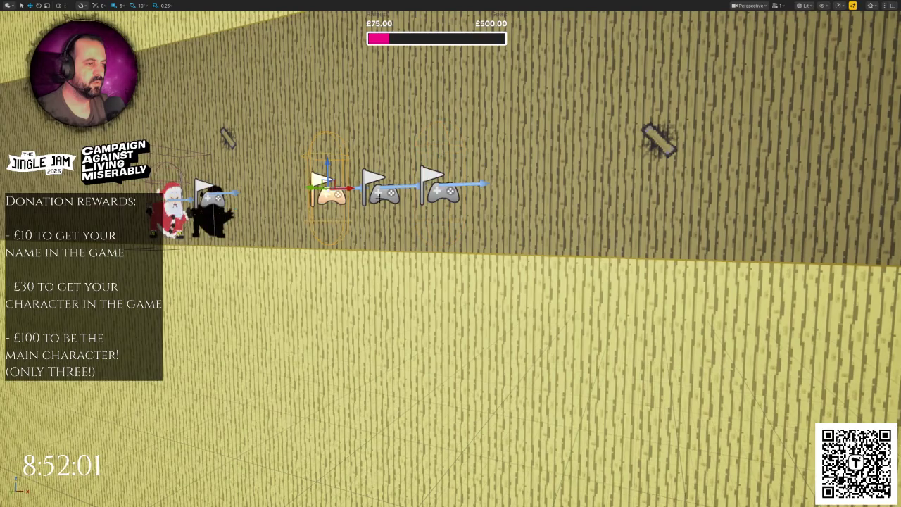
# Restore the full editor layout and set PlayerStart5's Location X to 200.
pyautogui.scroll(-5, 470, 202)
pyautogui.press('F11')
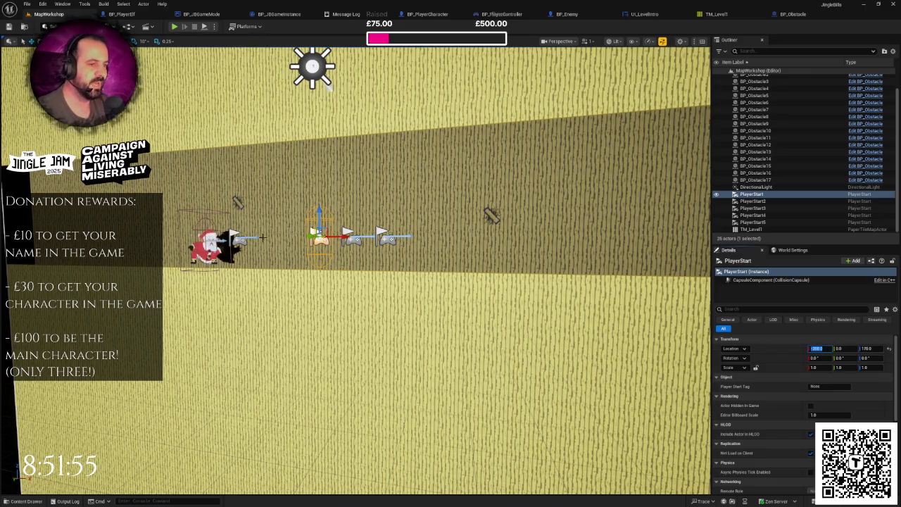
pyautogui.scroll(2, 356, 270)
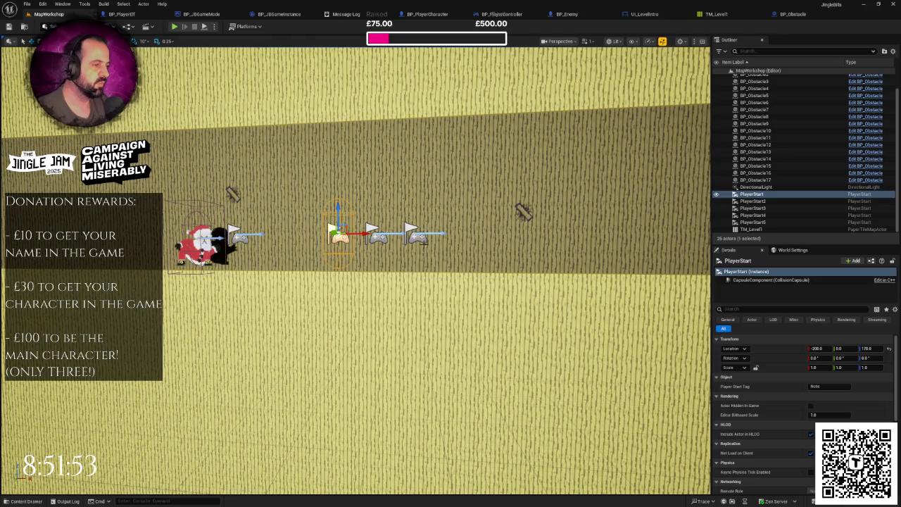
pyautogui.click(418, 235)
pyautogui.click(814, 349)
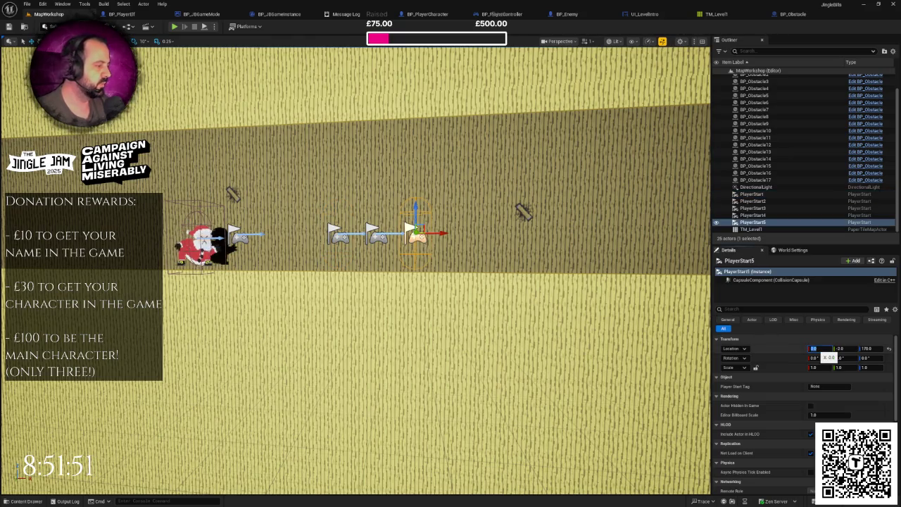
pyautogui.write('200')
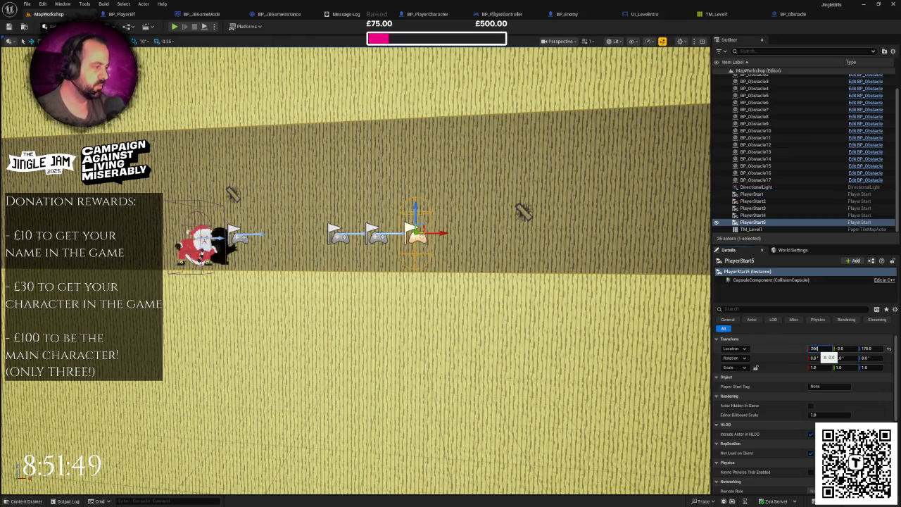
pyautogui.press('Return')
# Set PlayerStart4's Location X to 100 and the first PlayerStart's to 0.
pyautogui.click(373, 232)
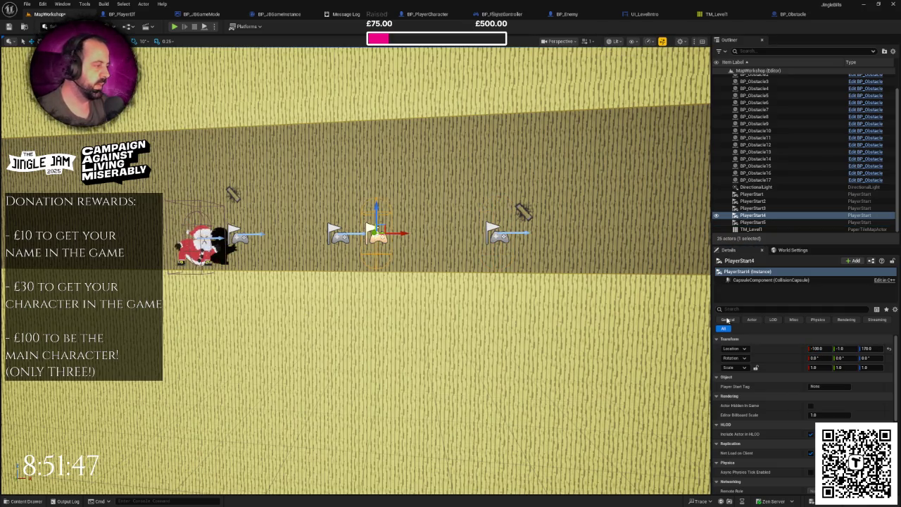
pyautogui.write('0')
pyautogui.press('Return')
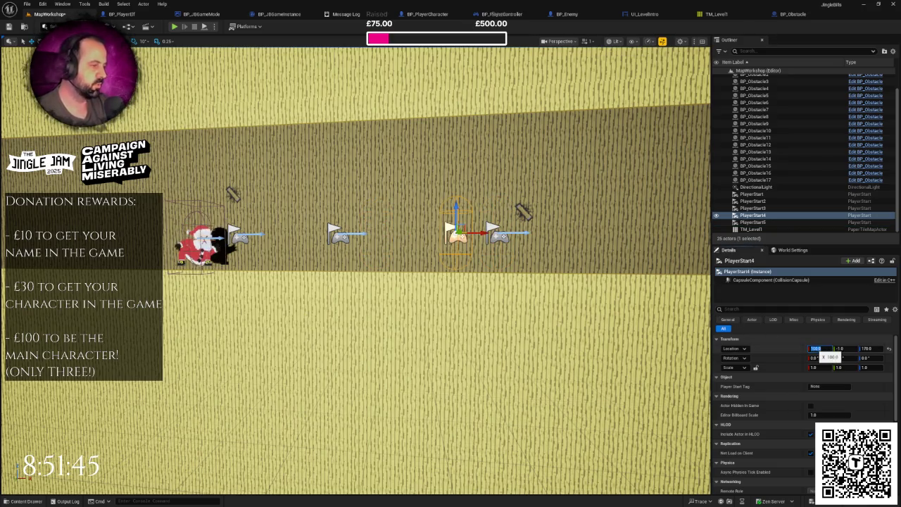
pyautogui.click(337, 232)
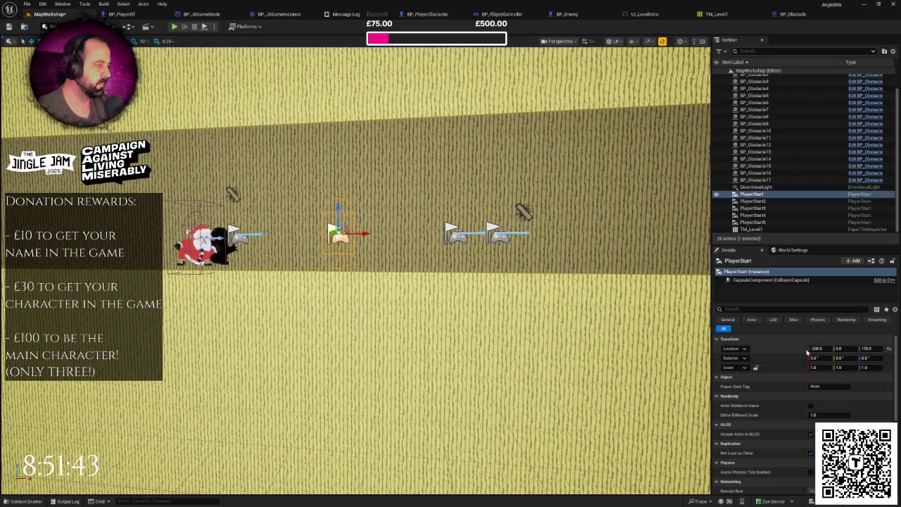
pyautogui.write('0')
pyautogui.press('Return')
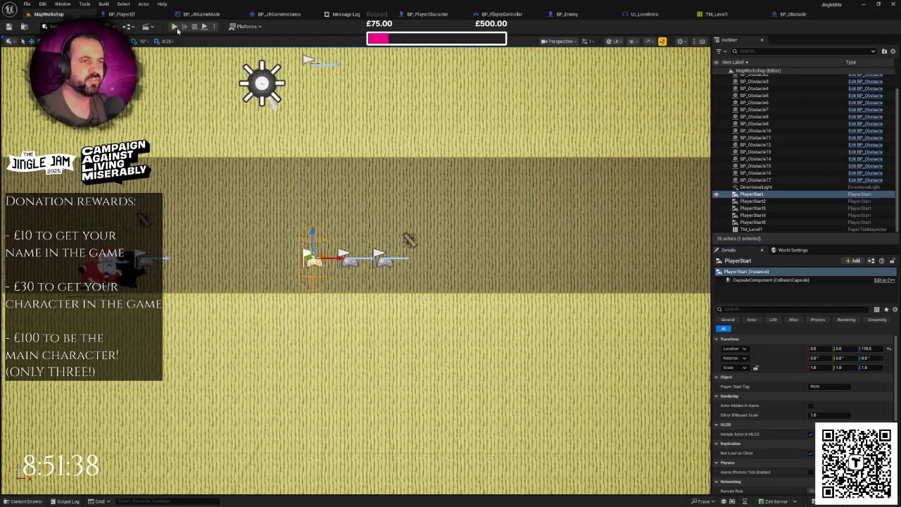
pyautogui.click(176, 26)
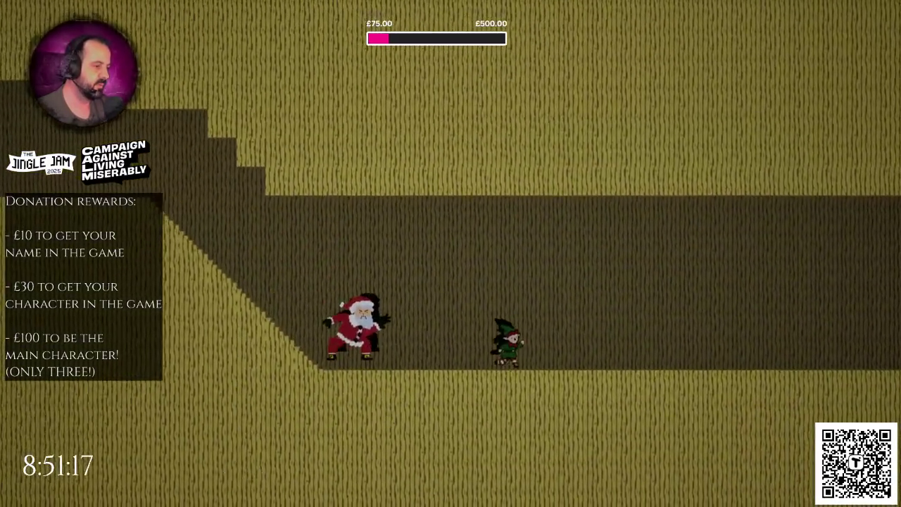
# End the play-test with the respaced spawn points using Esc, returning to the stepped corridor.
pyautogui.press('Escape')
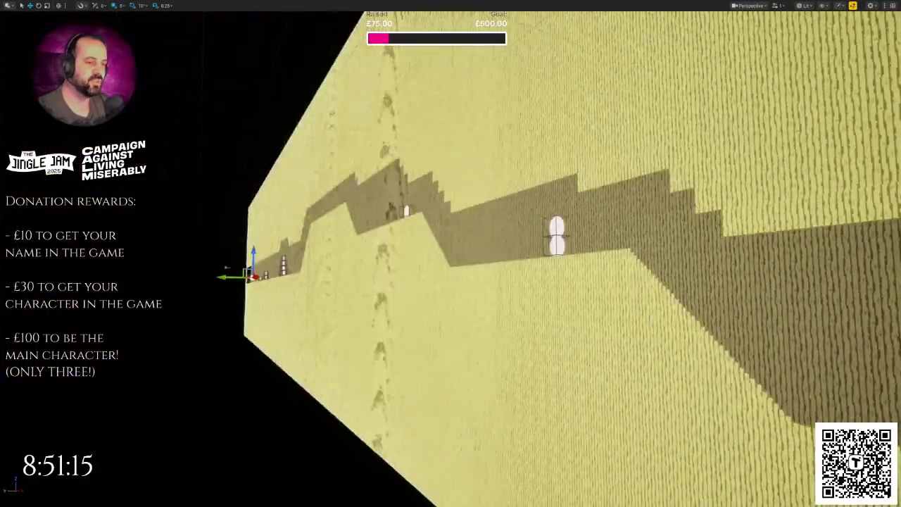
# Zoom out over the level strip, restore the full editor layout and open TM_Level1.
pyautogui.scroll(-10, 451, 253)
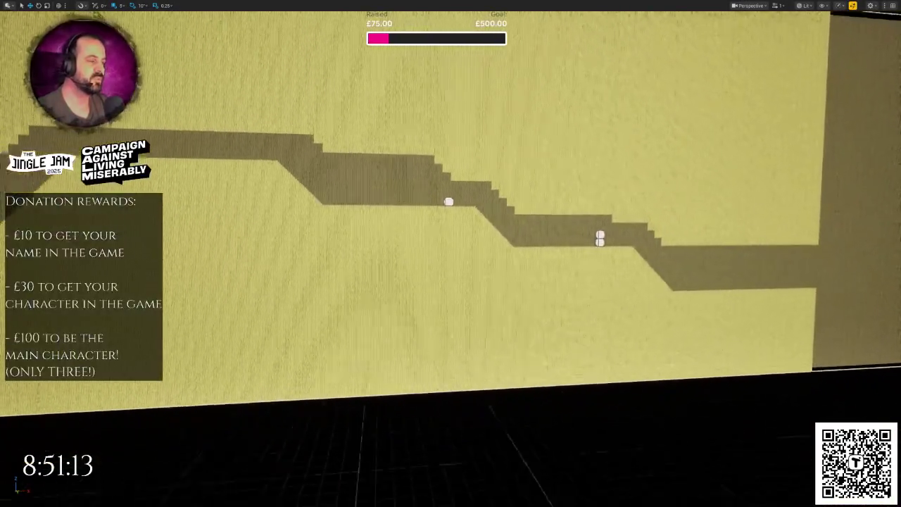
pyautogui.scroll(-5, 450, 233)
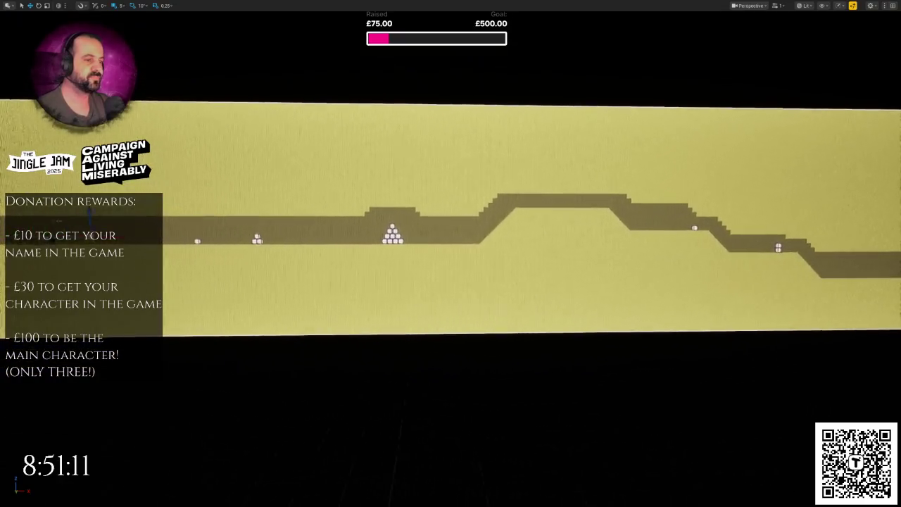
pyautogui.scroll(-1, 340, 161)
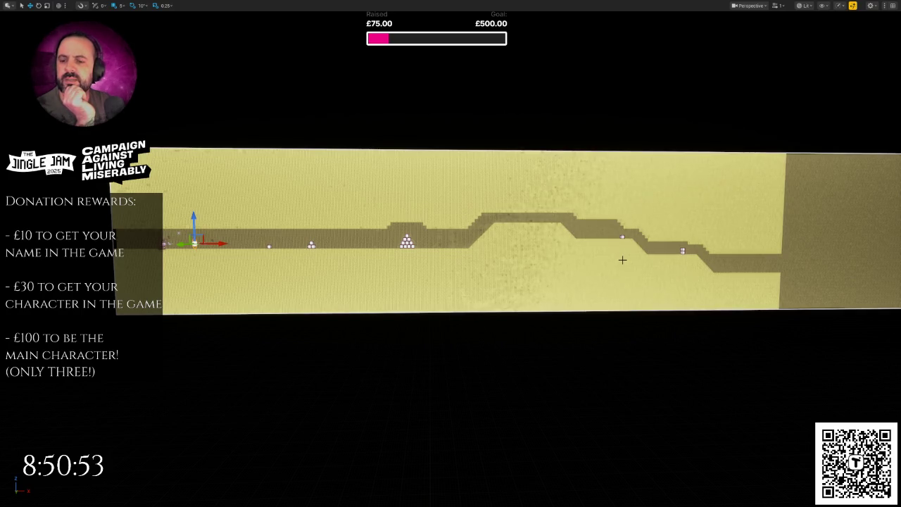
pyautogui.moveTo(681, 262); pyautogui.dragTo(697, 287)
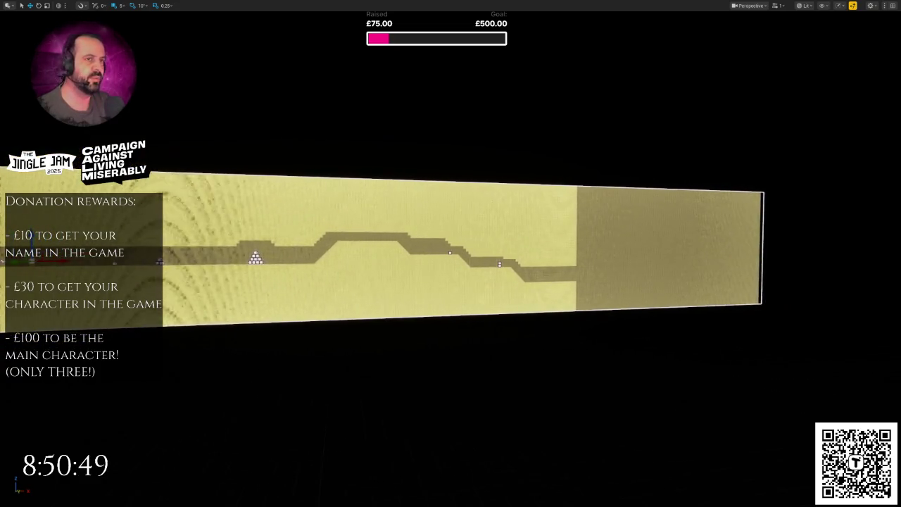
pyautogui.press('F11')
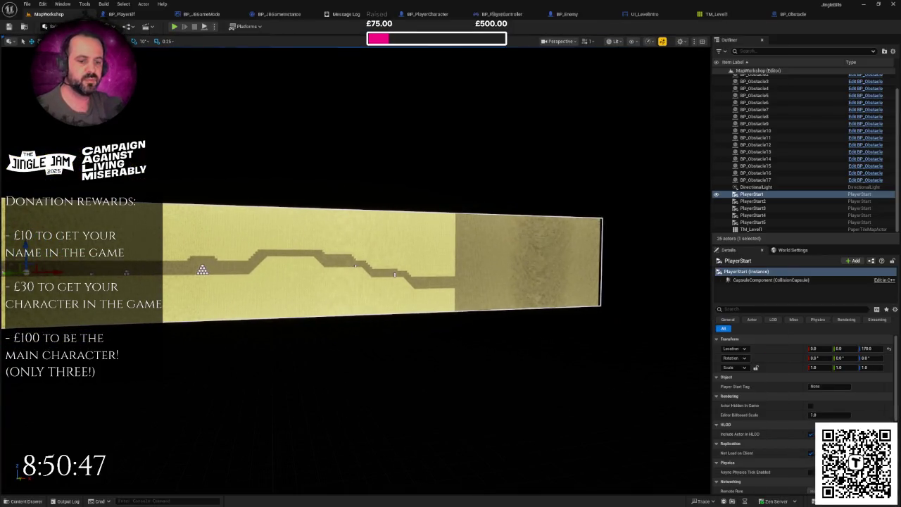
pyautogui.moveTo(382, 223); pyautogui.dragTo(509, 169)
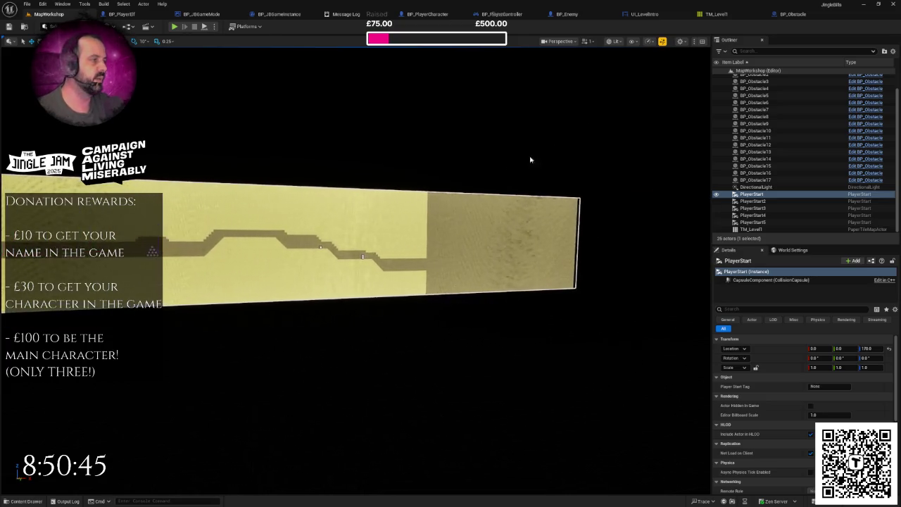
pyautogui.click(716, 15)
# Pan TM_Level1 across the stairs to its right edge and select the Map Width field.
pyautogui.moveTo(606, 125)
pyautogui.mouseDown()
pyautogui.moveTo(500, 176)
pyautogui.moveTo(257, 195)
pyautogui.mouseUp()
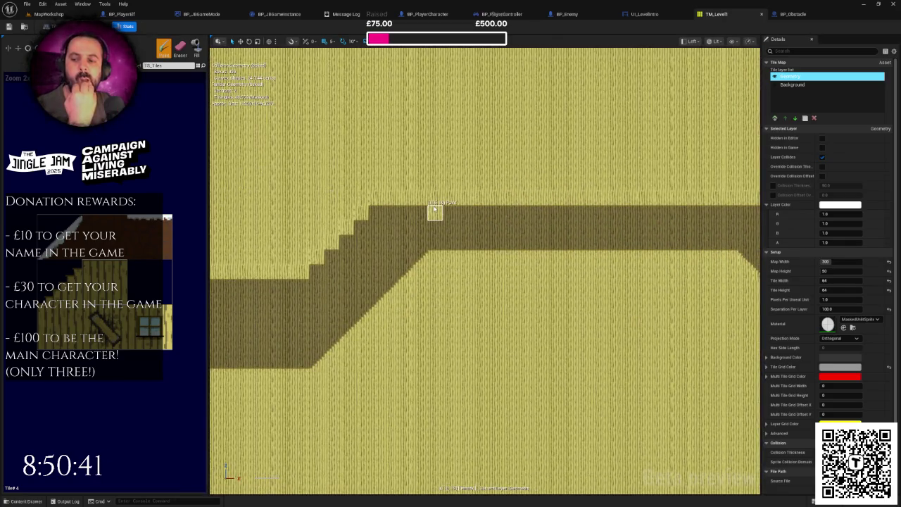
pyautogui.scroll(-3, 434, 210)
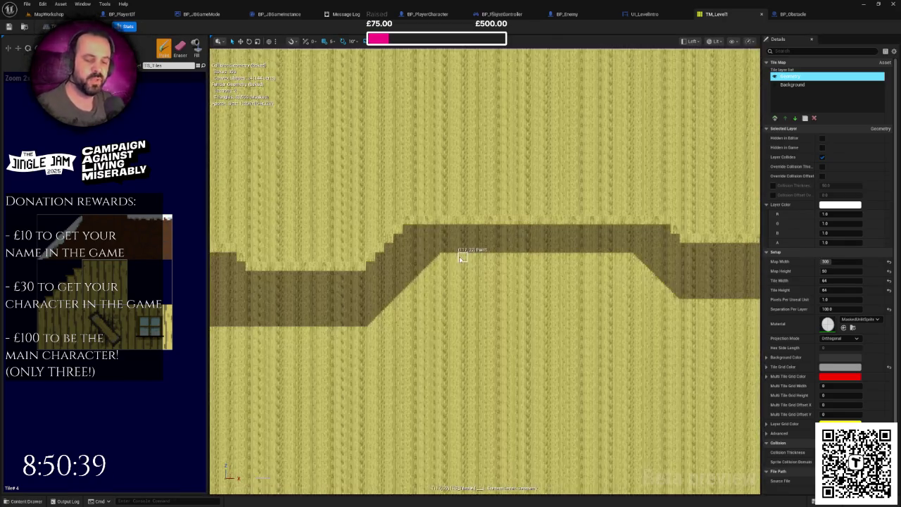
pyautogui.moveTo(455, 260)
pyautogui.mouseDown()
pyautogui.moveTo(271, 240)
pyautogui.moveTo(418, 246)
pyautogui.moveTo(318, 253)
pyautogui.moveTo(365, 232)
pyautogui.moveTo(308, 251)
pyautogui.moveTo(488, 244)
pyautogui.mouseUp()
pyautogui.scroll(-2, 332, 251)
pyautogui.scroll(2, 364, 232)
pyautogui.scroll(-1, 466, 245)
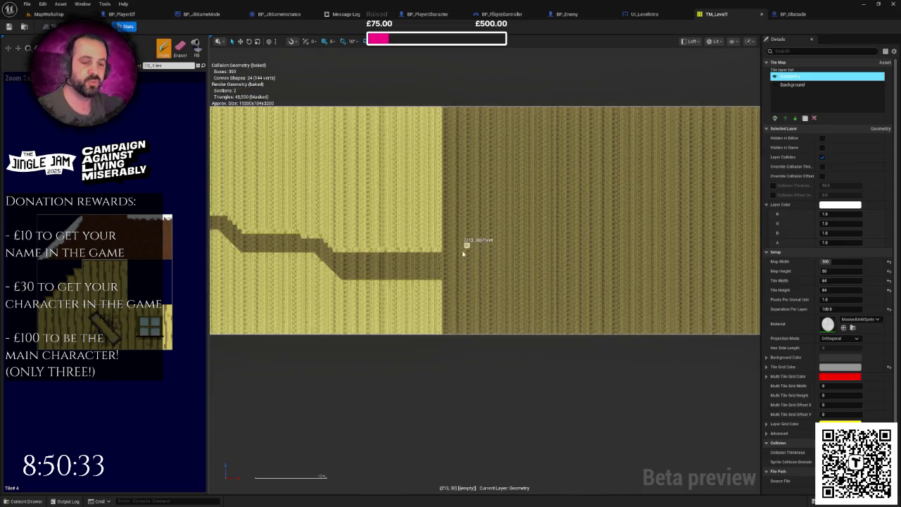
pyautogui.scroll(-1, 539, 262)
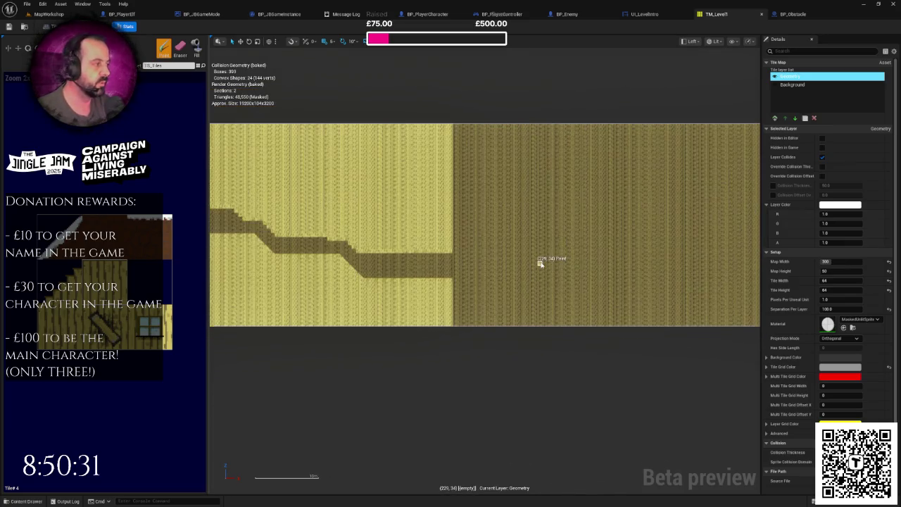
pyautogui.scroll(-2, 627, 265)
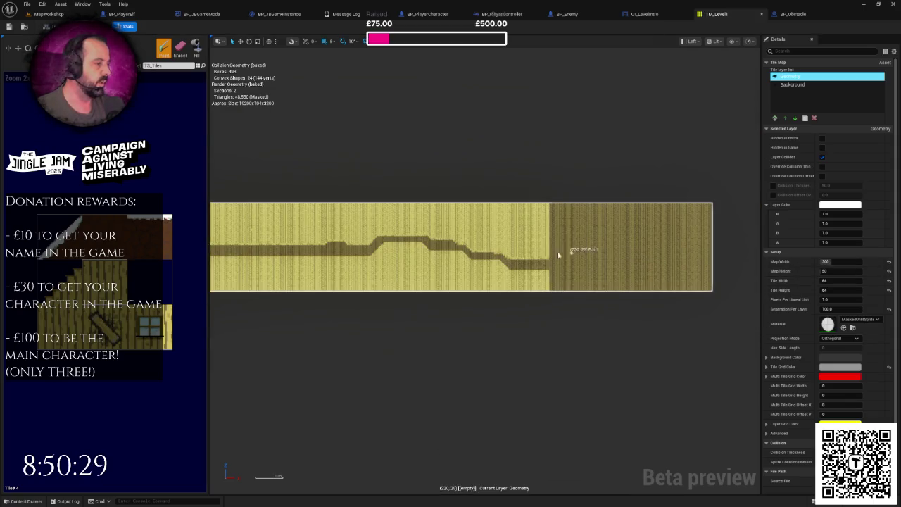
pyautogui.click(824, 261)
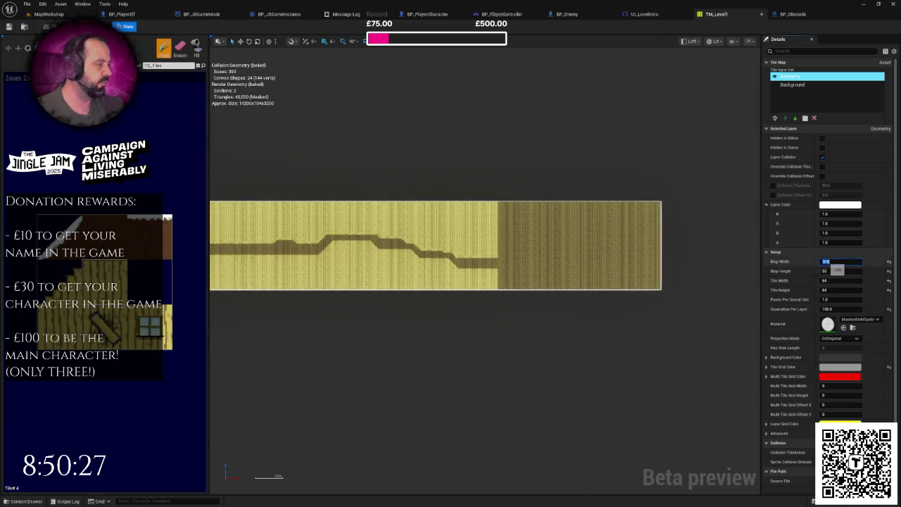
pyautogui.write('400')
# Commit a Map Width of 400 and extend the corridor edge into the new empty area.
pyautogui.press('Return')
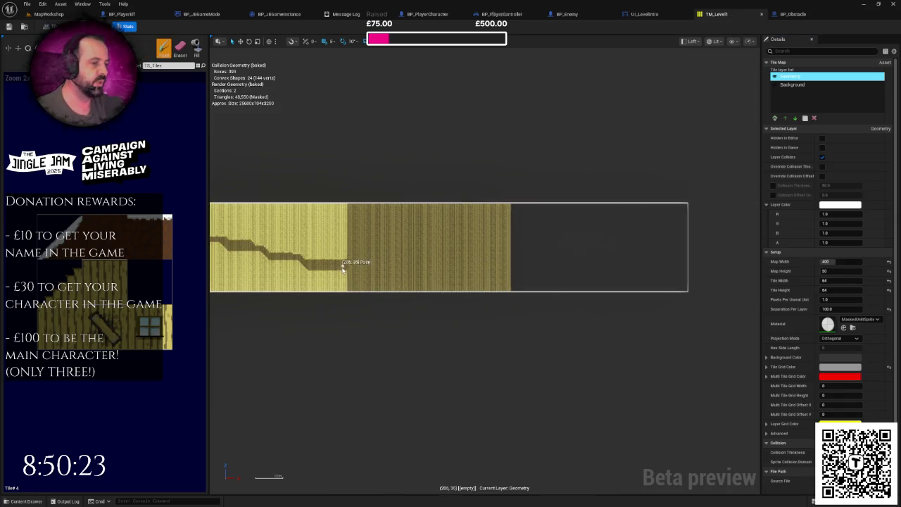
pyautogui.moveTo(549, 252); pyautogui.dragTo(430, 266)
pyautogui.scroll(5, 474, 261)
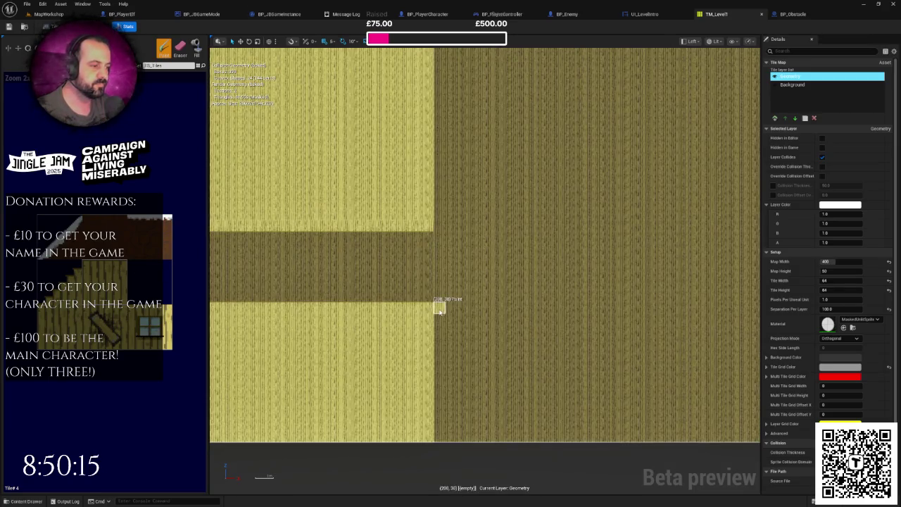
pyautogui.moveTo(440, 308); pyautogui.dragTo(587, 310)
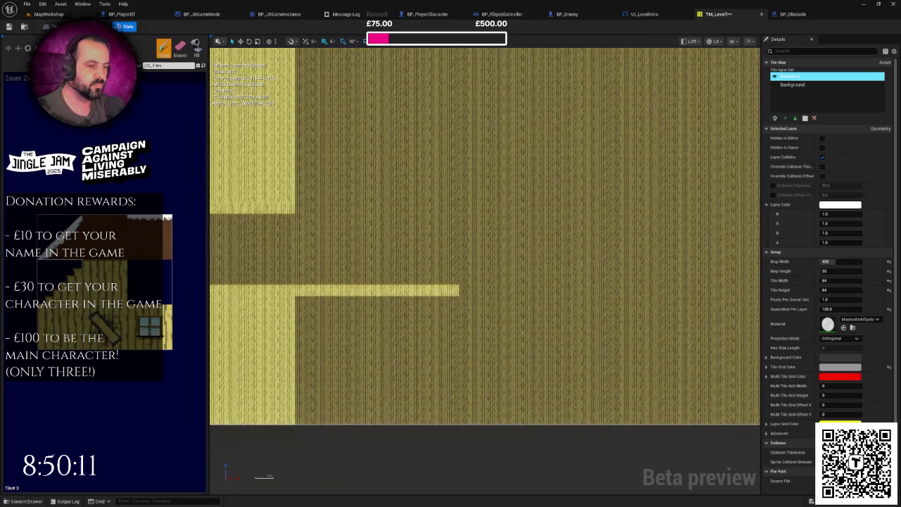
# Paint diagonal light-tile steps rising right from the corridor, plus a flat row toward them.
pyautogui.click(488, 264)
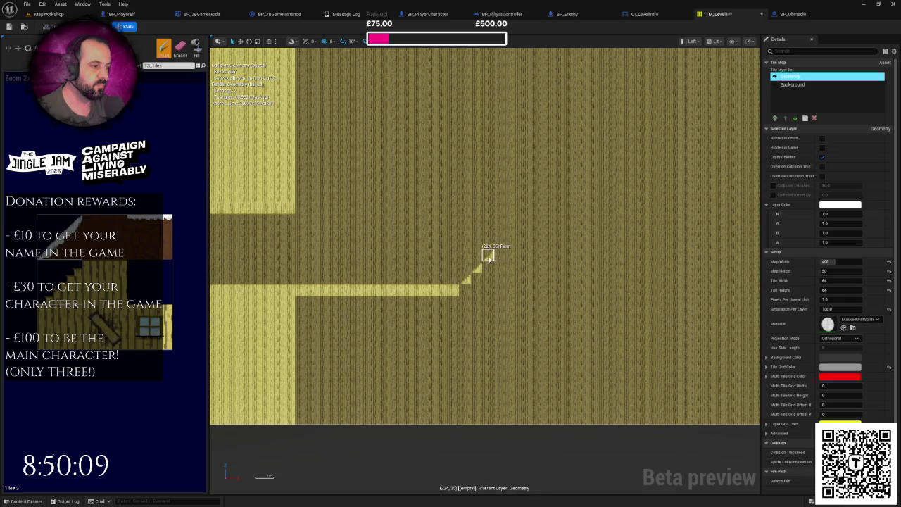
pyautogui.click(516, 237)
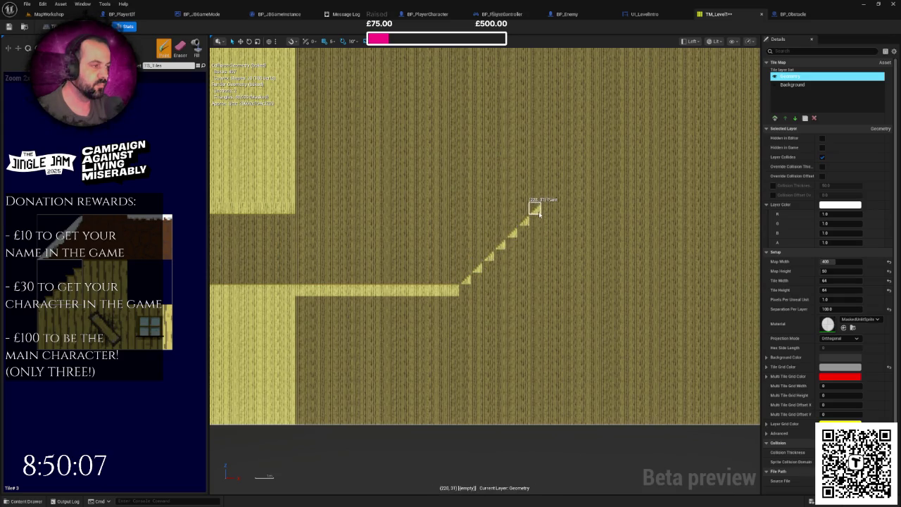
pyautogui.click(552, 197)
pyautogui.moveTo(553, 197)
pyautogui.mouseDown()
pyautogui.moveTo(446, 305)
pyautogui.moveTo(542, 247)
pyautogui.moveTo(528, 254)
pyautogui.mouseUp()
pyautogui.click(463, 282)
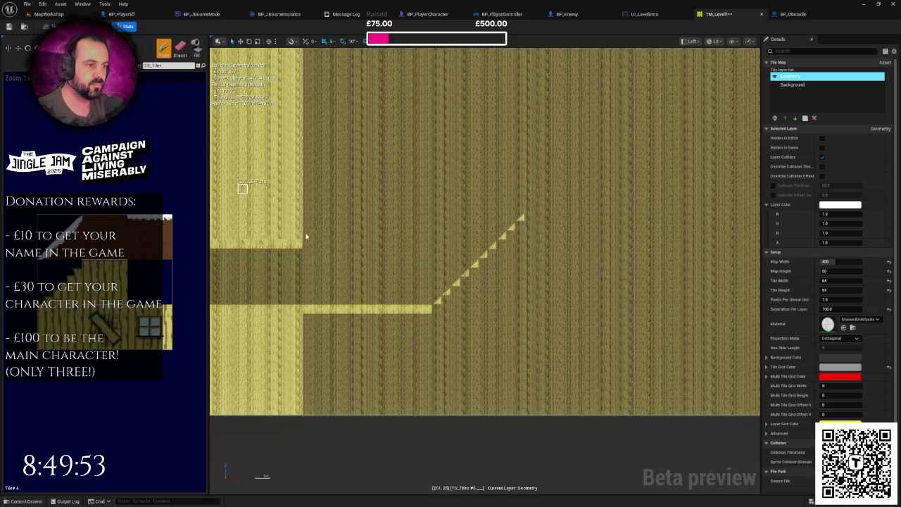
pyautogui.scroll(2, 289, 243)
pyautogui.moveTo(291, 234)
pyautogui.mouseDown()
pyautogui.moveTo(493, 237)
pyautogui.moveTo(512, 204)
pyautogui.moveTo(558, 164)
pyautogui.moveTo(432, 273)
pyautogui.moveTo(491, 202)
pyautogui.moveTo(458, 217)
pyautogui.moveTo(446, 204)
pyautogui.moveTo(475, 181)
pyautogui.mouseUp()
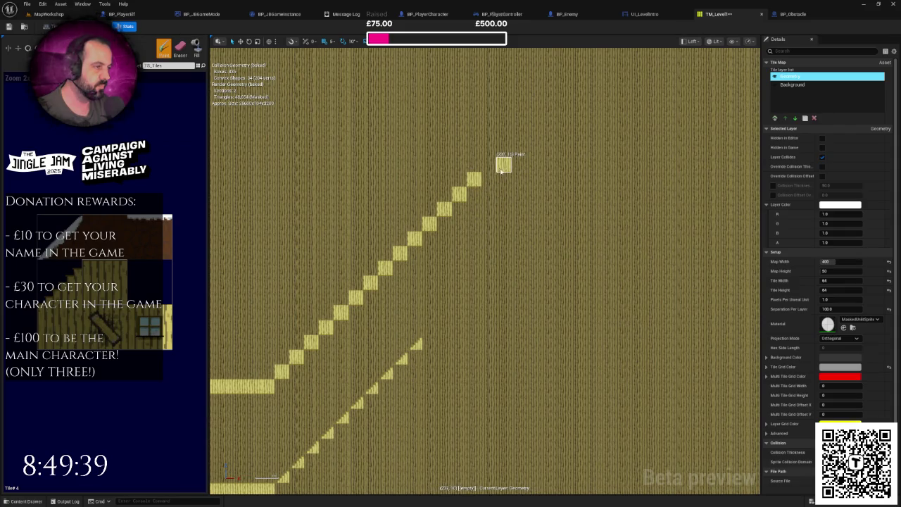
# Paint long flat tile rows rightward from the tops of the upper and lower staircases.
pyautogui.moveTo(493, 181); pyautogui.dragTo(627, 177)
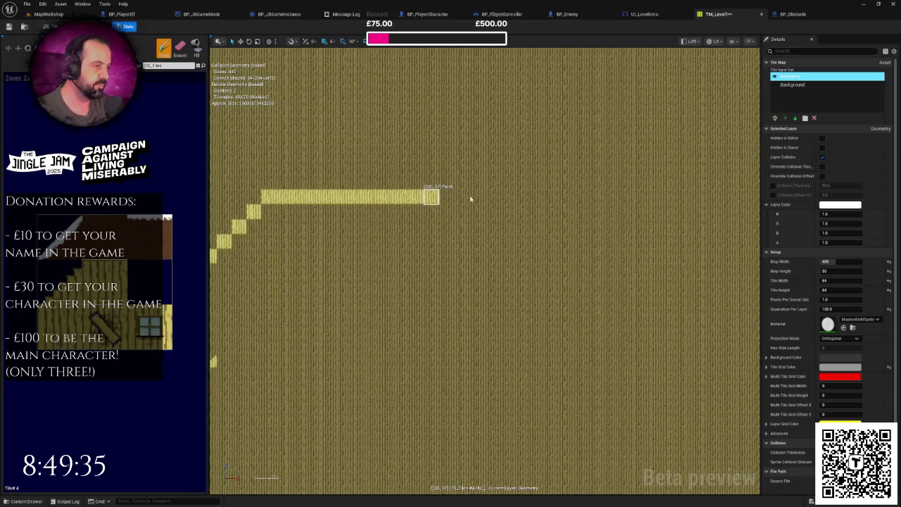
pyautogui.moveTo(532, 201); pyautogui.dragTo(597, 197)
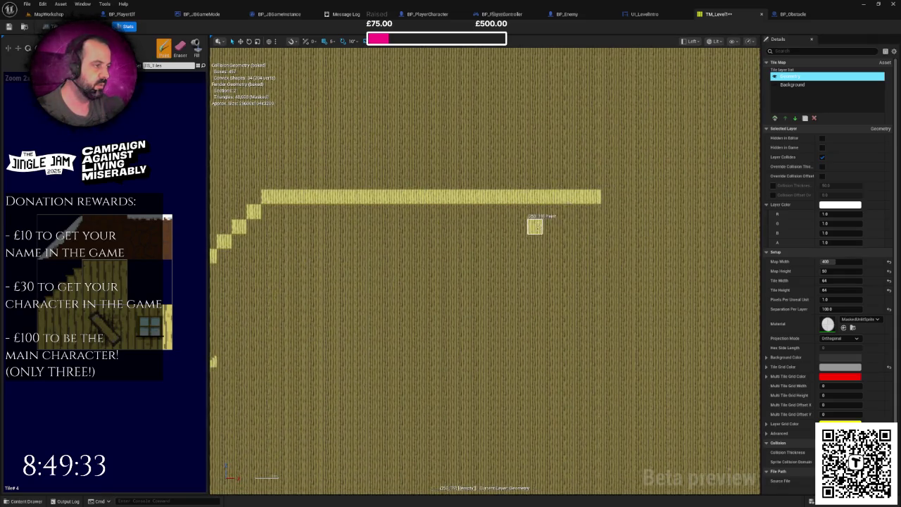
pyautogui.scroll(-2, 538, 218)
pyautogui.scroll(1, 437, 236)
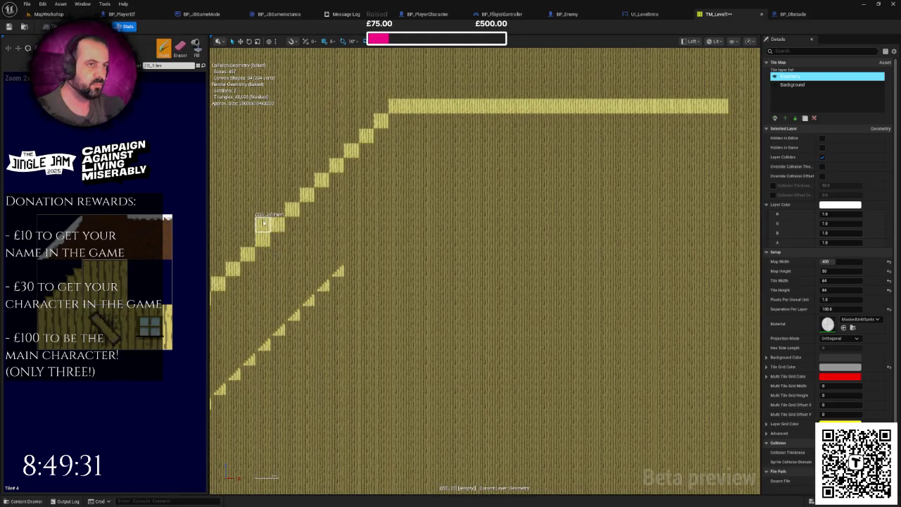
pyautogui.moveTo(317, 246); pyautogui.dragTo(382, 226)
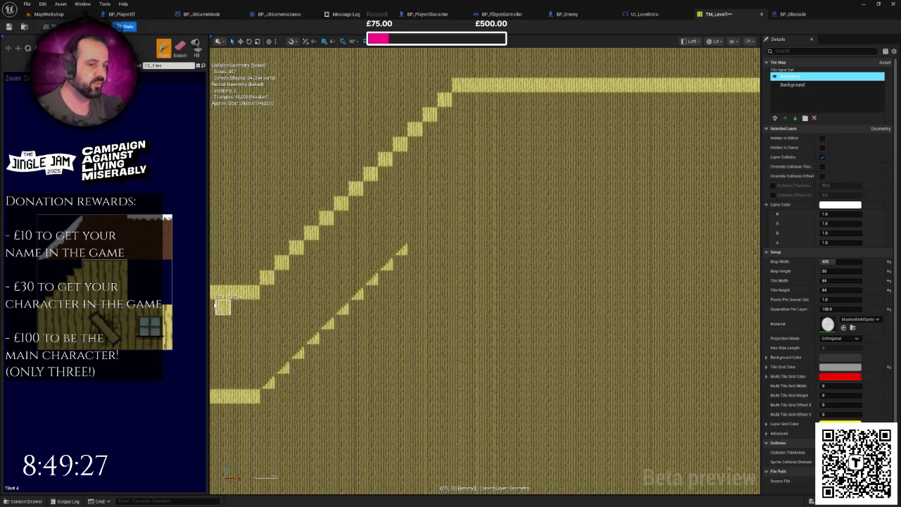
pyautogui.scroll(-2, 369, 232)
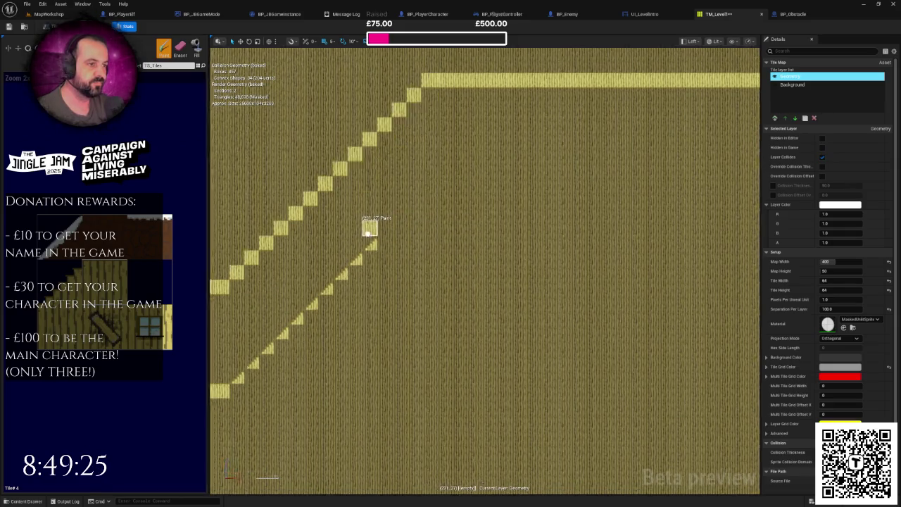
pyautogui.moveTo(358, 239); pyautogui.dragTo(651, 252)
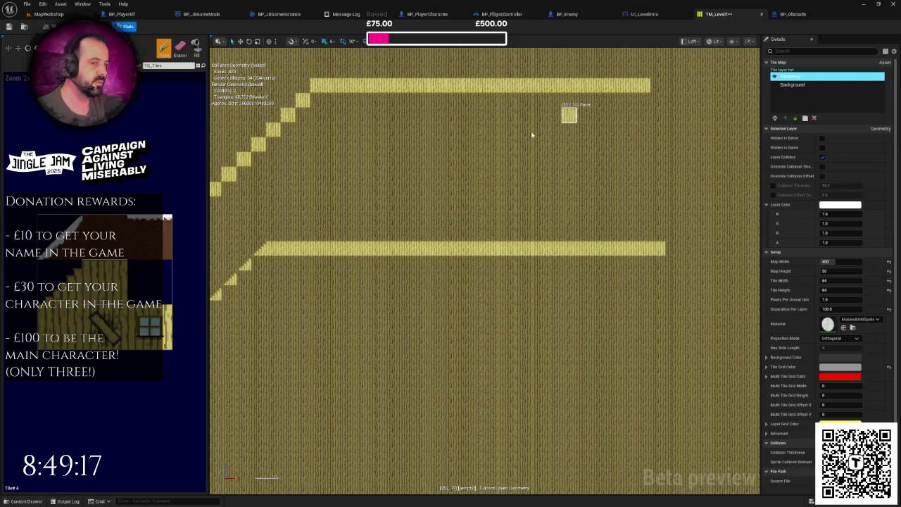
# Review the painted rows and place the first descending step at the top strip's end.
pyautogui.moveTo(654, 80); pyautogui.dragTo(574, 138)
pyautogui.moveTo(343, 159)
pyautogui.mouseDown()
pyautogui.moveTo(305, 175)
pyautogui.moveTo(342, 187)
pyautogui.mouseUp()
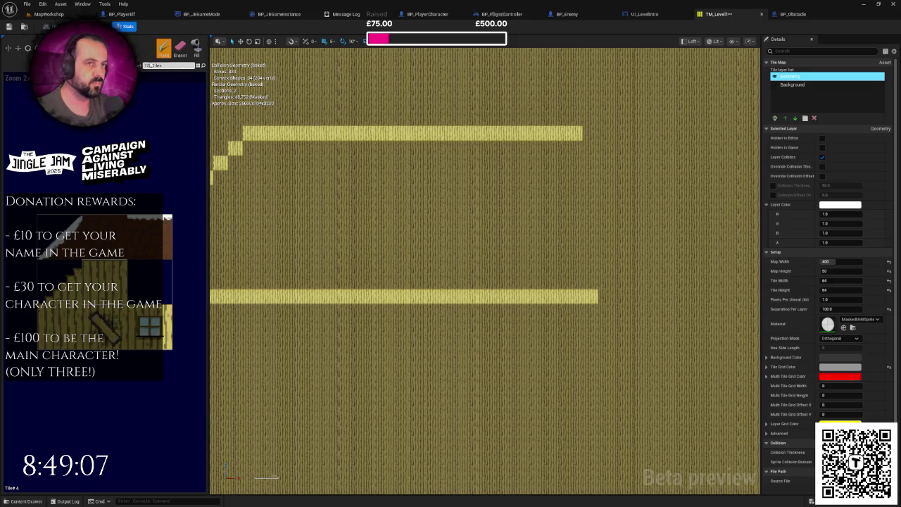
pyautogui.scroll(3, 328, 245)
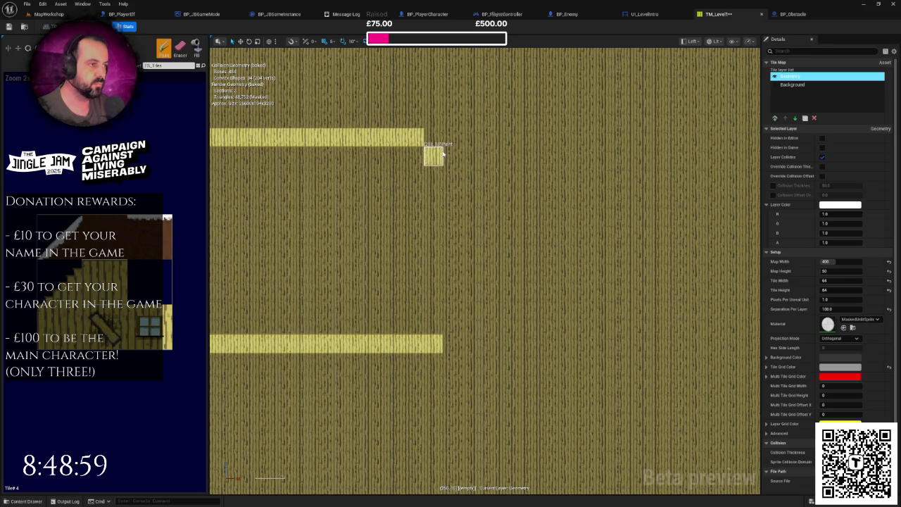
pyautogui.scroll(-1, 497, 265)
pyautogui.scroll(1, 497, 265)
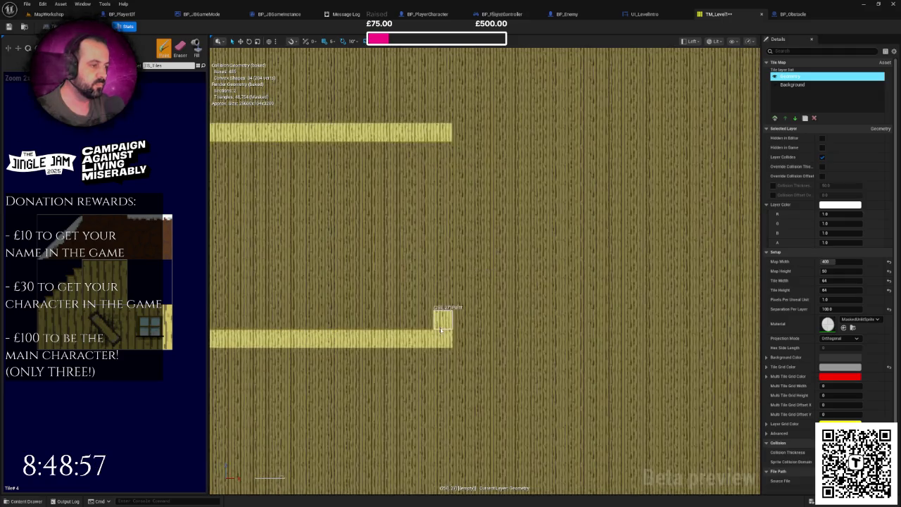
pyautogui.scroll(-2, 477, 233)
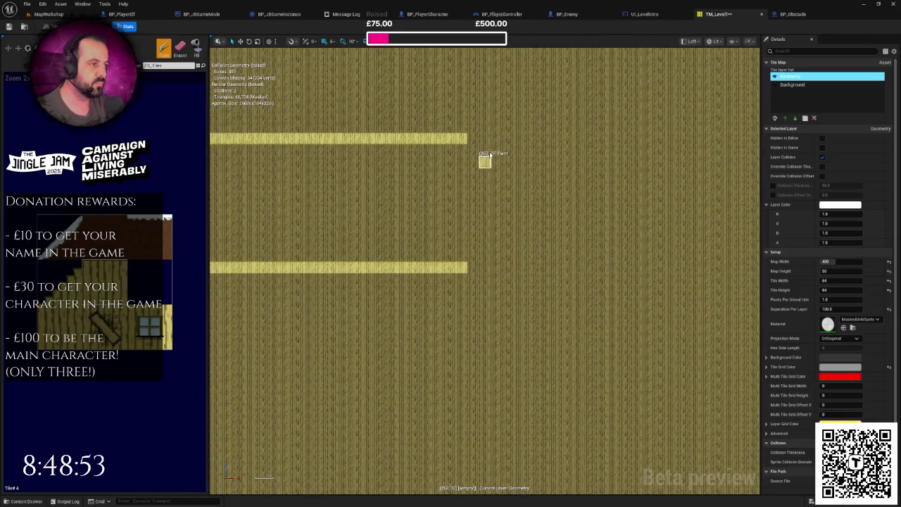
pyautogui.moveTo(475, 145); pyautogui.dragTo(655, 181)
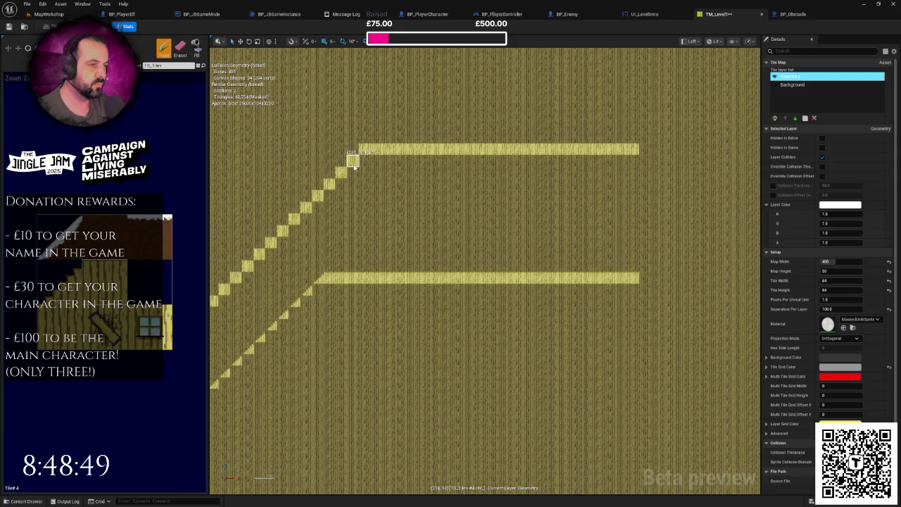
pyautogui.click(645, 161)
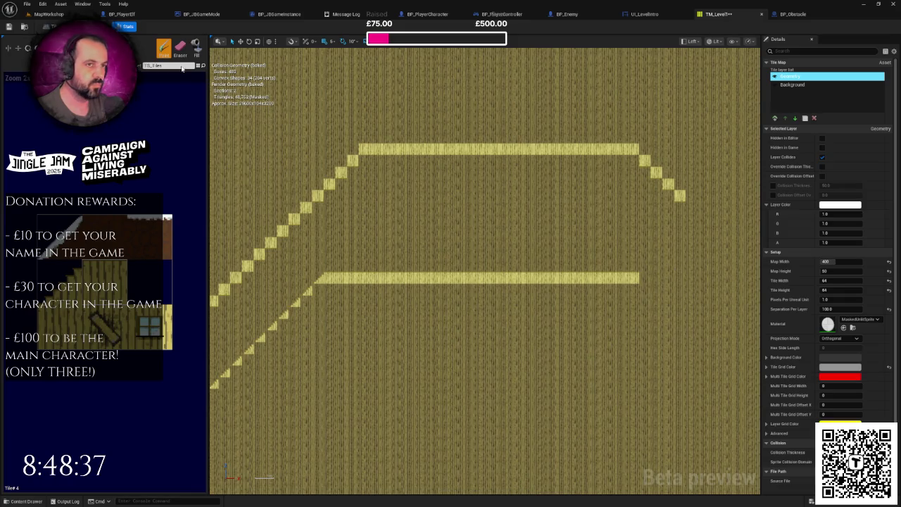
# Add another descending stair tile and lengthen the lower strip's right end by two tiles.
pyautogui.scroll(2, 559, 203)
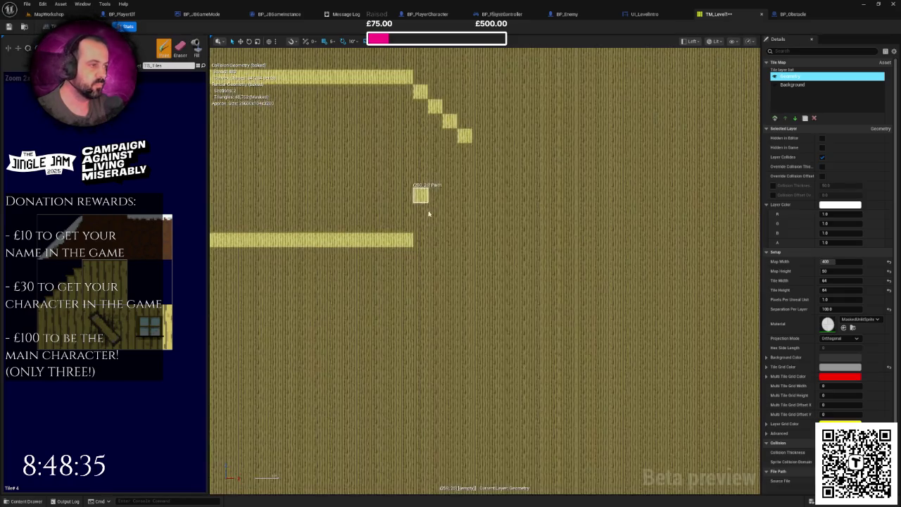
pyautogui.click(465, 136)
pyautogui.click(440, 245)
pyautogui.click(456, 241)
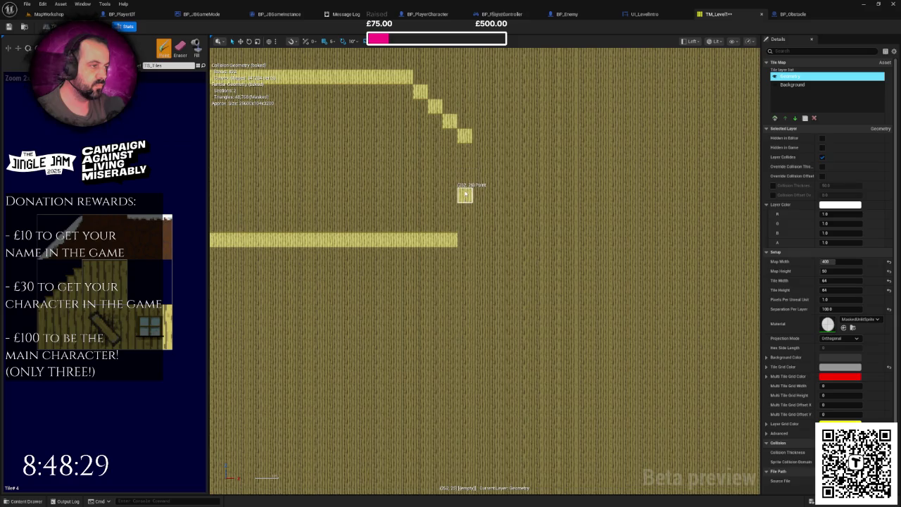
pyautogui.scroll(-2, 465, 224)
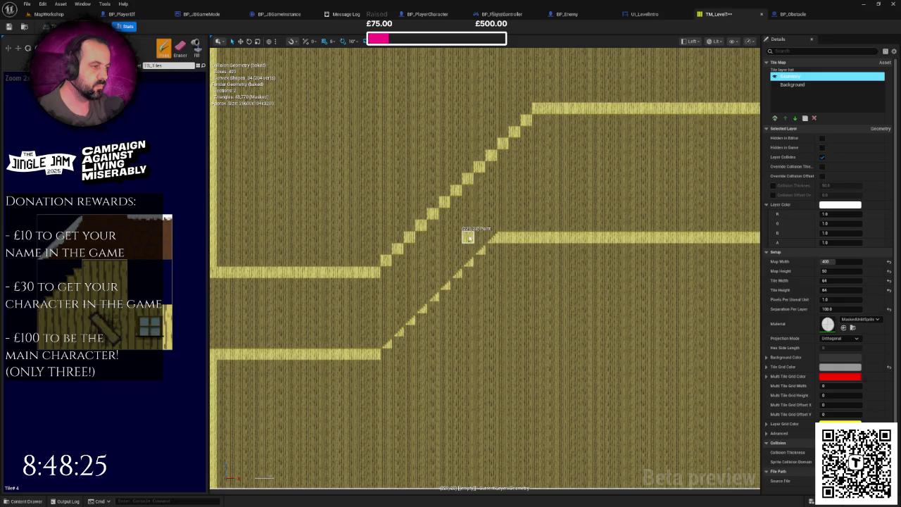
pyautogui.scroll(2, 464, 246)
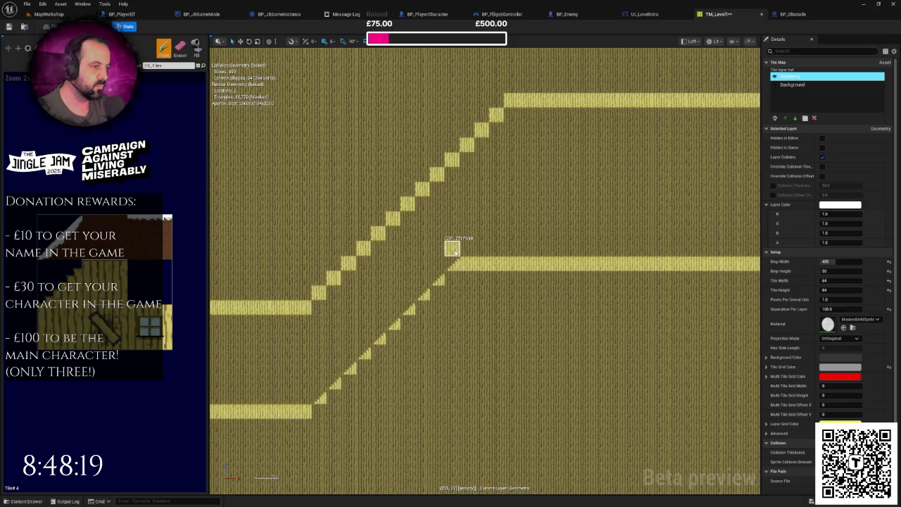
pyautogui.moveTo(453, 257); pyautogui.dragTo(222, 204)
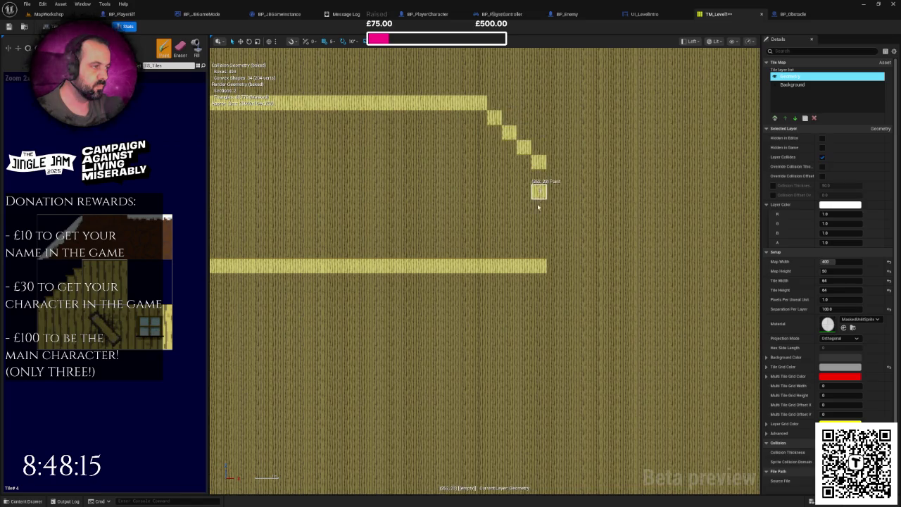
pyautogui.scroll(-1, 553, 178)
pyautogui.scroll(-1, 553, 178)
pyautogui.scroll(-1, 470, 201)
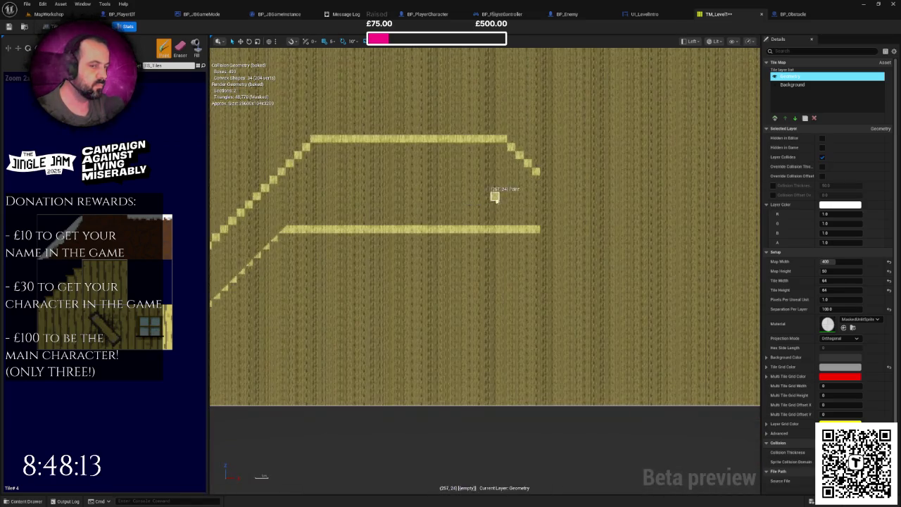
pyautogui.moveTo(497, 193); pyautogui.dragTo(430, 187)
pyautogui.scroll(1, 449, 208)
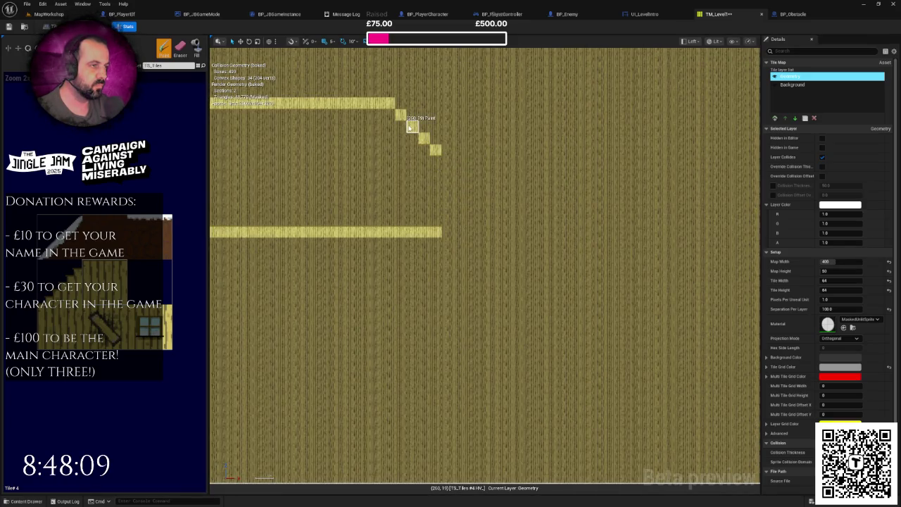
# Continue the upper ledge's staircase diagonally down to the right with six more tiles.
pyautogui.click(443, 161)
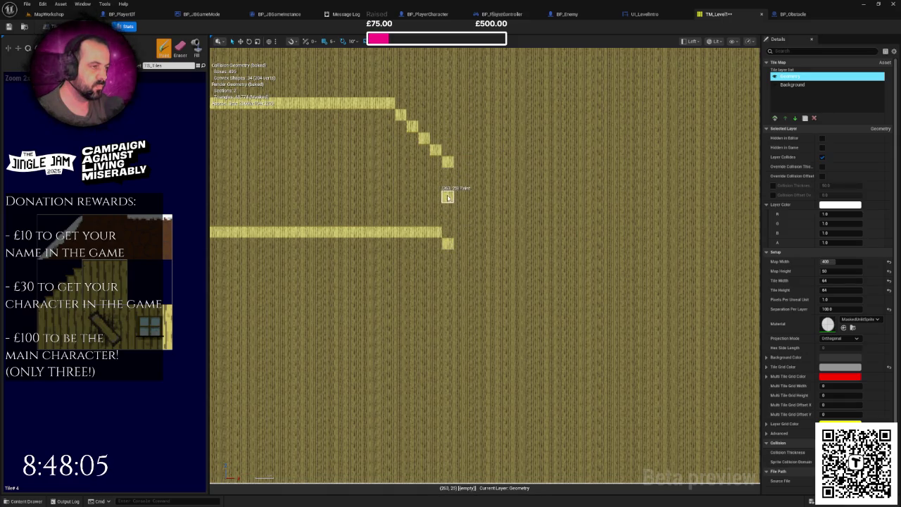
pyautogui.scroll(1, 482, 207)
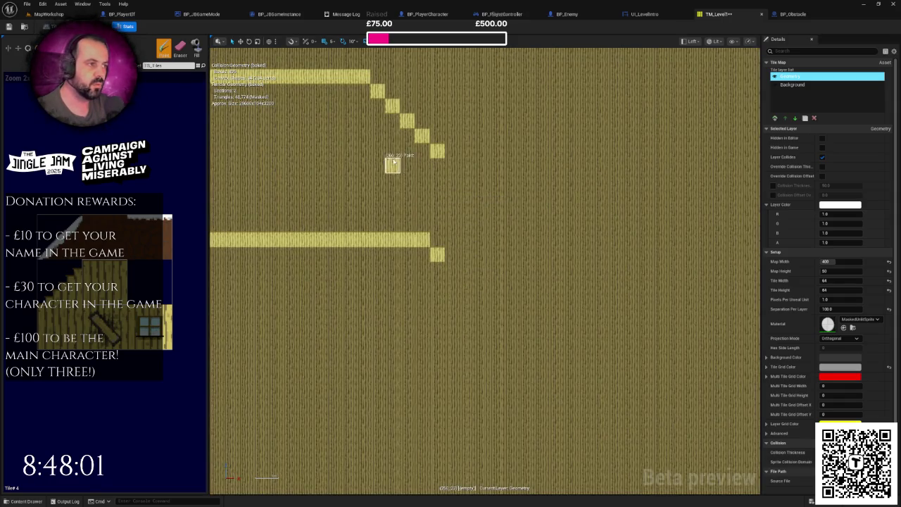
pyautogui.click(465, 181)
pyautogui.click(482, 196)
pyautogui.click(496, 210)
pyautogui.click(511, 225)
pyautogui.click(526, 239)
pyautogui.scroll(-2, 540, 254)
pyautogui.scroll(3, 540, 255)
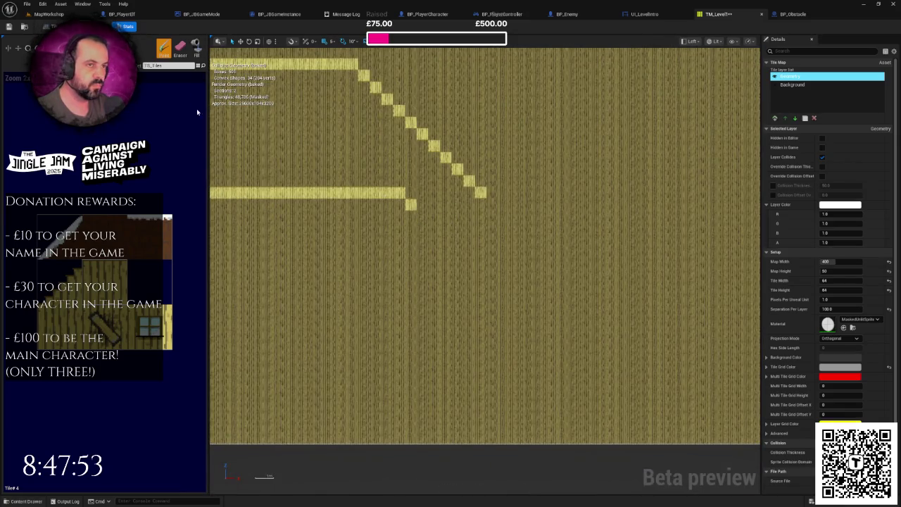
# Step the lower ledge down diagonally in six tiles and extend the bottom floor row right.
pyautogui.scroll(1, 432, 239)
pyautogui.click(417, 206)
pyautogui.click(433, 224)
pyautogui.click(451, 241)
pyautogui.click(468, 257)
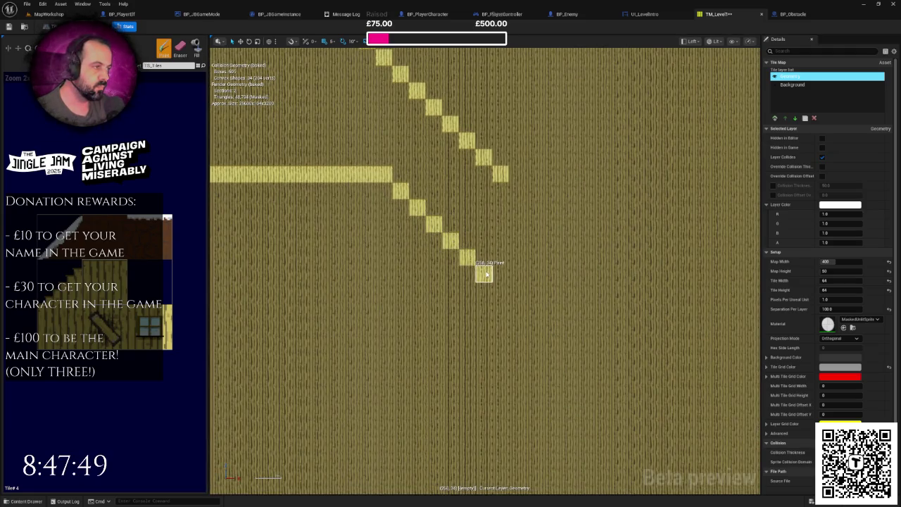
pyautogui.click(485, 275)
pyautogui.click(508, 284)
pyautogui.scroll(-2, 485, 263)
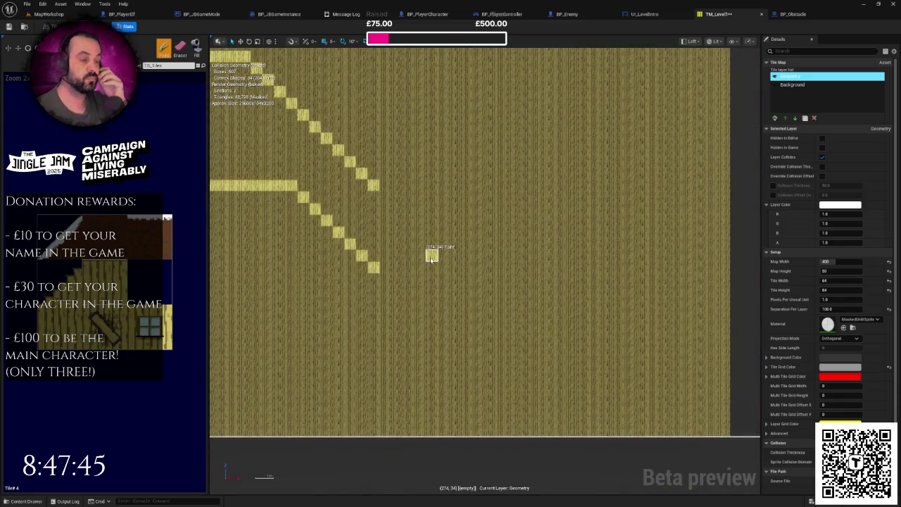
pyautogui.scroll(-2, 432, 259)
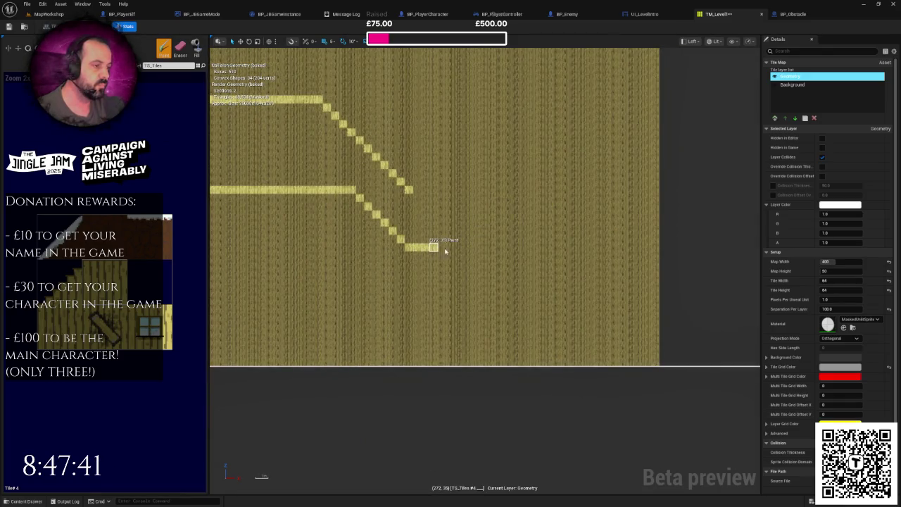
pyautogui.moveTo(483, 247); pyautogui.dragTo(589, 246)
# Paint the corridor floor row further to the right past the stairs.
pyautogui.scroll(2, 520, 246)
pyautogui.scroll(-5, 474, 239)
pyautogui.scroll(4, 513, 231)
pyautogui.scroll(-1, 493, 232)
pyautogui.scroll(-3, 432, 237)
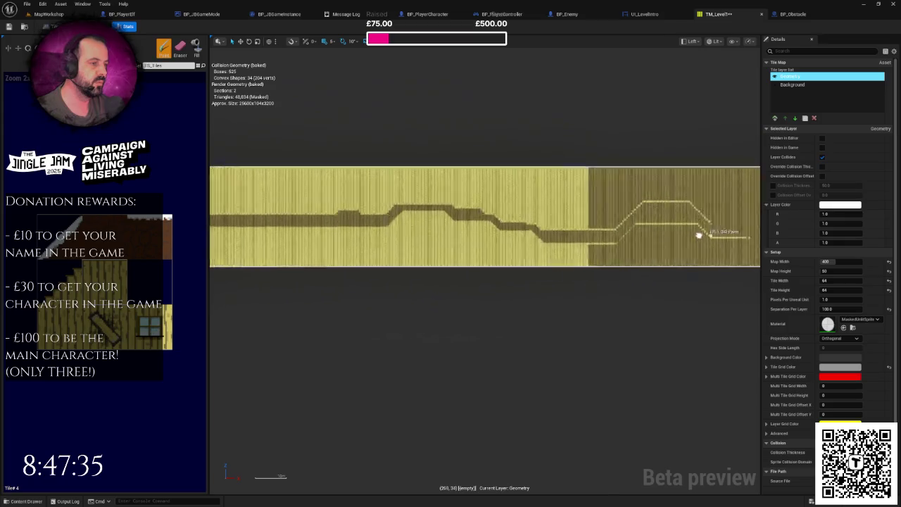
pyautogui.scroll(3, 476, 245)
pyautogui.scroll(2, 406, 242)
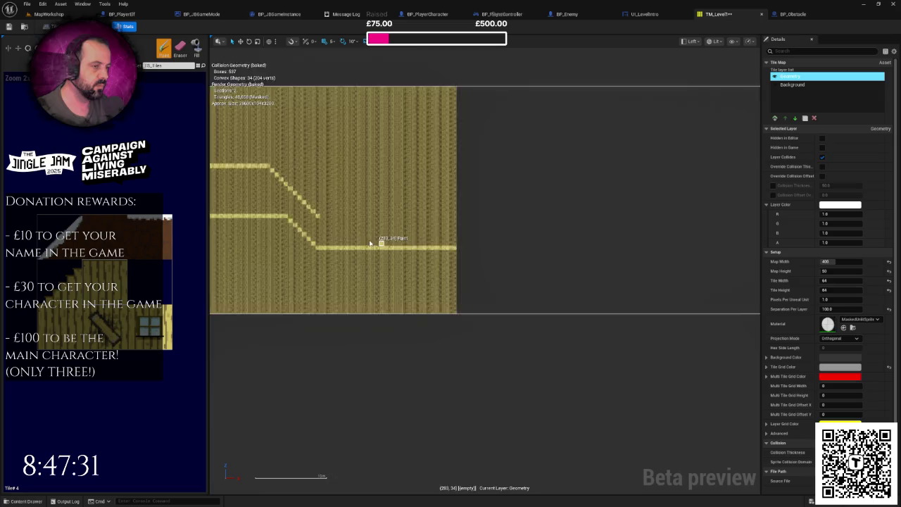
pyautogui.scroll(1, 392, 238)
pyautogui.moveTo(254, 224); pyautogui.dragTo(345, 230)
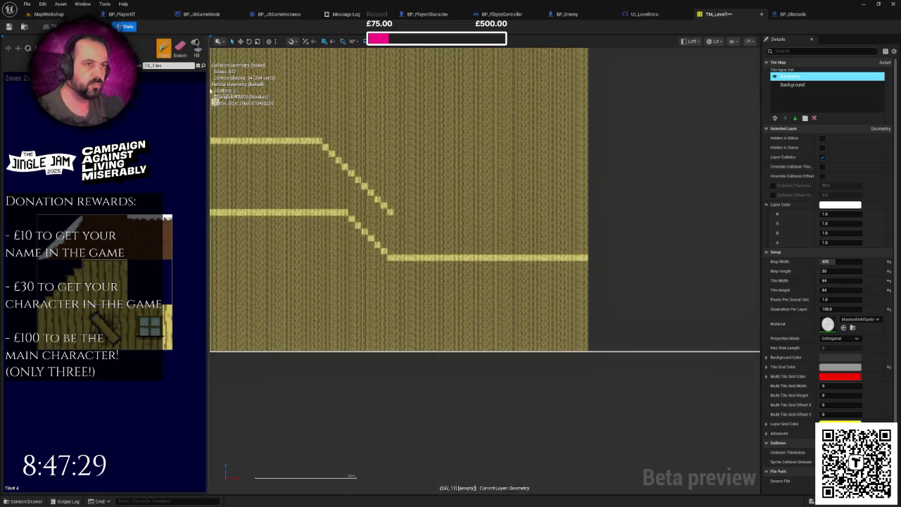
pyautogui.scroll(2, 468, 207)
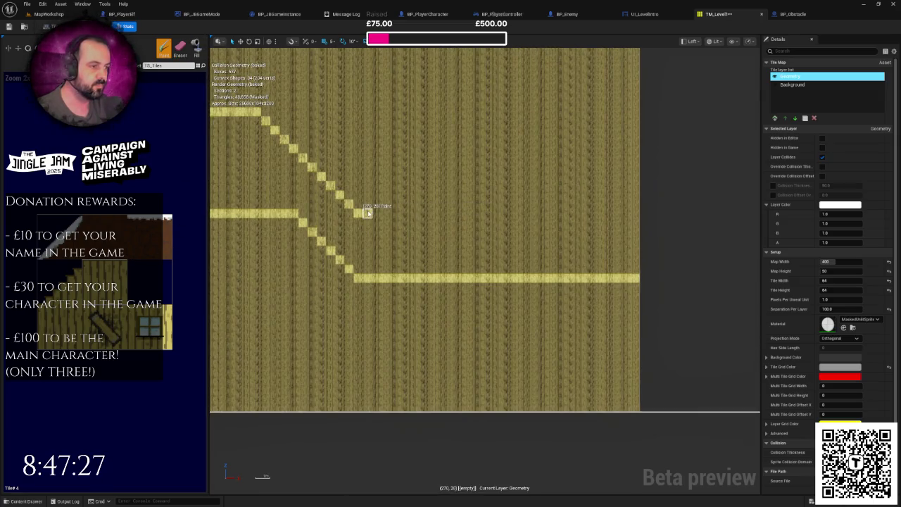
pyautogui.moveTo(358, 213); pyautogui.dragTo(637, 218)
# Paint a wall column along the map's right edge from top to bottom.
pyautogui.scroll(-3, 637, 218)
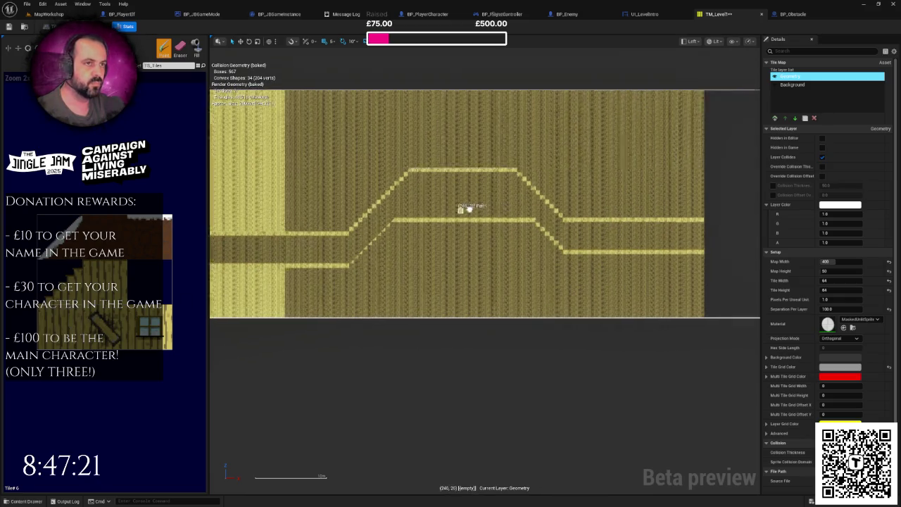
pyautogui.scroll(2, 442, 213)
pyautogui.moveTo(528, 261); pyautogui.dragTo(535, 244)
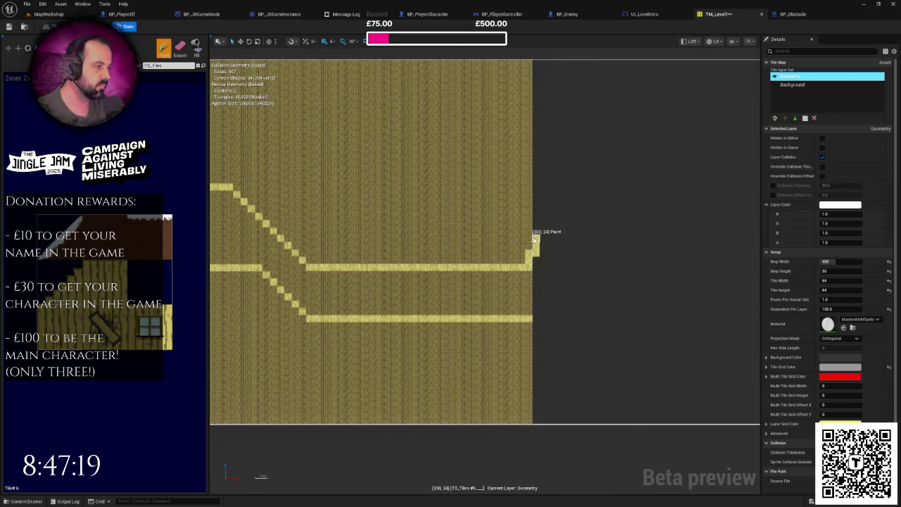
pyautogui.moveTo(528, 189); pyautogui.dragTo(528, 144)
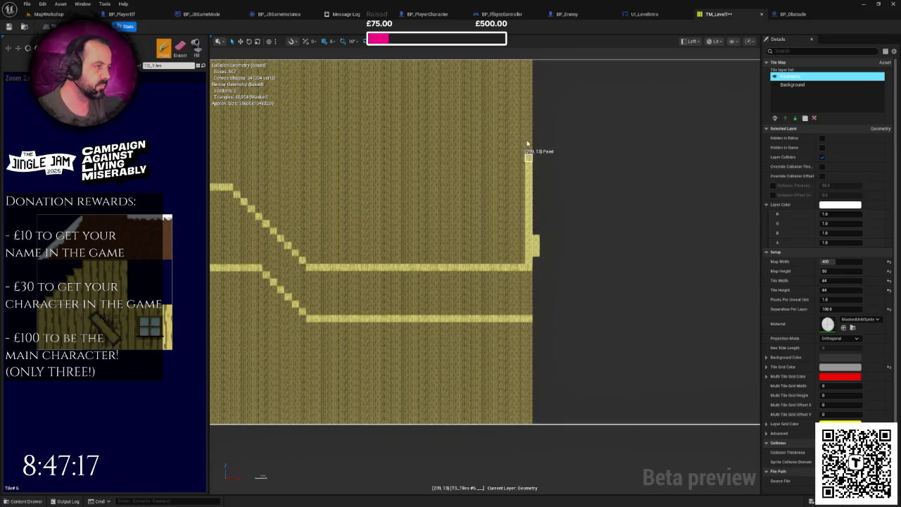
pyautogui.moveTo(526, 94); pyautogui.dragTo(528, 67)
pyautogui.scroll(2, 539, 176)
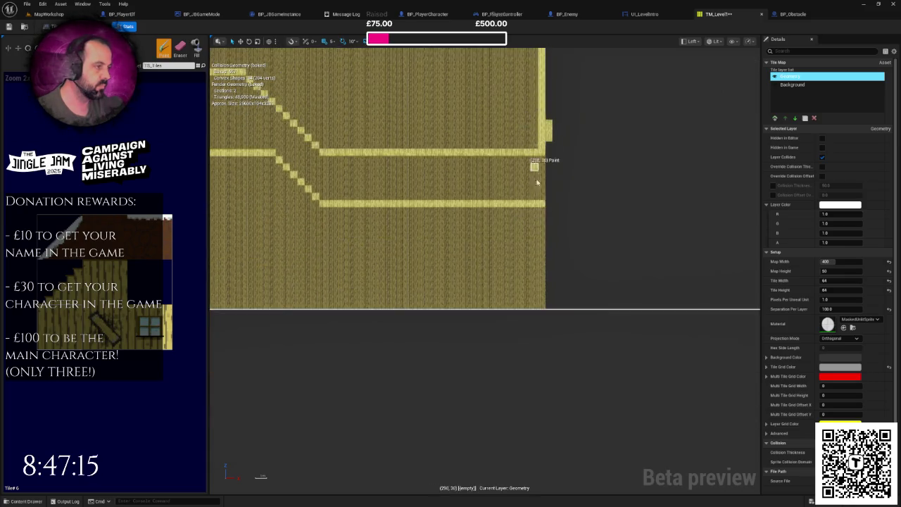
pyautogui.moveTo(542, 277); pyautogui.dragTo(544, 325)
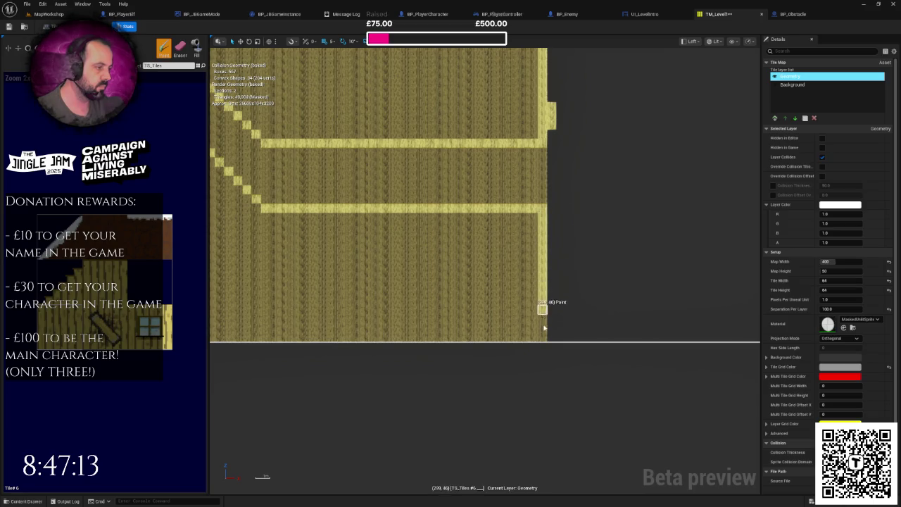
pyautogui.scroll(-2, 542, 331)
# Flood-fill the solid regions above and below the corridor, then return to MapWorkshop.
pyautogui.click(196, 48)
pyautogui.click(378, 145)
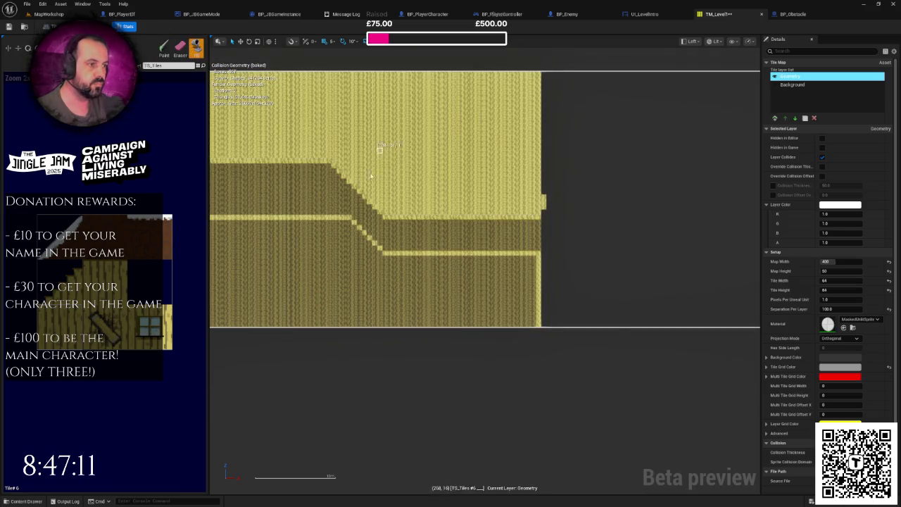
pyautogui.click(324, 243)
pyautogui.scroll(-3, 324, 242)
pyautogui.moveTo(443, 232)
pyautogui.mouseDown()
pyautogui.moveTo(352, 238)
pyautogui.moveTo(492, 224)
pyautogui.moveTo(419, 253)
pyautogui.mouseUp()
pyautogui.click(492, 224)
pyautogui.scroll(2, 420, 254)
pyautogui.click(63, 14)
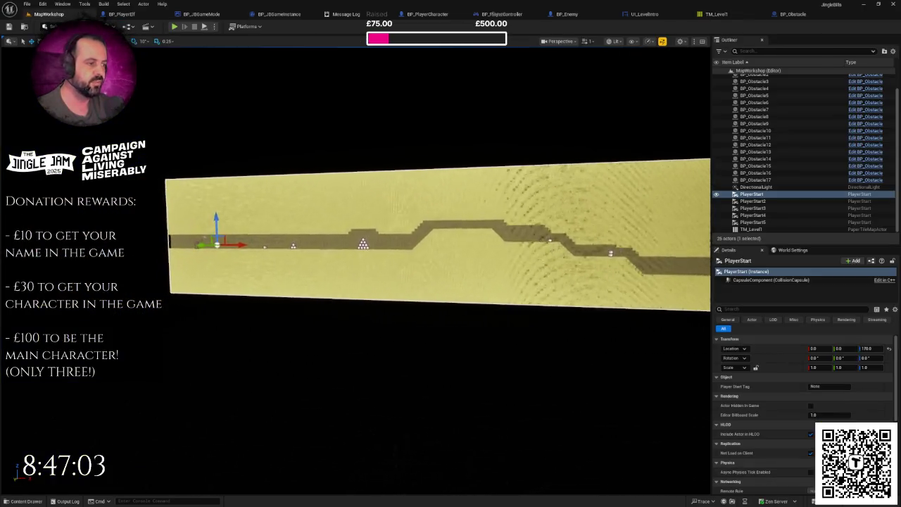
# Bring the obstacle pyramid into view and select all ten of its balls.
pyautogui.press('w')
pyautogui.moveTo(356, 317)
pyautogui.mouseDown()
pyautogui.moveTo(394, 310)
pyautogui.moveTo(380, 316)
pyautogui.mouseUp()
pyautogui.moveTo(294, 337)
pyautogui.mouseDown()
pyautogui.moveTo(303, 327)
pyautogui.moveTo(294, 337)
pyautogui.mouseUp()
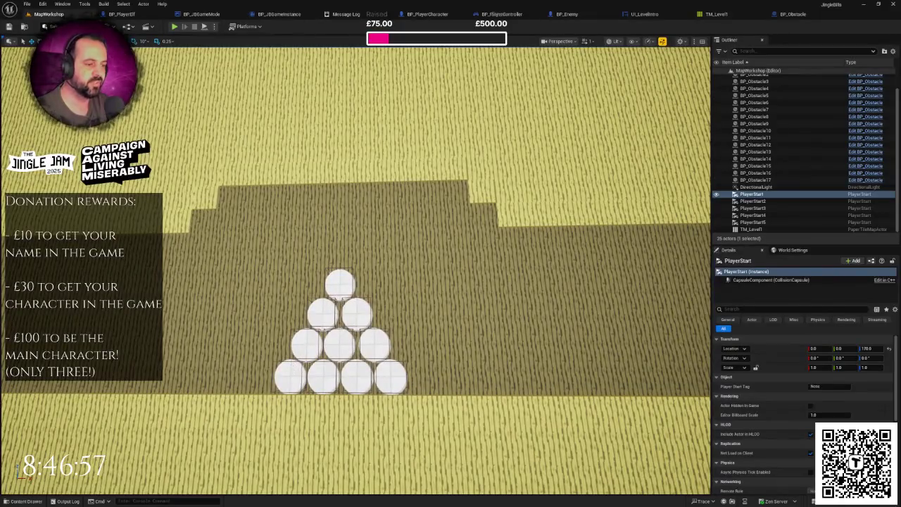
pyautogui.click(290, 376)
pyautogui.keyDown('ctrl'); pyautogui.click(307, 344); pyautogui.keyUp('ctrl')
pyautogui.keyDown('ctrl'); pyautogui.click(323, 313); pyautogui.keyUp('ctrl')
pyautogui.keyDown('ctrl'); pyautogui.click(340, 284); pyautogui.keyUp('ctrl')
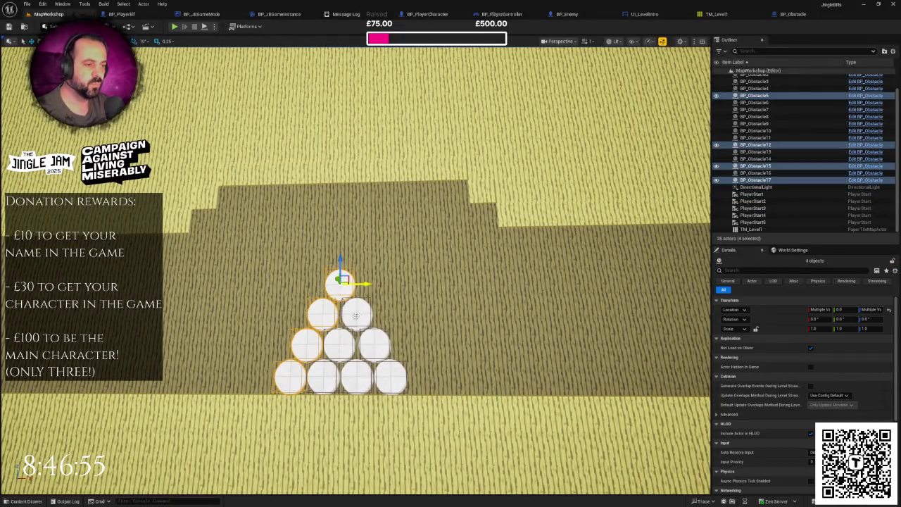
pyautogui.keyDown('ctrl'); pyautogui.click(357, 313); pyautogui.keyUp('ctrl')
pyautogui.keyDown('ctrl'); pyautogui.click(340, 345); pyautogui.keyUp('ctrl')
pyautogui.keyDown('ctrl'); pyautogui.click(373, 345); pyautogui.keyUp('ctrl')
pyautogui.keyDown('ctrl'); pyautogui.click(391, 377); pyautogui.keyUp('ctrl')
pyautogui.keyDown('ctrl'); pyautogui.click(357, 377); pyautogui.keyUp('ctrl')
pyautogui.keyDown('ctrl'); pyautogui.click(323, 377); pyautogui.keyUp('ctrl')
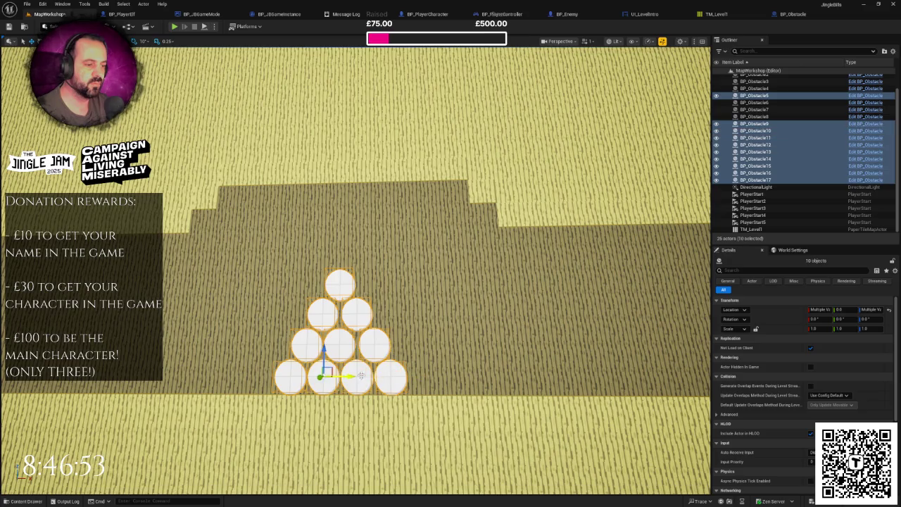
# Alt-drag to duplicate the ten balls and slide the copy further right along the corridor.
pyautogui.scroll(-10, 350, 375)
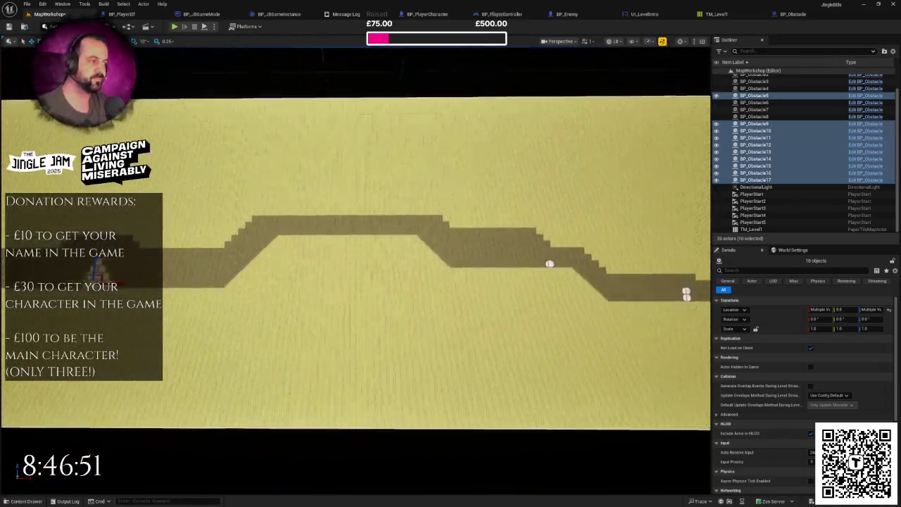
pyautogui.scroll(-5, 247, 317)
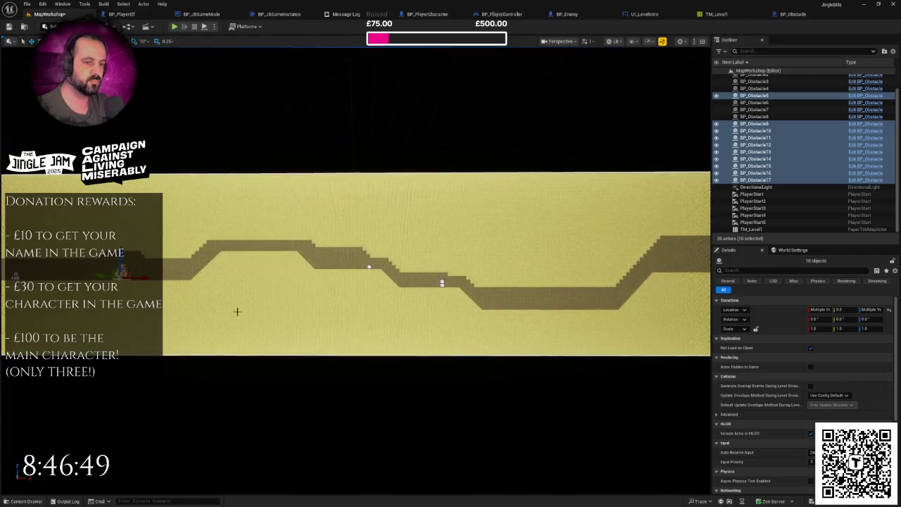
pyautogui.moveTo(144, 277); pyautogui.dragTo(176, 280)
pyautogui.moveTo(622, 304); pyautogui.dragTo(591, 296)
pyautogui.moveTo(491, 310); pyautogui.dragTo(491, 265)
pyautogui.moveTo(356, 232)
pyautogui.mouseDown()
pyautogui.moveTo(538, 231)
pyautogui.moveTo(515, 232)
pyautogui.mouseUp()
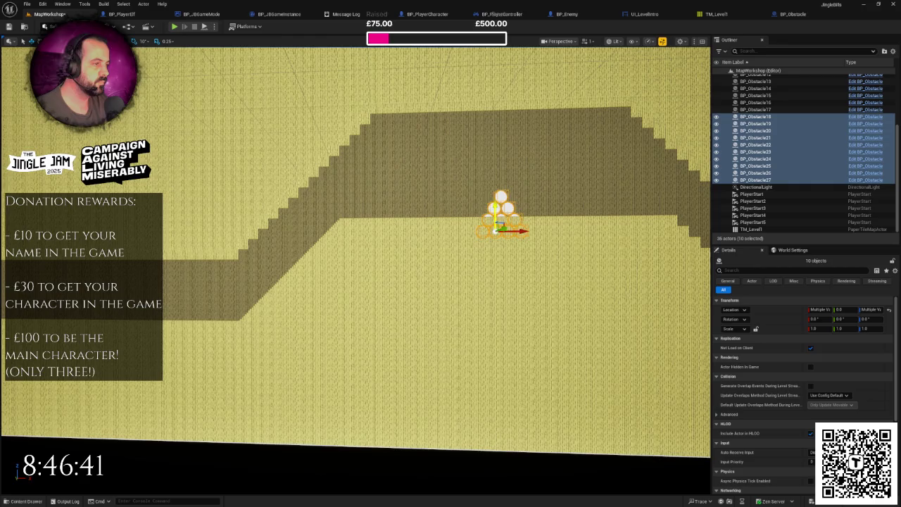
# Frame the copied pyramid and duplicate its four right-edge discs to the right.
pyautogui.press('f')
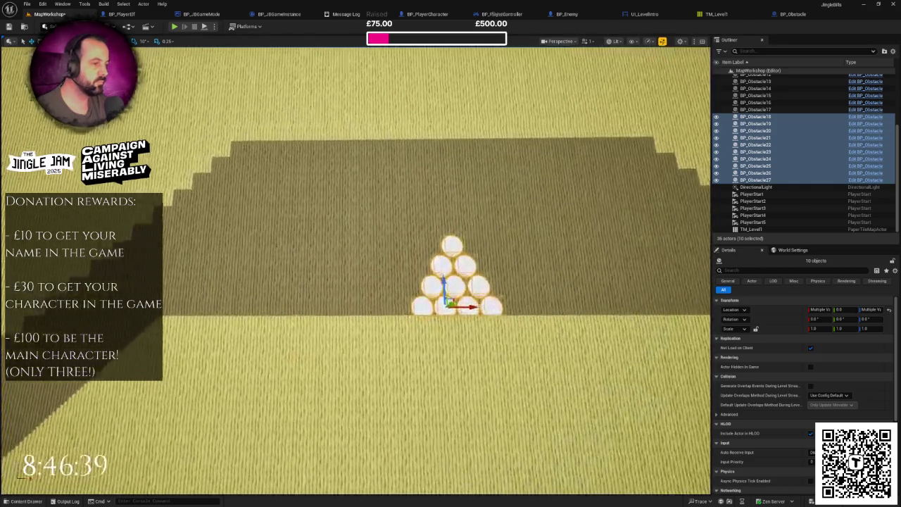
pyautogui.scroll(5, 455, 318)
pyautogui.moveTo(446, 383); pyautogui.dragTo(445, 371)
pyautogui.scroll(-6, 444, 371)
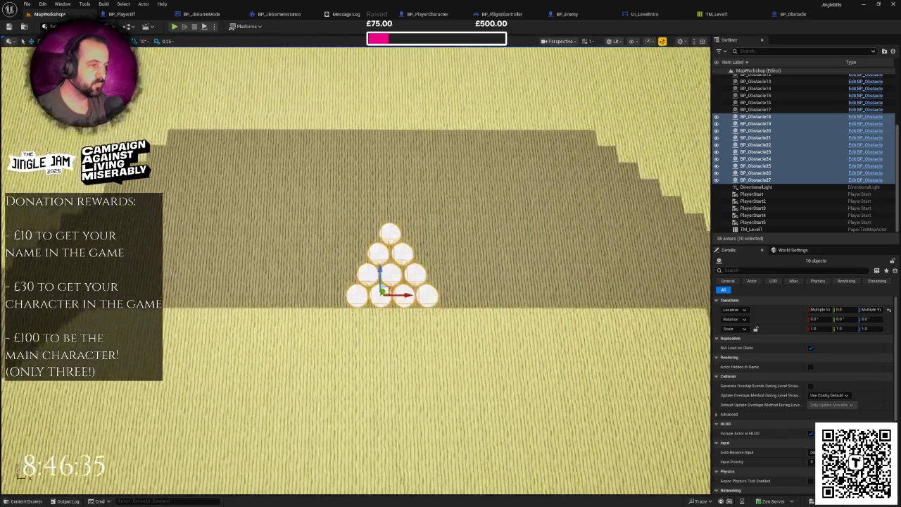
pyautogui.scroll(3, 429, 342)
pyautogui.click(367, 299)
pyautogui.keyDown('ctrl'); pyautogui.click(349, 276); pyautogui.keyUp('ctrl')
pyautogui.keyDown('ctrl'); pyautogui.click(328, 243); pyautogui.keyUp('ctrl')
pyautogui.keyDown('ctrl'); pyautogui.click(314, 211); pyautogui.keyUp('ctrl')
pyautogui.moveTo(338, 215); pyautogui.dragTo(406, 215)
# Delete three top-row discs to give the enlarged stack a flat top.
pyautogui.scroll(5, 406, 215)
pyautogui.scroll(-2, 407, 216)
pyautogui.click(368, 290)
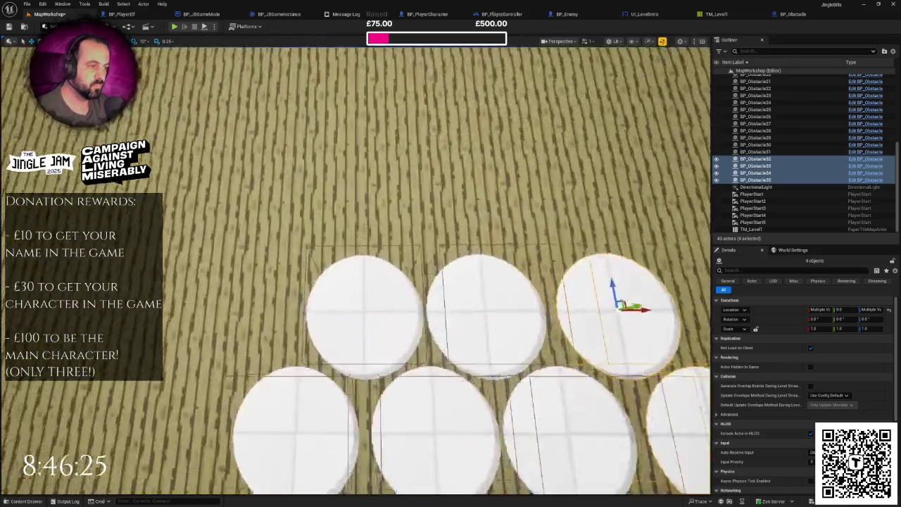
pyautogui.keyDown('ctrl'); pyautogui.click(505, 297); pyautogui.keyUp('ctrl')
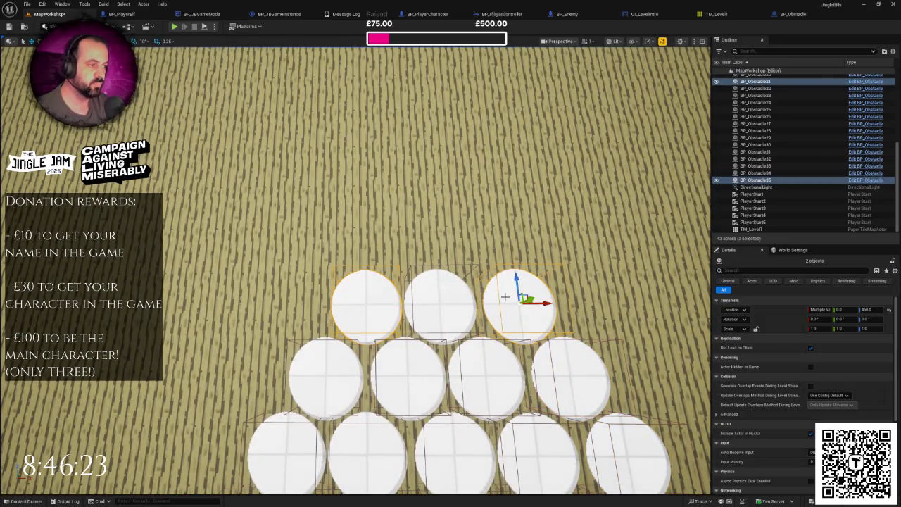
pyautogui.scroll(-6, 505, 297)
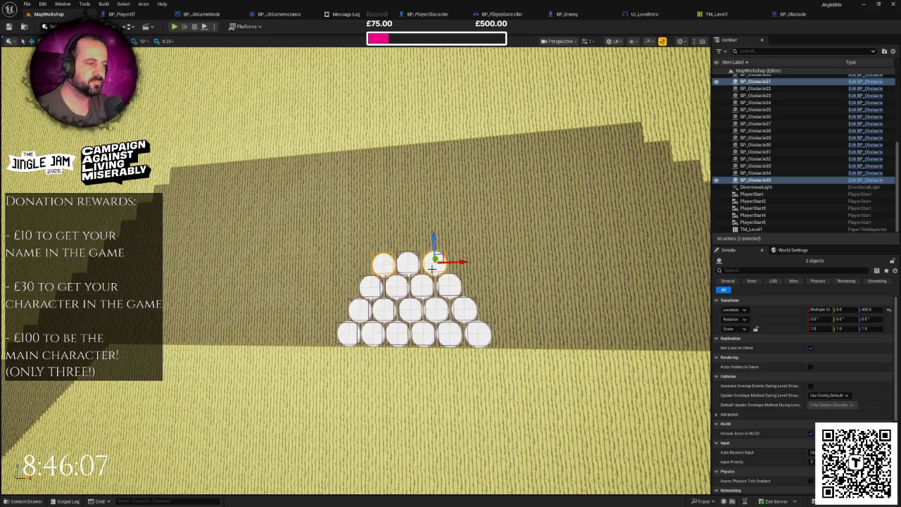
pyautogui.click(389, 268)
pyautogui.keyDown('ctrl'); pyautogui.click(408, 262); pyautogui.keyUp('ctrl')
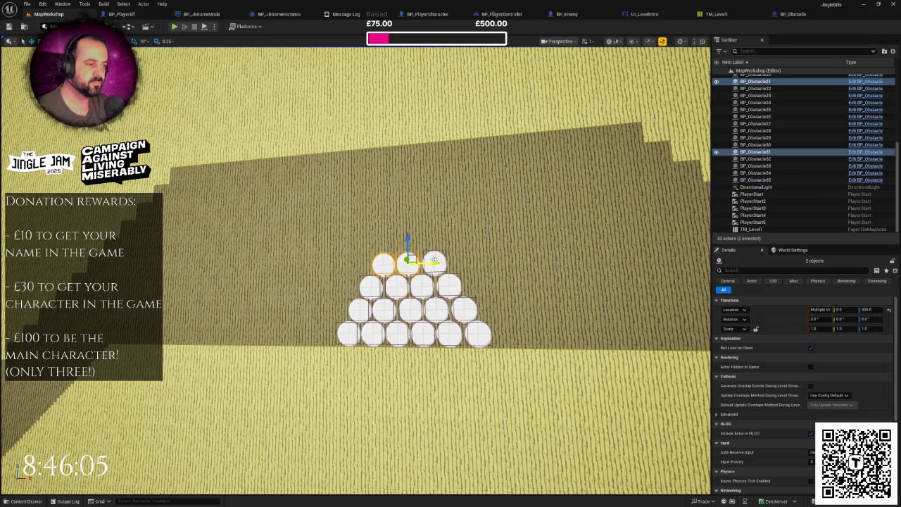
pyautogui.keyDown('ctrl'); pyautogui.click(435, 260); pyautogui.keyUp('ctrl')
pyautogui.press('Delete')
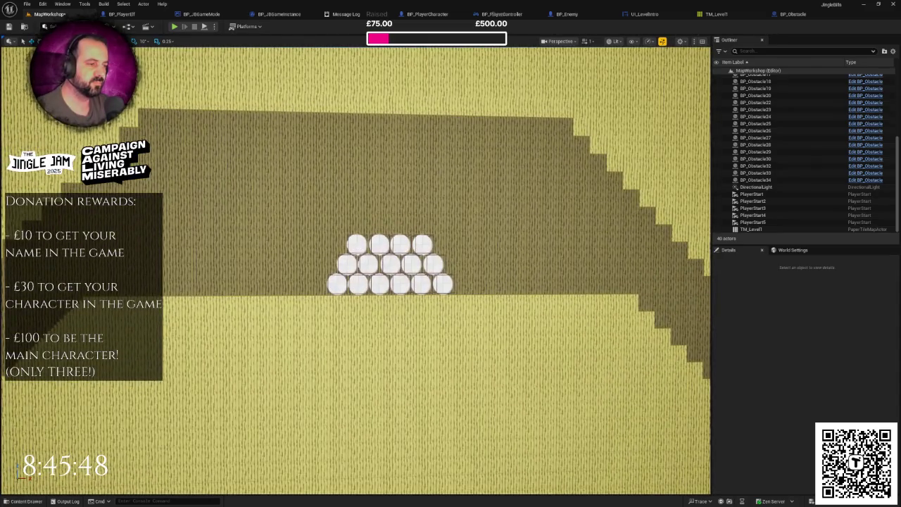
# Select the three top-row discs of the stack and tilt the view obliquely along the level.
pyautogui.click(357, 244)
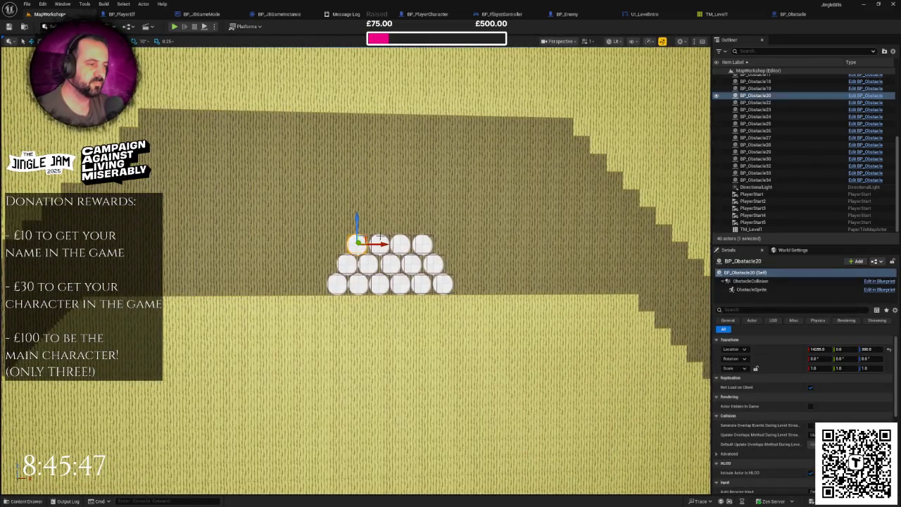
pyautogui.click(380, 242)
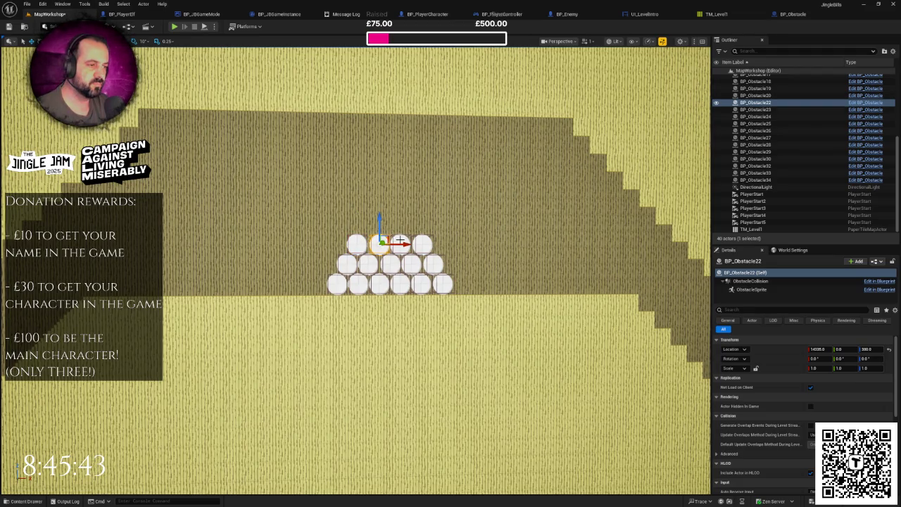
pyautogui.keyDown('ctrl'); pyautogui.click(399, 243); pyautogui.keyUp('ctrl')
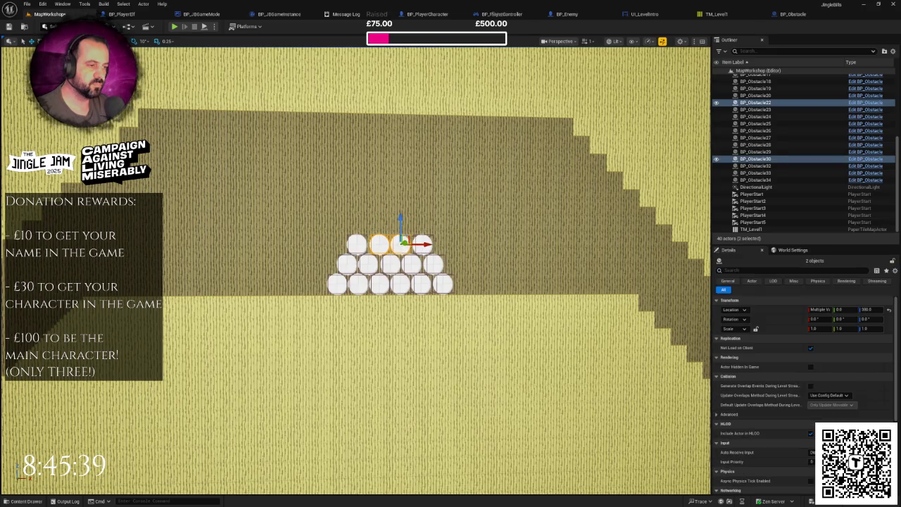
pyautogui.scroll(5, 404, 252)
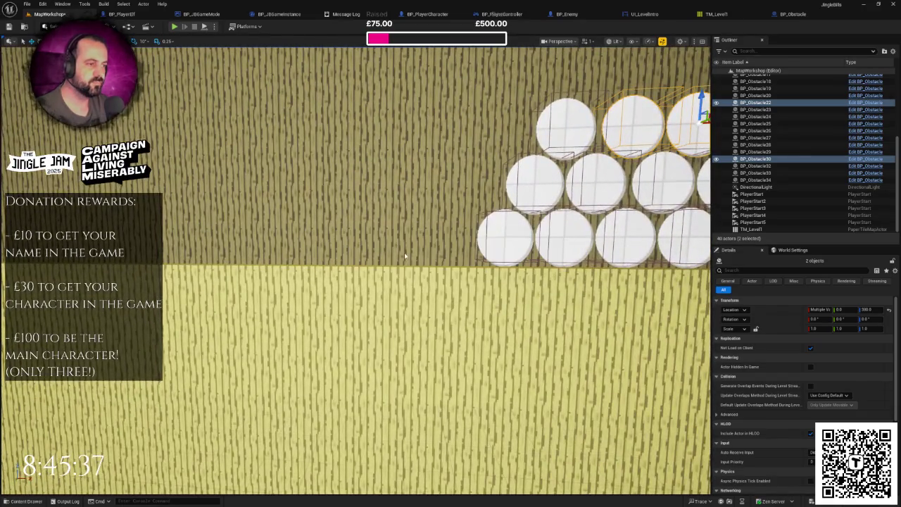
pyautogui.moveTo(404, 255)
pyautogui.mouseDown()
pyautogui.moveTo(289, 228)
pyautogui.moveTo(278, 238)
pyautogui.moveTo(306, 264)
pyautogui.moveTo(303, 235)
pyautogui.moveTo(198, 260)
pyautogui.moveTo(328, 255)
pyautogui.moveTo(539, 268)
pyautogui.mouseUp()
# Undo the Santa enemy's last move, returning it to X -600.
pyautogui.click(280, 250)
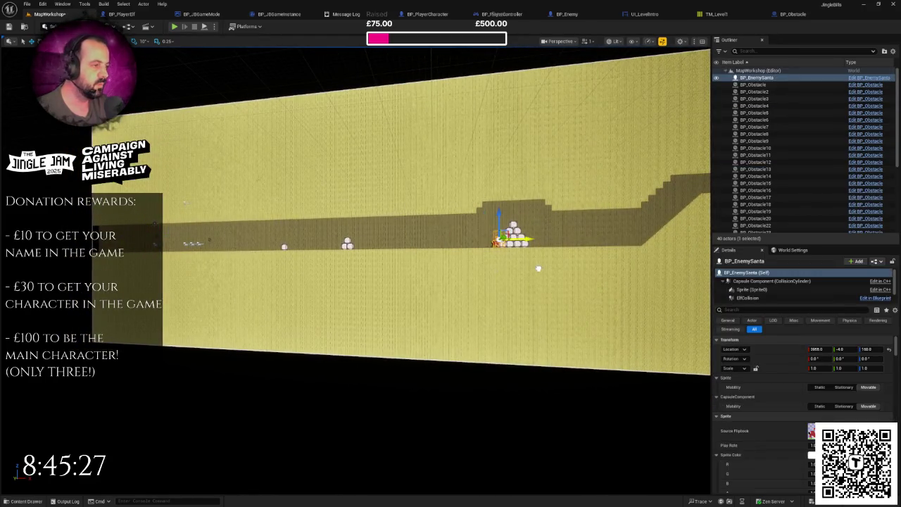
pyautogui.scroll(10, 514, 243)
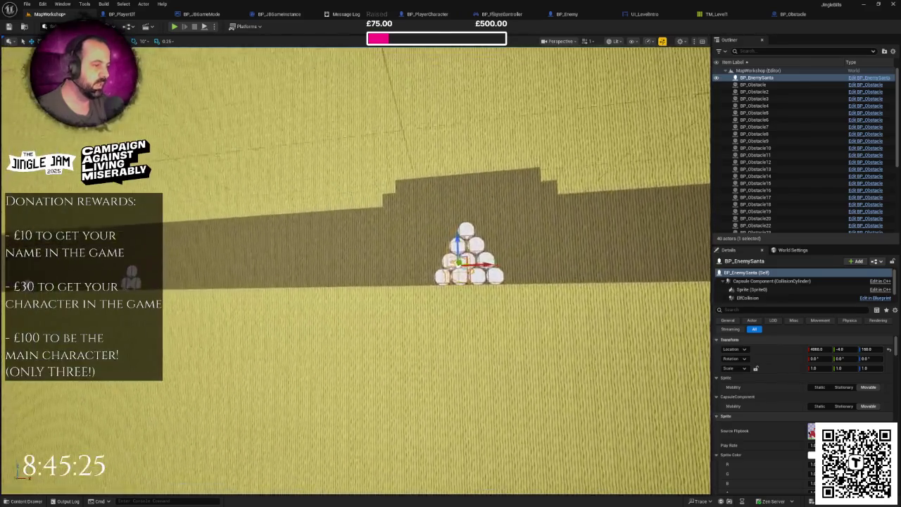
pyautogui.scroll(3, 549, 267)
pyautogui.scroll(-8, 549, 268)
pyautogui.hotkey('ctrl', 'z')
# Face the wall head-on and select a top-row ball of the pile.
pyautogui.scroll(-10, 549, 267)
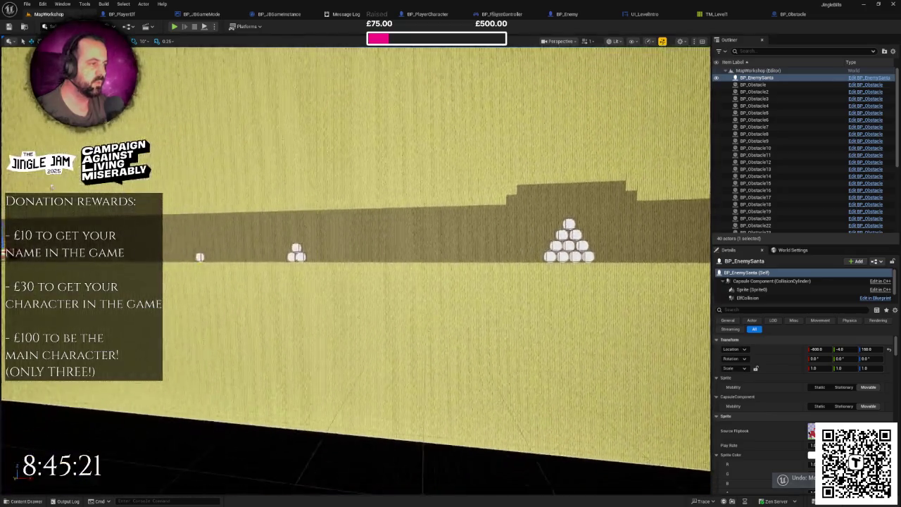
pyautogui.scroll(-8, 534, 267)
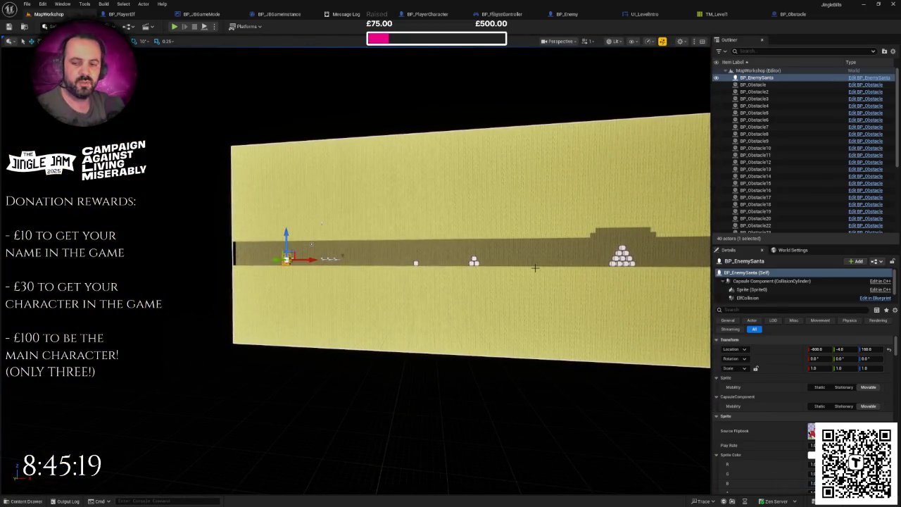
pyautogui.moveTo(337, 249)
pyautogui.mouseDown()
pyautogui.moveTo(380, 225)
pyautogui.moveTo(323, 249)
pyautogui.moveTo(282, 251)
pyautogui.moveTo(516, 256)
pyautogui.mouseUp()
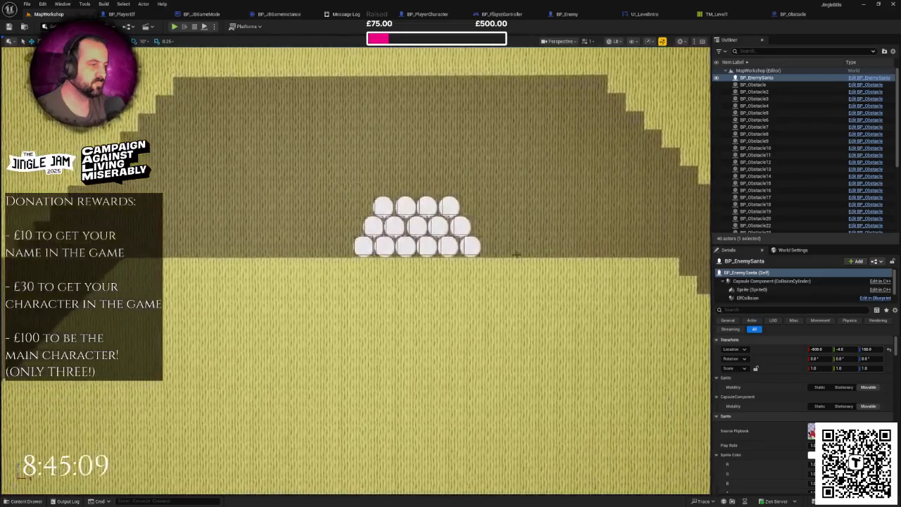
pyautogui.click(431, 209)
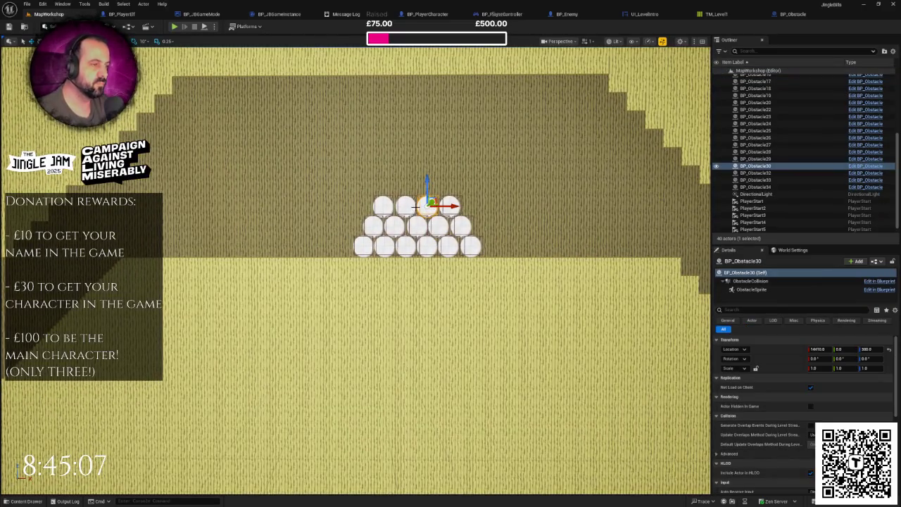
# Lift one ball above the pile, then delete five balls from the pile's right side.
pyautogui.moveTo(426, 183); pyautogui.dragTo(425, 160)
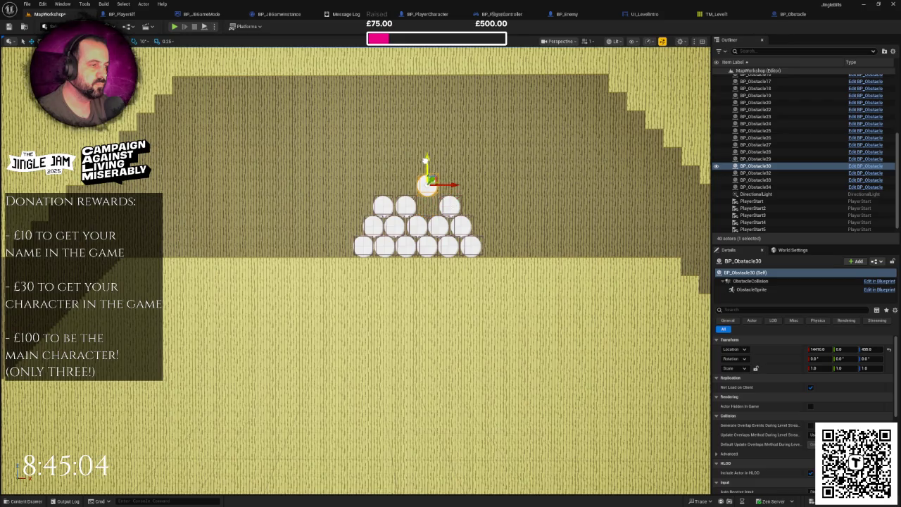
pyautogui.click(450, 207)
pyautogui.keyDown('ctrl'); pyautogui.click(459, 226); pyautogui.keyUp('ctrl')
pyautogui.keyDown('ctrl'); pyautogui.click(470, 245); pyautogui.keyUp('ctrl')
pyautogui.keyDown('ctrl'); pyautogui.click(427, 183); pyautogui.keyUp('ctrl')
pyautogui.keyDown('ctrl'); pyautogui.click(438, 226); pyautogui.keyUp('ctrl')
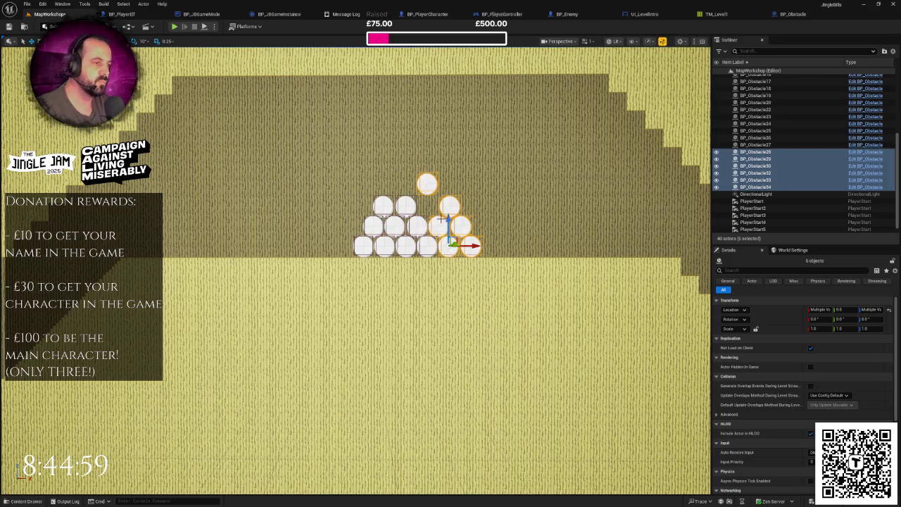
pyautogui.press('Delete')
# Copy the top ball higher and centre it at the pyramid's peak.
pyautogui.click(402, 209)
pyautogui.scroll(5, 405, 176)
pyautogui.moveTo(385, 278); pyautogui.dragTo(386, 230)
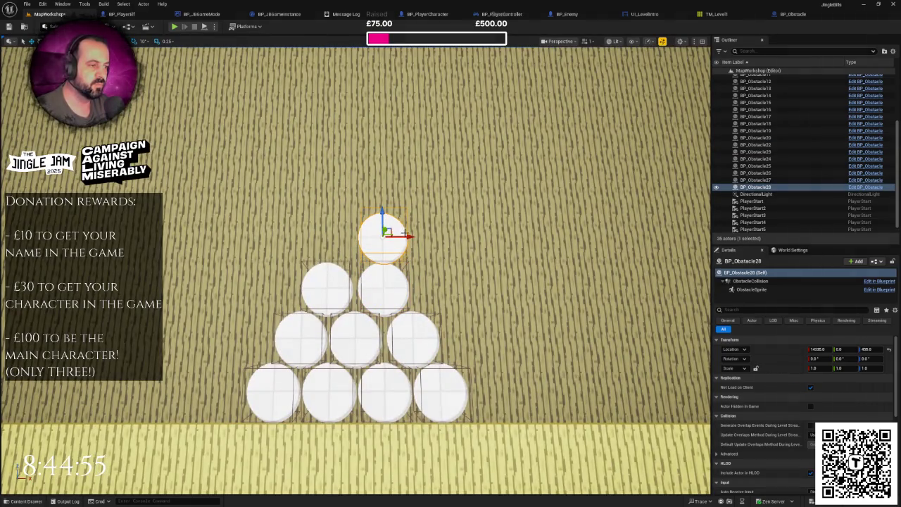
pyautogui.moveTo(493, 176); pyautogui.dragTo(451, 197)
pyautogui.moveTo(519, 232); pyautogui.dragTo(494, 234)
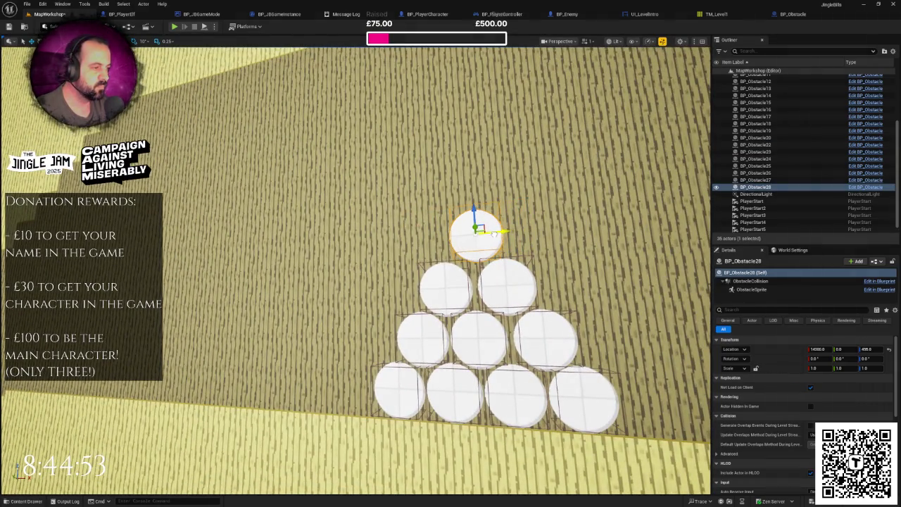
pyautogui.scroll(-10, 494, 234)
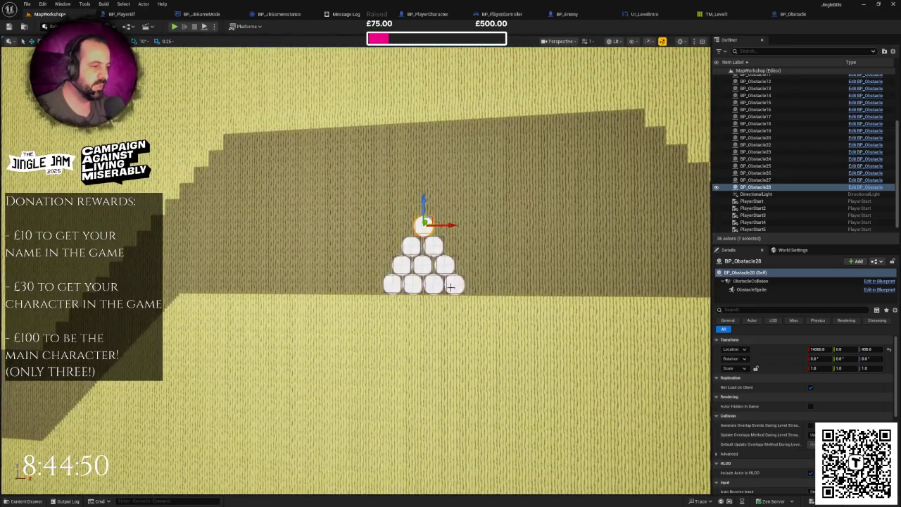
# Copy four lower pyramid balls and shift the copies to the right.
pyautogui.click(453, 285)
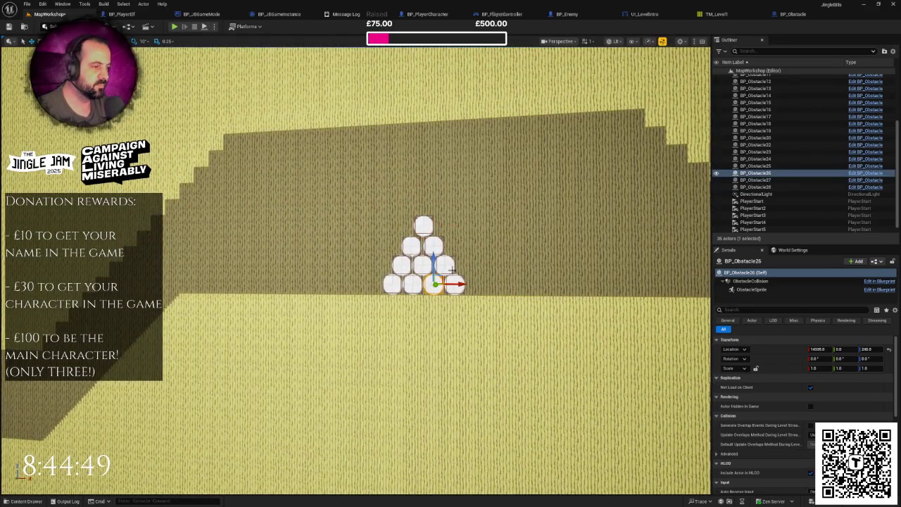
pyautogui.keyDown('ctrl'); pyautogui.click(450, 268); pyautogui.keyUp('ctrl')
pyautogui.click(457, 285)
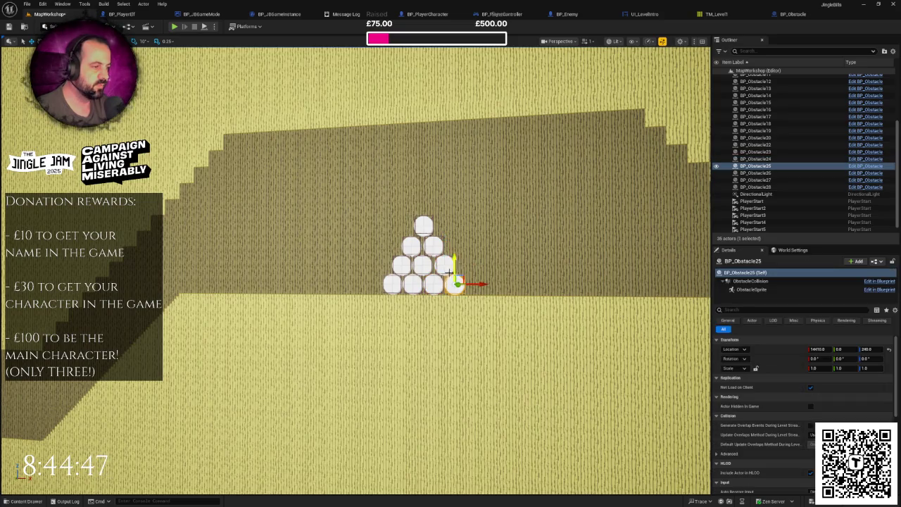
pyautogui.keyDown('ctrl'); pyautogui.click(420, 265); pyautogui.keyUp('ctrl')
pyautogui.keyDown('ctrl'); pyautogui.click(444, 264); pyautogui.keyUp('ctrl')
pyautogui.keyDown('ctrl'); pyautogui.click(434, 283); pyautogui.keyUp('ctrl')
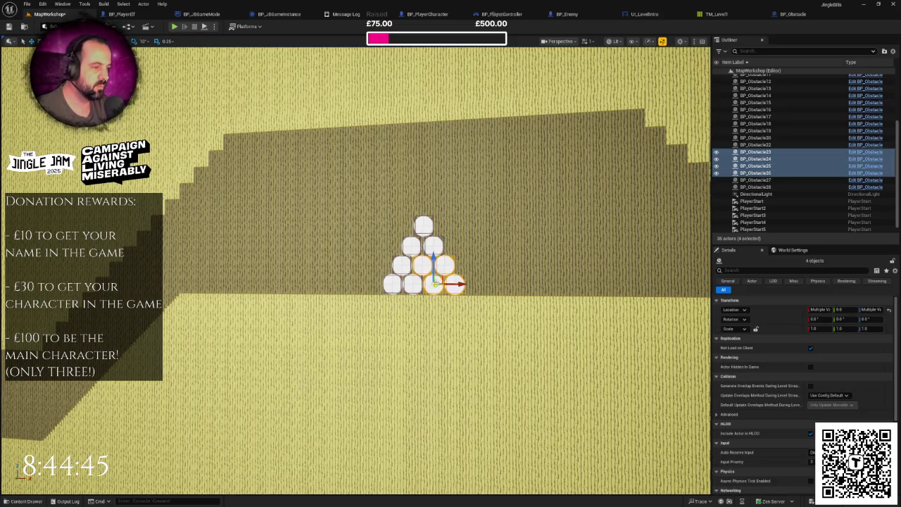
pyautogui.moveTo(466, 284)
pyautogui.mouseDown()
pyautogui.moveTo(505, 288)
pyautogui.moveTo(381, 261)
pyautogui.mouseUp()
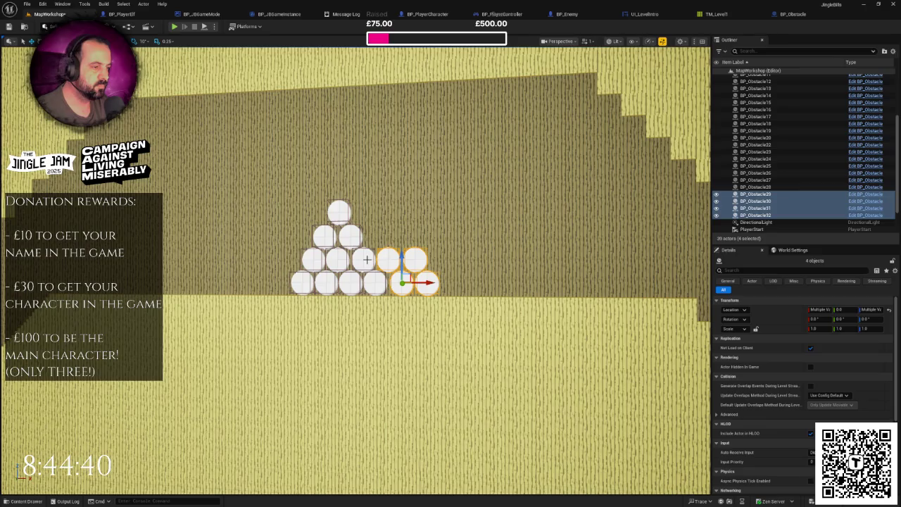
# Copy three bottom-row balls rightward to extend the pile's bottom row.
pyautogui.click(367, 259)
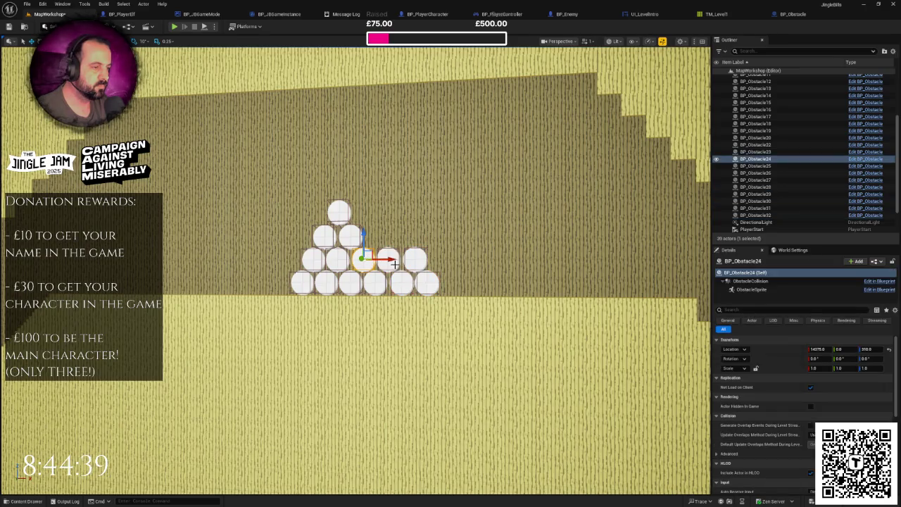
pyautogui.click(325, 283)
pyautogui.keyDown('ctrl'); pyautogui.click(375, 282); pyautogui.keyUp('ctrl')
pyautogui.keyDown('ctrl'); pyautogui.click(350, 283); pyautogui.keyUp('ctrl')
pyautogui.moveTo(375, 283); pyautogui.dragTo(505, 282)
pyautogui.scroll(1, 505, 283)
pyautogui.scroll(3, 458, 285)
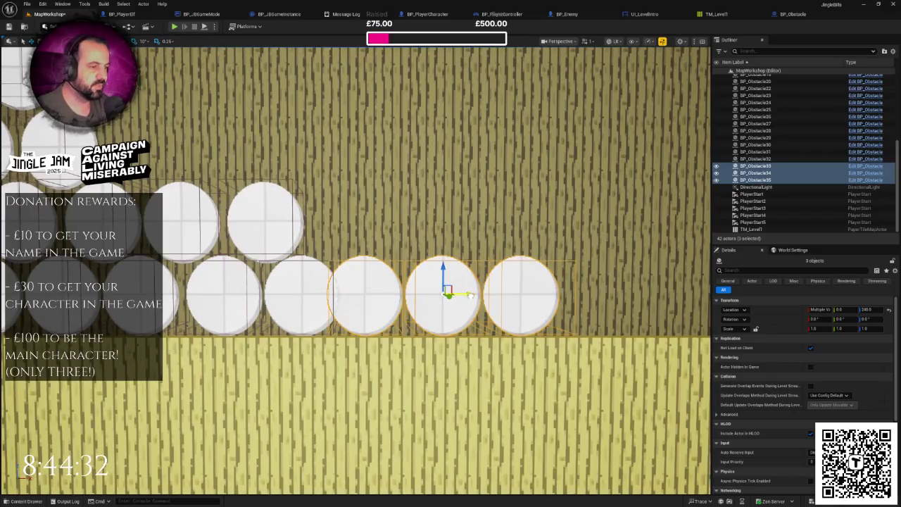
pyautogui.moveTo(459, 288); pyautogui.dragTo(471, 287)
pyautogui.scroll(-3, 454, 305)
pyautogui.scroll(-2, 451, 303)
pyautogui.scroll(1, 364, 274)
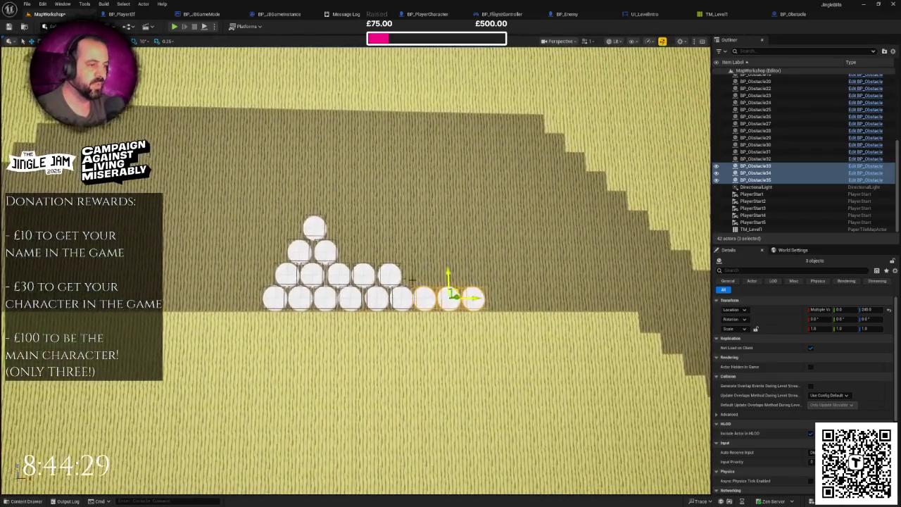
# Duplicate two second-row balls in place.
pyautogui.click(364, 274)
pyautogui.scroll(2, 364, 274)
pyautogui.scroll(-1, 364, 275)
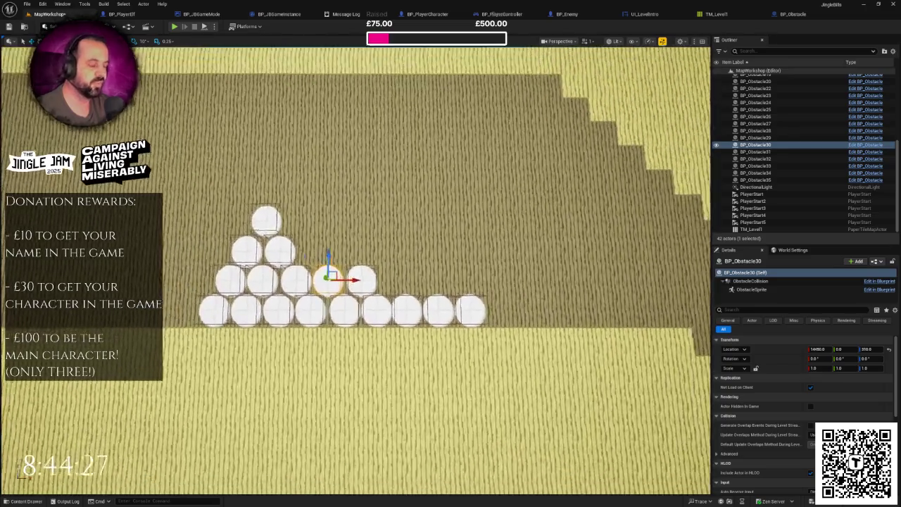
pyautogui.click(395, 274)
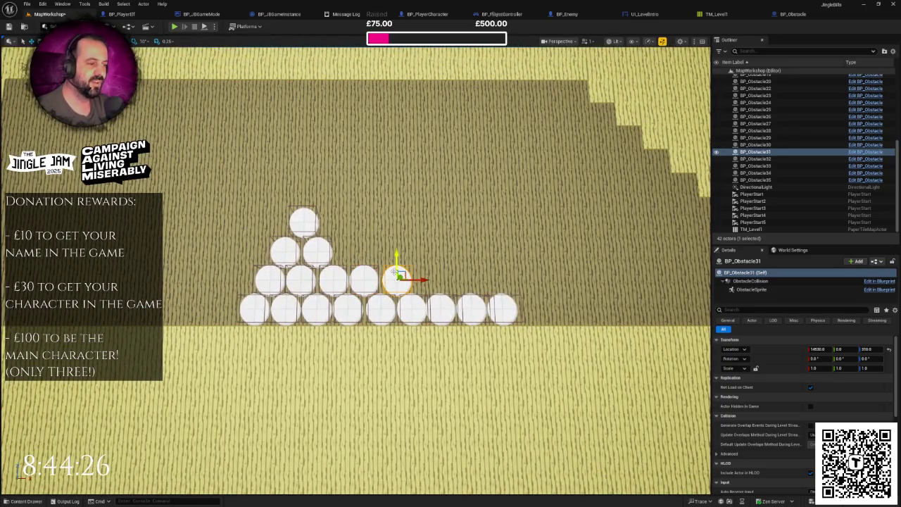
pyautogui.click(367, 274)
pyautogui.keyDown('ctrl'); pyautogui.click(395, 278); pyautogui.keyUp('ctrl')
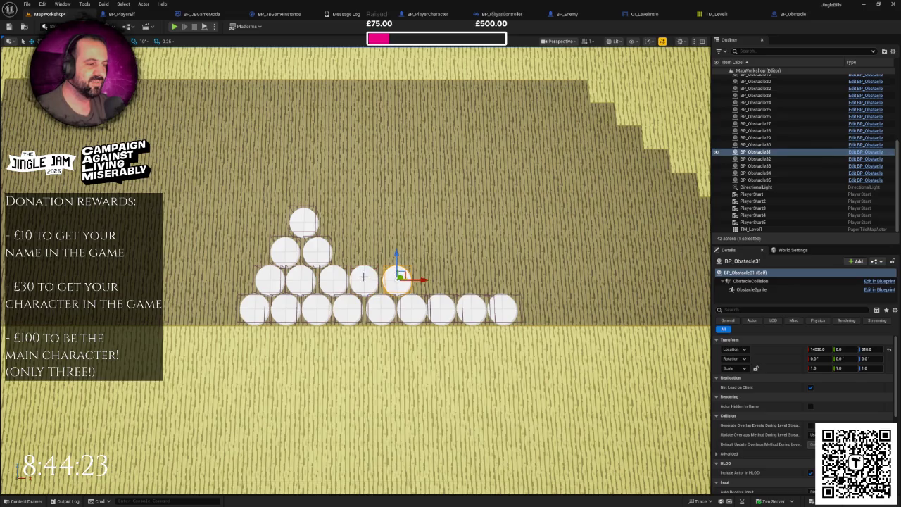
pyautogui.hotkey('ctrl', 'd')
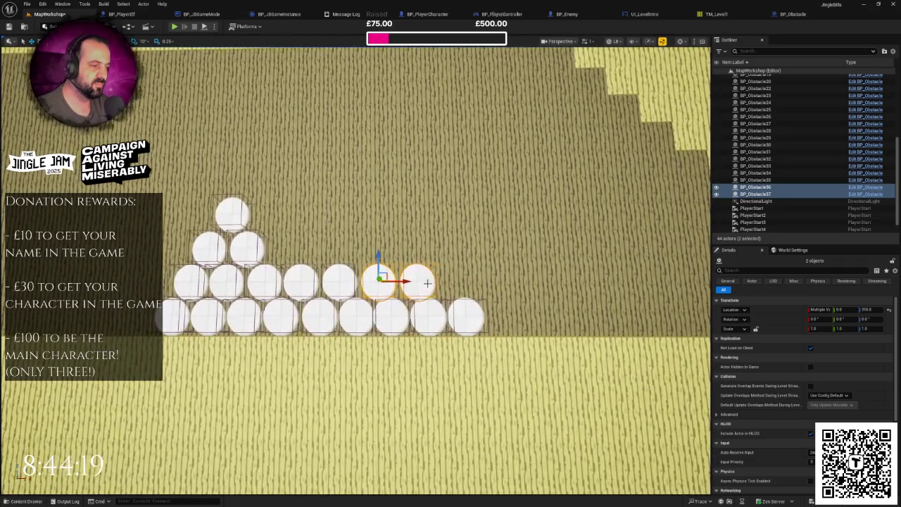
# Extend the second row with two more ball copies, then place a lone ball at X 13610.
pyautogui.hotkey('ctrl', 'd')
pyautogui.moveTo(405, 281); pyautogui.dragTo(479, 283)
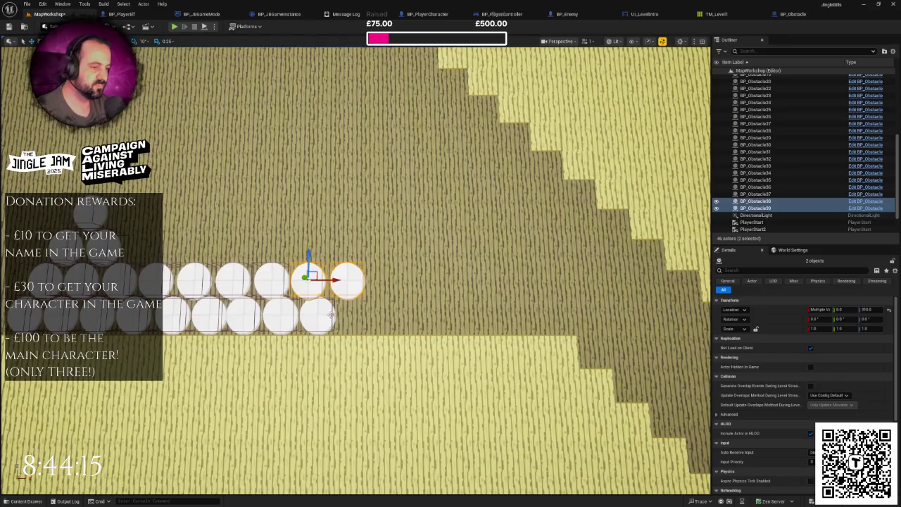
pyautogui.click(332, 314)
pyautogui.moveTo(345, 314)
pyautogui.mouseDown()
pyautogui.moveTo(513, 330)
pyautogui.moveTo(662, 318)
pyautogui.moveTo(483, 297)
pyautogui.moveTo(171, 302)
pyautogui.mouseUp()
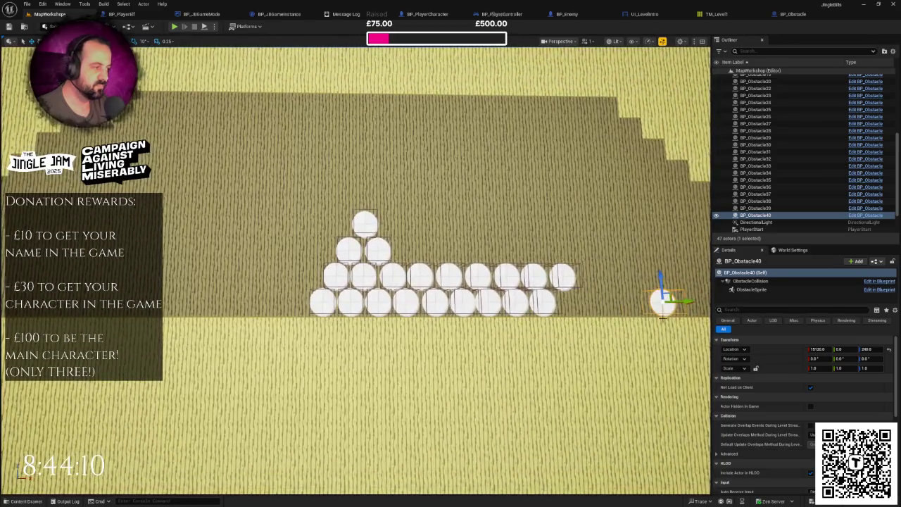
pyautogui.keyDown('alt'); pyautogui.click(692, 305); pyautogui.keyUp('alt')
pyautogui.scroll(-2, 171, 296)
pyautogui.moveTo(331, 294); pyautogui.dragTo(189, 298)
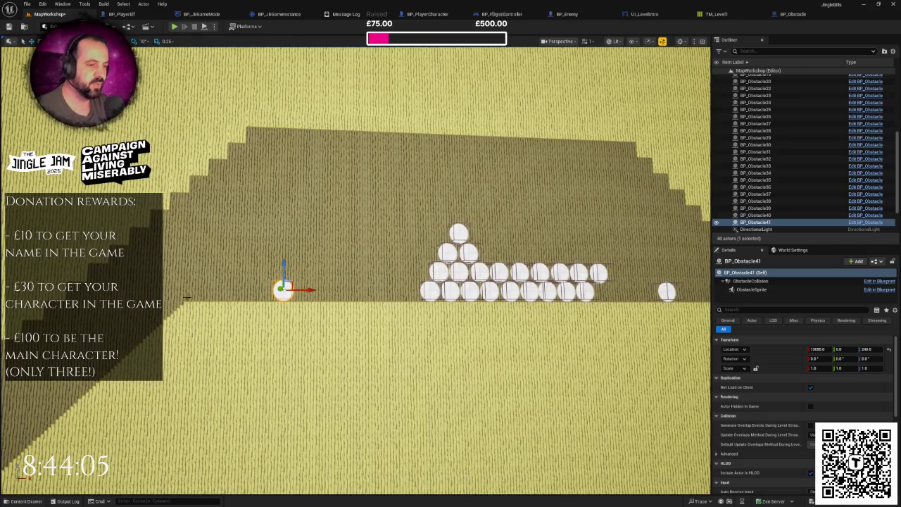
pyautogui.moveTo(309, 292)
pyautogui.mouseDown()
pyautogui.moveTo(291, 290)
pyautogui.moveTo(394, 310)
pyautogui.moveTo(281, 302)
pyautogui.moveTo(304, 298)
pyautogui.moveTo(297, 296)
pyautogui.mouseUp()
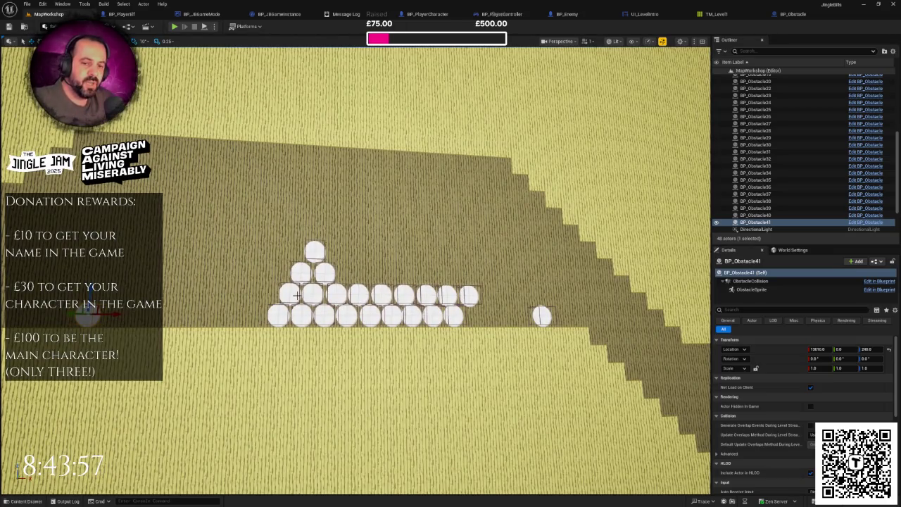
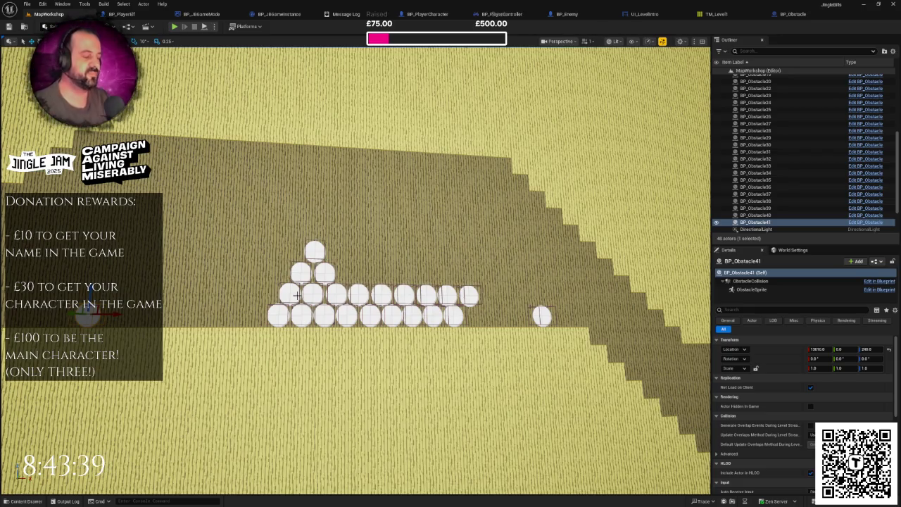
# Move the stray circle obstacle BP_Obstacle40 left into the end of the pyramid's bottom row.
pyautogui.scroll(2, 508, 318)
pyautogui.click(547, 314)
pyautogui.moveTo(563, 314); pyautogui.dragTo(486, 318)
pyautogui.scroll(3, 488, 310)
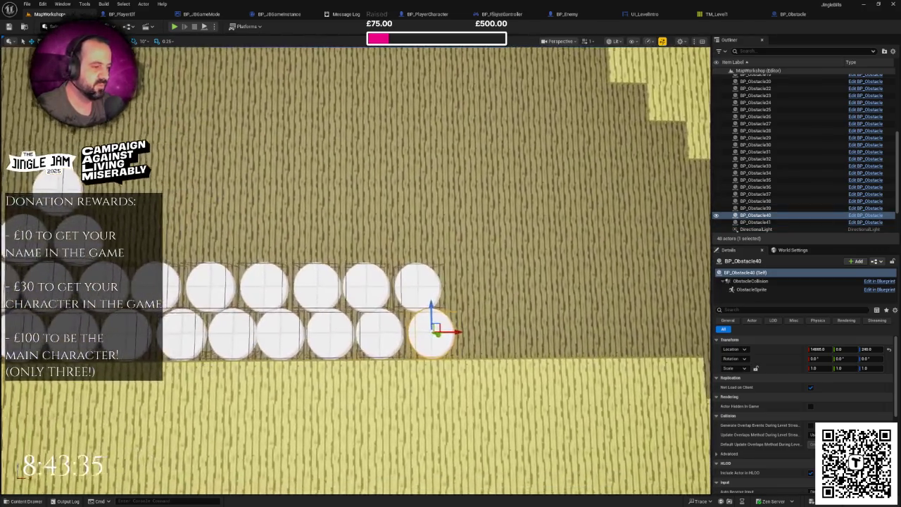
pyautogui.scroll(2, 476, 352)
pyautogui.moveTo(481, 352); pyautogui.dragTo(479, 355)
pyautogui.scroll(-4, 463, 352)
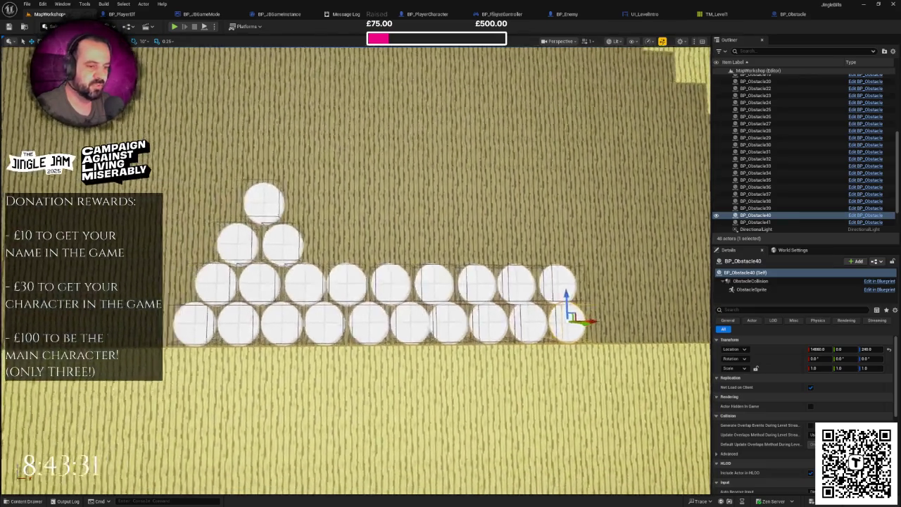
# Shift the four right-end upper-row circles slightly left to even their spacing.
pyautogui.click(343, 281)
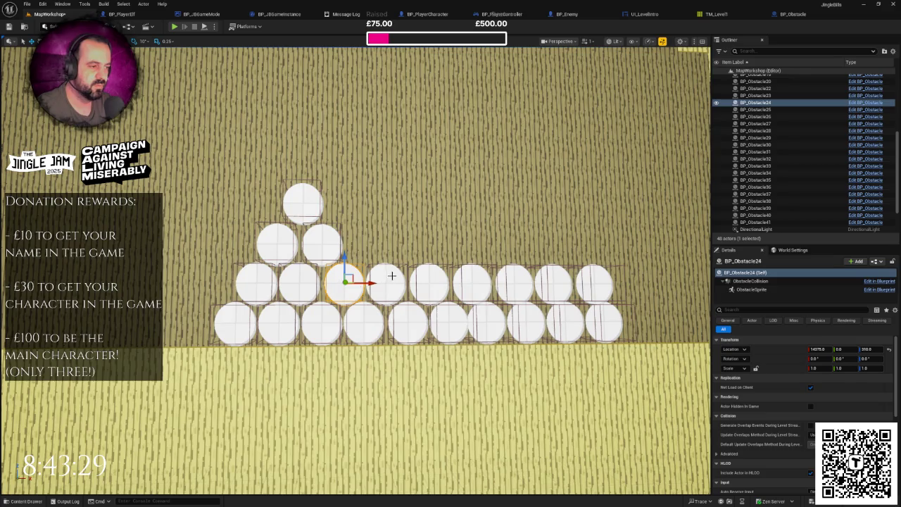
pyautogui.keyDown('ctrl'); pyautogui.click(387, 278); pyautogui.keyUp('ctrl')
pyautogui.moveTo(448, 277); pyautogui.dragTo(422, 276)
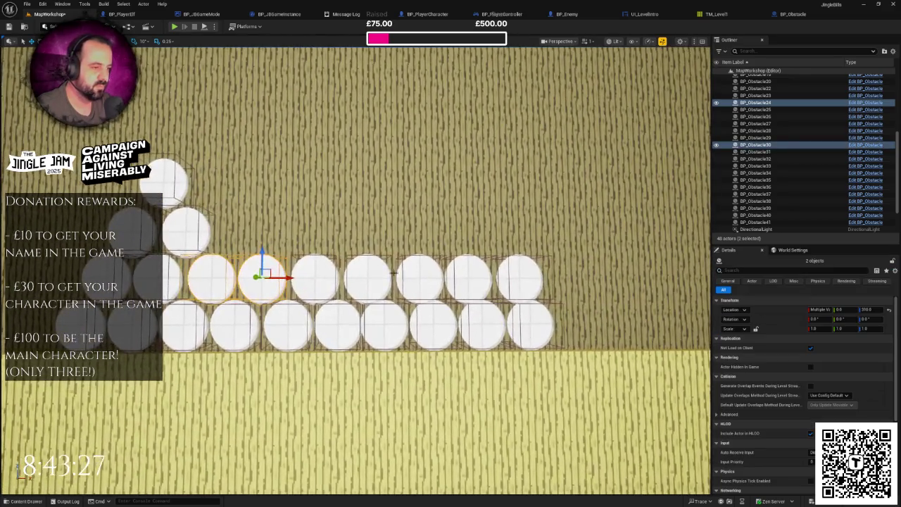
pyautogui.click(380, 276)
pyautogui.keyDown('ctrl'); pyautogui.click(425, 275); pyautogui.keyUp('ctrl')
pyautogui.keyDown('ctrl'); pyautogui.click(478, 275); pyautogui.keyUp('ctrl')
pyautogui.keyDown('ctrl'); pyautogui.click(518, 276); pyautogui.keyUp('ctrl')
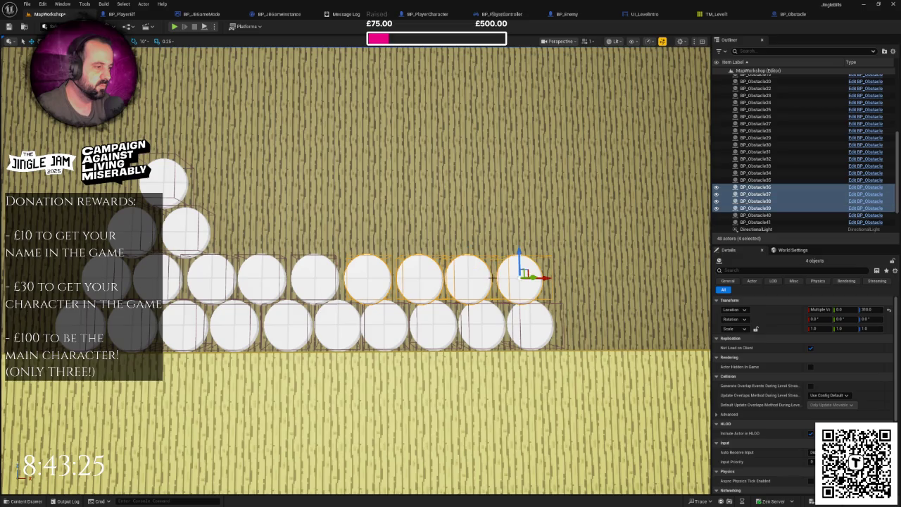
pyautogui.moveTo(545, 278); pyautogui.dragTo(540, 281)
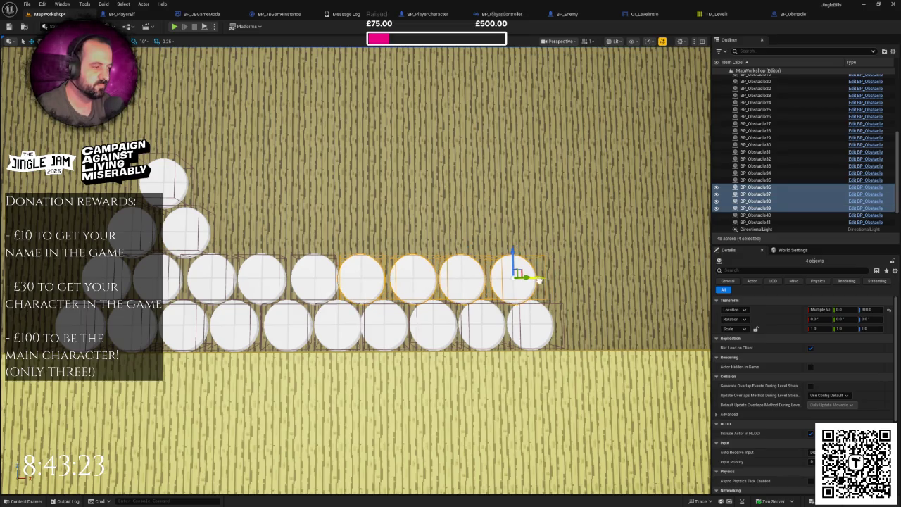
pyautogui.press('f')
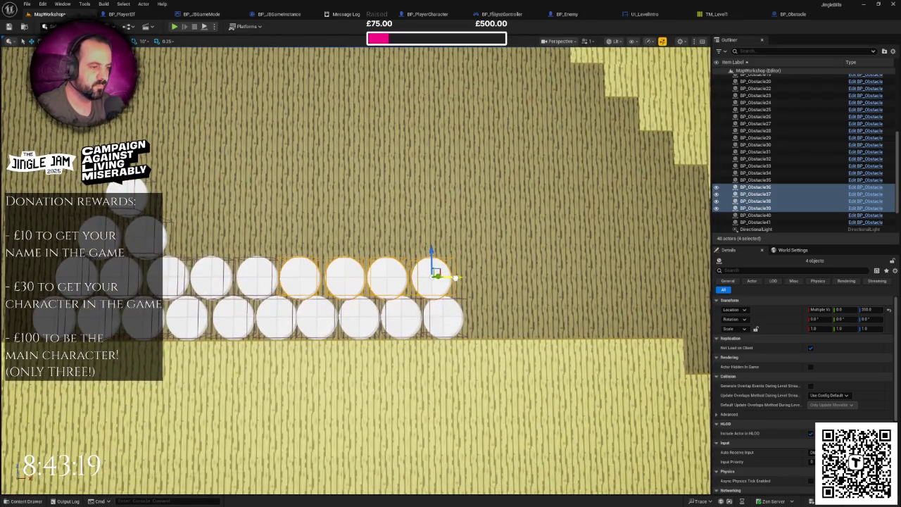
# Shift the four bottom-row circles slightly right to even their spacing.
pyautogui.click(320, 316)
pyautogui.keyDown('ctrl'); pyautogui.click(360, 317); pyautogui.keyUp('ctrl')
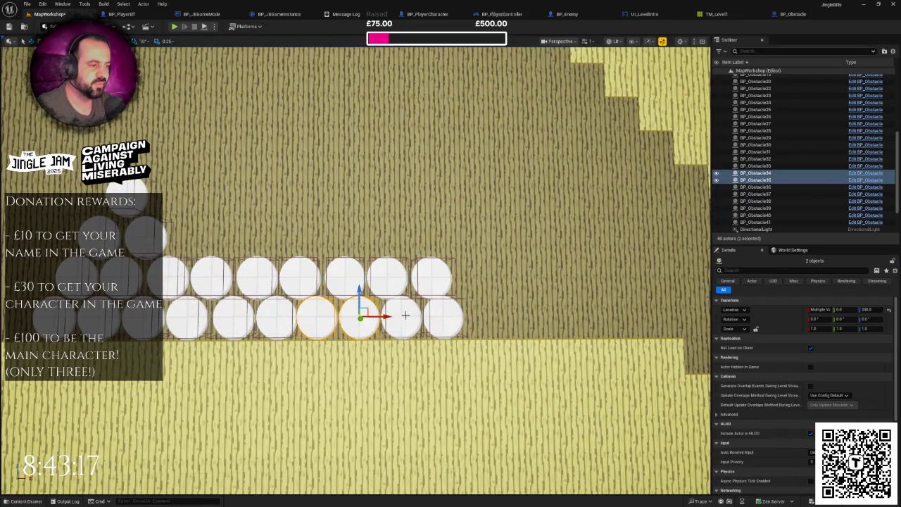
pyautogui.keyDown('ctrl'); pyautogui.click(404, 316); pyautogui.keyUp('ctrl')
pyautogui.keyDown('ctrl'); pyautogui.click(444, 317); pyautogui.keyUp('ctrl')
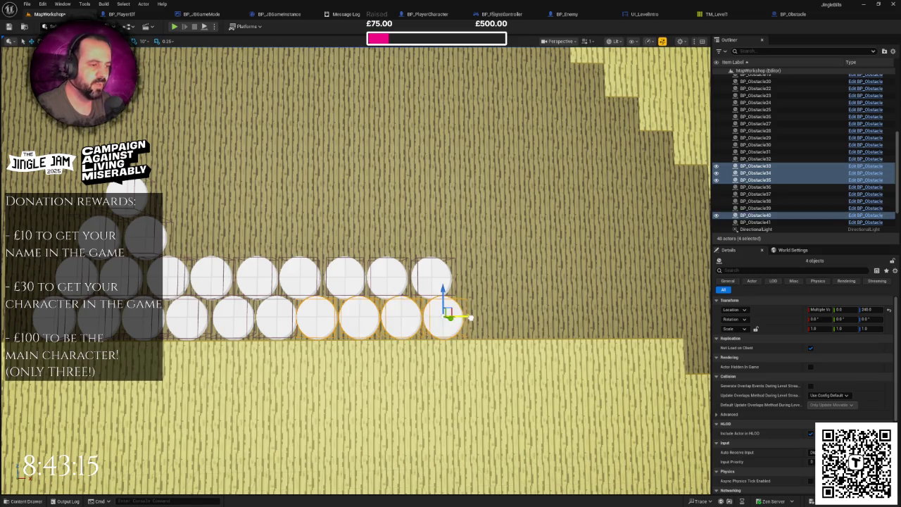
pyautogui.moveTo(470, 318); pyautogui.dragTo(473, 318)
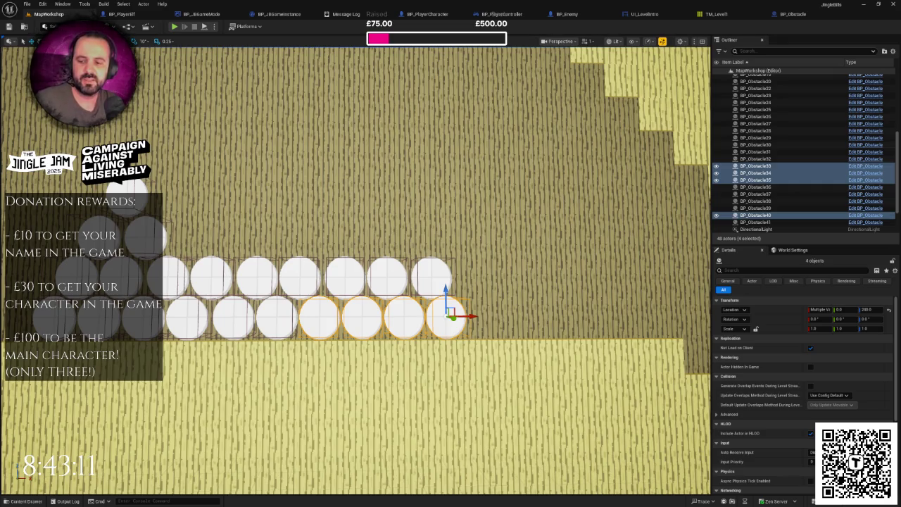
# Return to the editor and check the placement of the upper-row circles.
pyautogui.hotkey('alt', 'Tab')
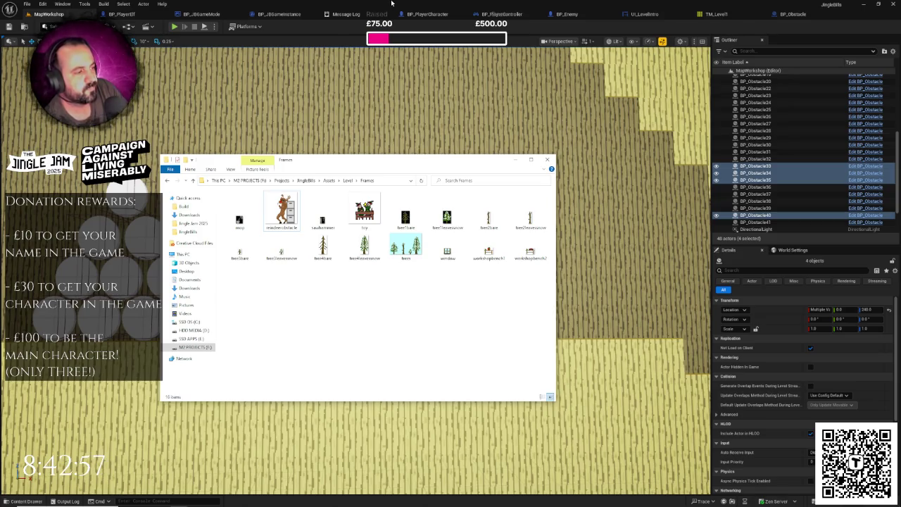
pyautogui.click(391, 3)
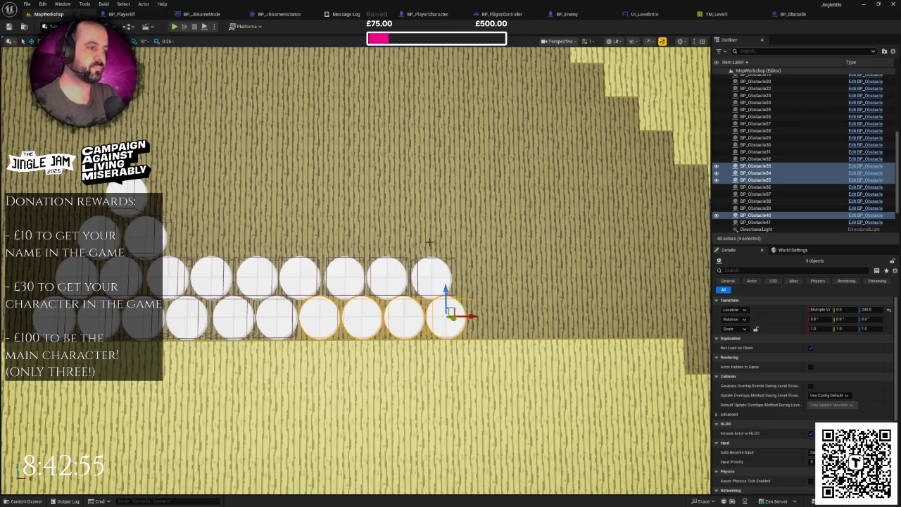
pyautogui.scroll(-3, 426, 283)
pyautogui.scroll(6, 425, 283)
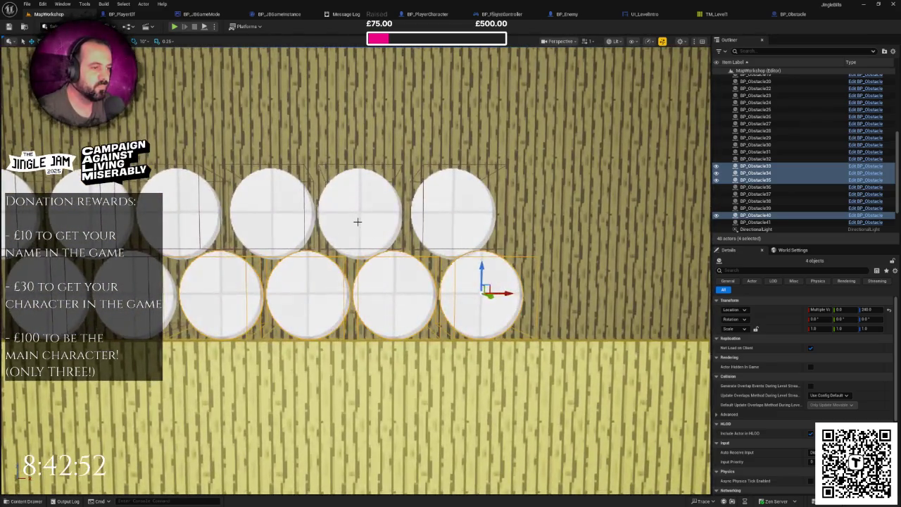
pyautogui.click(358, 221)
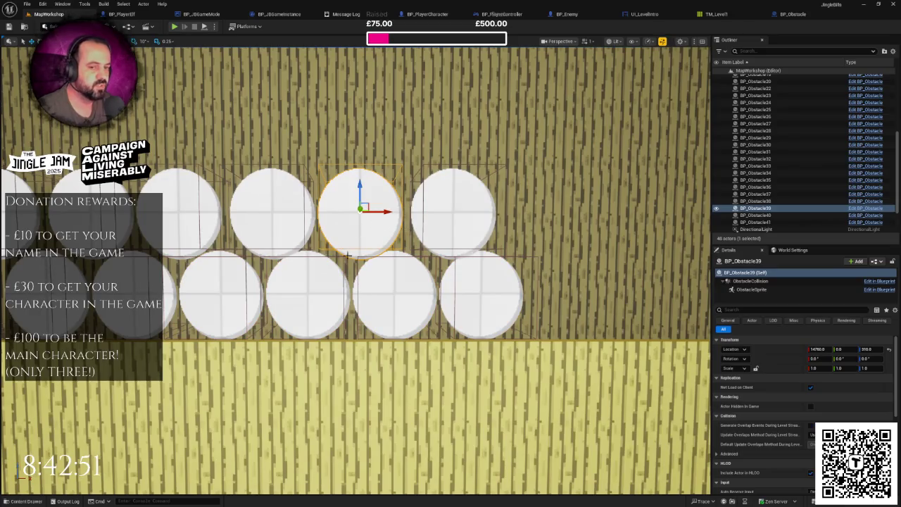
pyautogui.click(457, 211)
pyautogui.scroll(-4, 454, 274)
pyautogui.scroll(3, 454, 274)
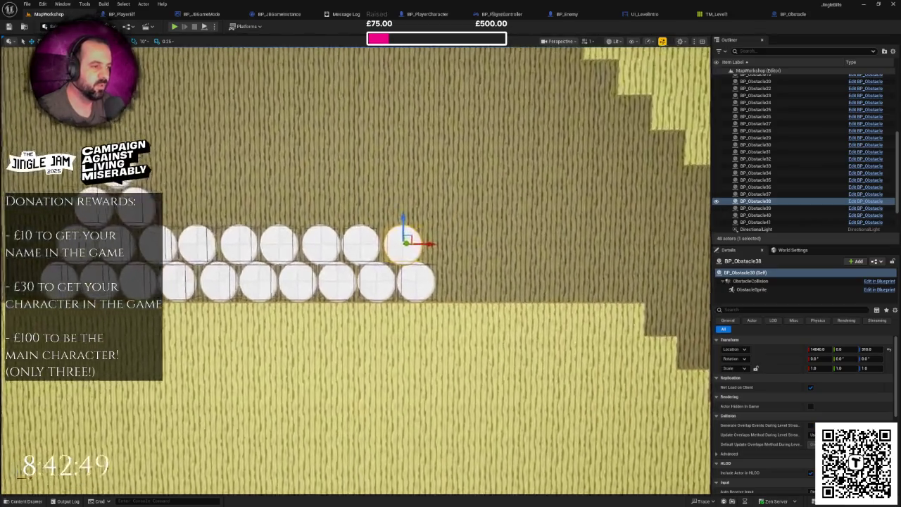
# Nudge one bottom-row circle slightly right and check its neighbouring circles.
pyautogui.click(394, 287)
pyautogui.moveTo(408, 285); pyautogui.dragTo(413, 287)
pyautogui.click(331, 285)
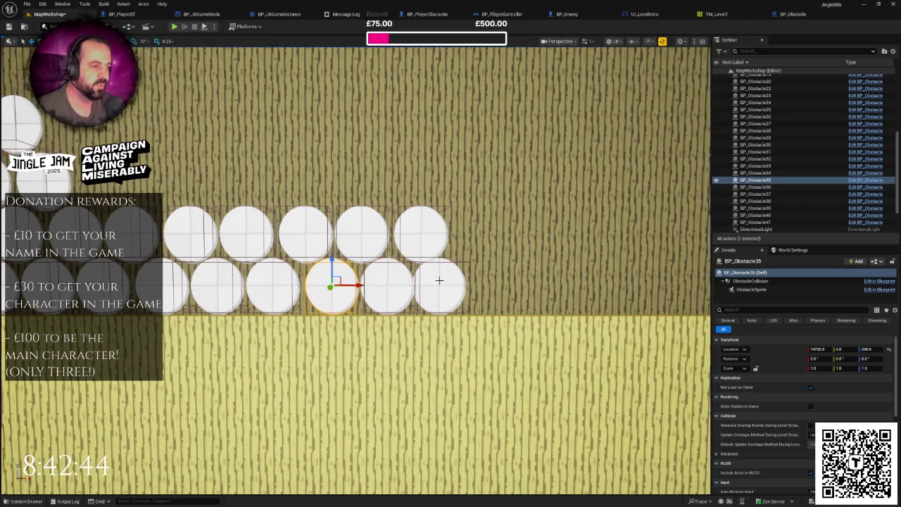
pyautogui.click(440, 280)
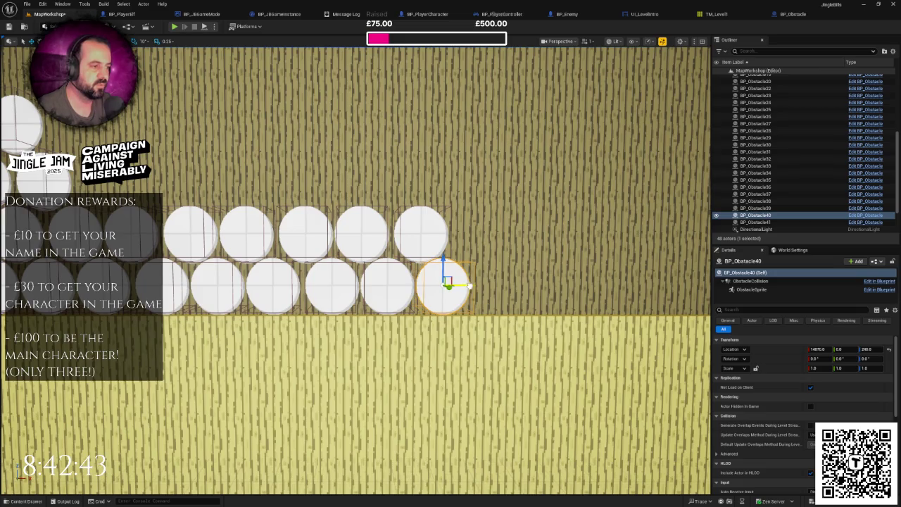
pyautogui.scroll(-1, 451, 281)
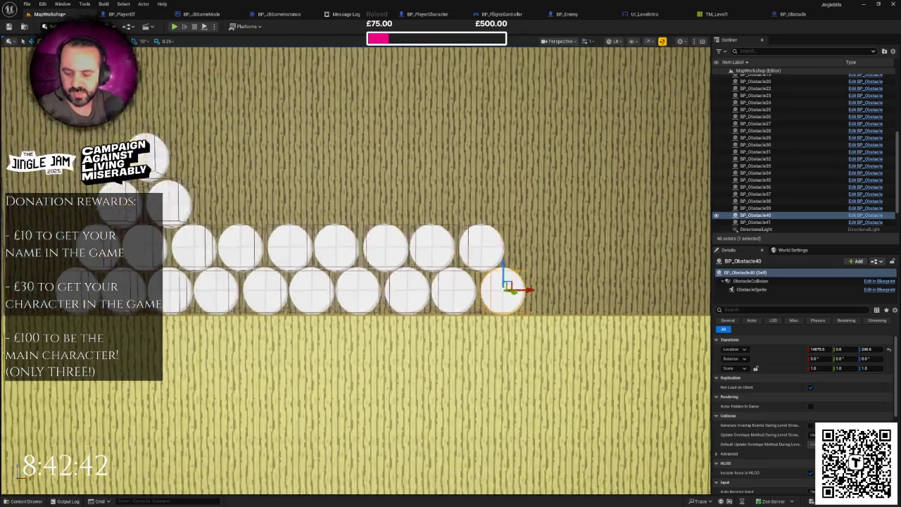
pyautogui.scroll(-2, 366, 252)
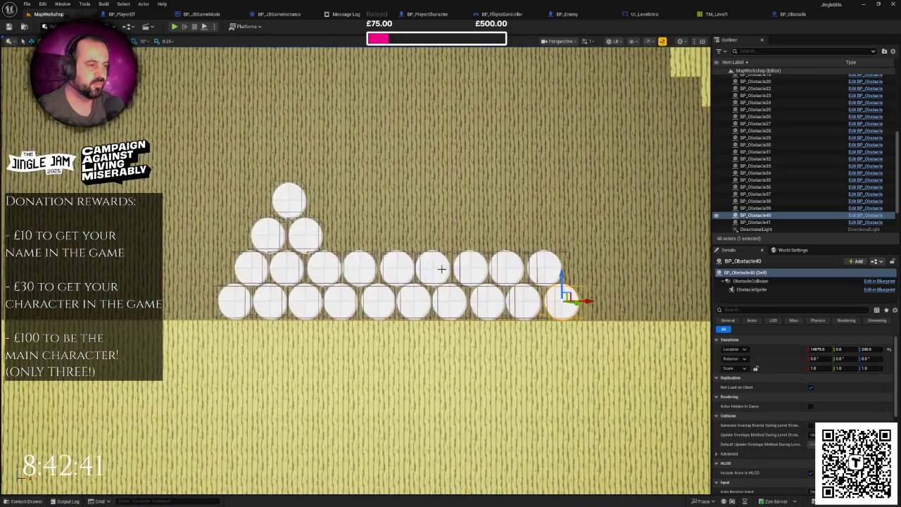
pyautogui.scroll(-1, 443, 271)
# Alt-drag copies of the pyramid's top three circles and one more circle to build a second pyramid on the right.
pyautogui.click(316, 244)
pyautogui.keyDown('ctrl'); pyautogui.click(289, 244); pyautogui.keyUp('ctrl')
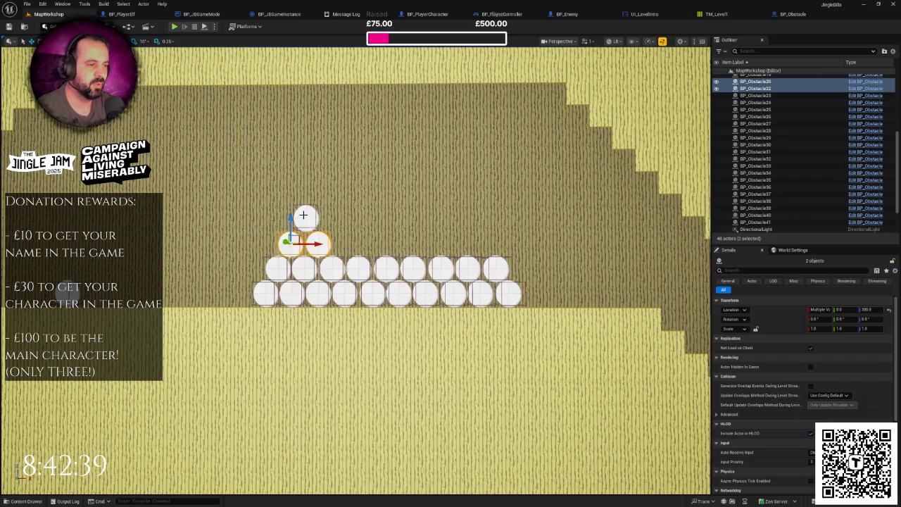
pyautogui.keyDown('ctrl'); pyautogui.click(304, 215); pyautogui.keyUp('ctrl')
pyautogui.moveTo(321, 239); pyautogui.dragTo(473, 240)
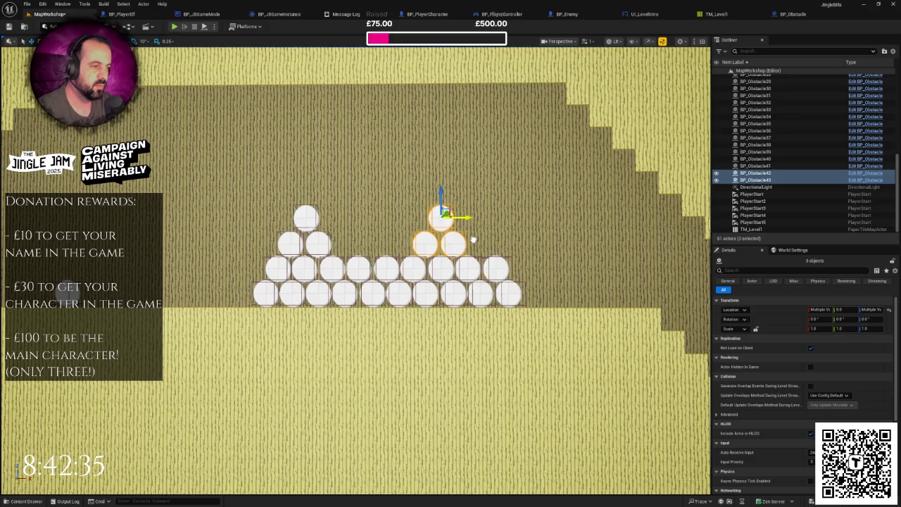
pyautogui.click(430, 243)
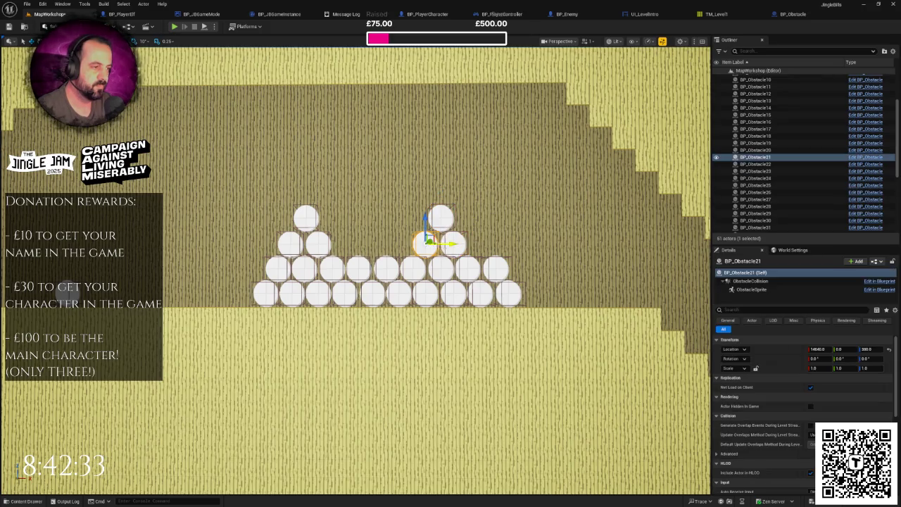
pyautogui.moveTo(456, 243)
pyautogui.keyDown('alt'); pyautogui.mouseDown()
pyautogui.moveTo(397, 243)
pyautogui.moveTo(423, 245)
pyautogui.moveTo(537, 293)
pyautogui.moveTo(629, 298)
pyautogui.mouseUp(); pyautogui.keyUp('alt')
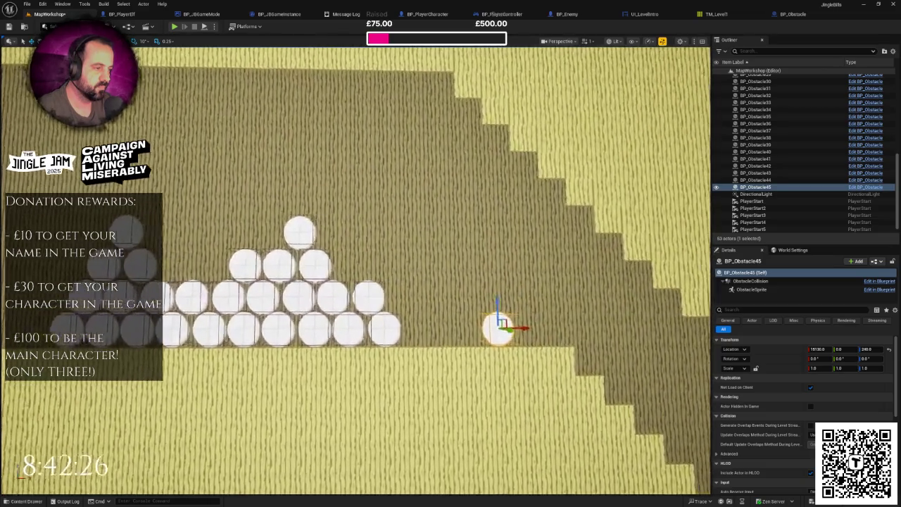
# Stack a duplicate circle on top of the lone circle, then show the Blueprints folder contents.
pyautogui.scroll(2, 468, 287)
pyautogui.keyDown('alt'); pyautogui.moveTo(440, 301); pyautogui.dragTo(441, 270); pyautogui.keyUp('alt')
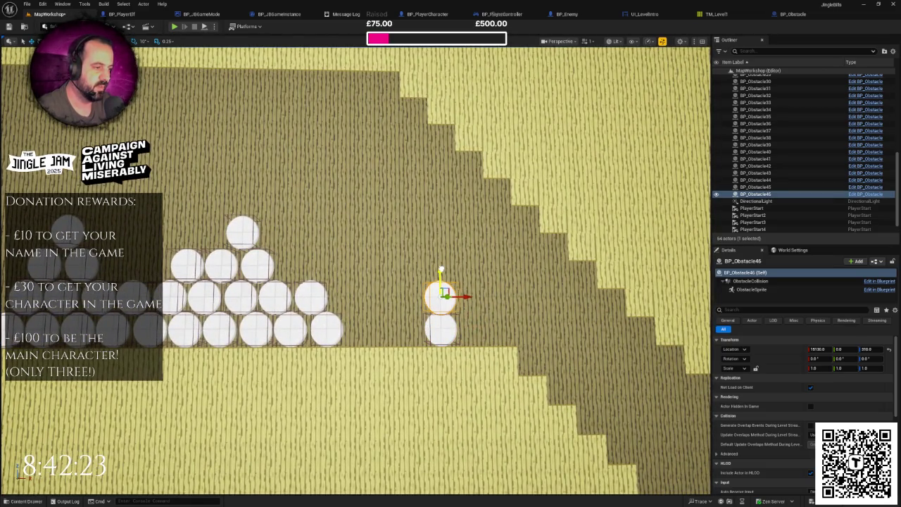
pyautogui.scroll(-3, 441, 270)
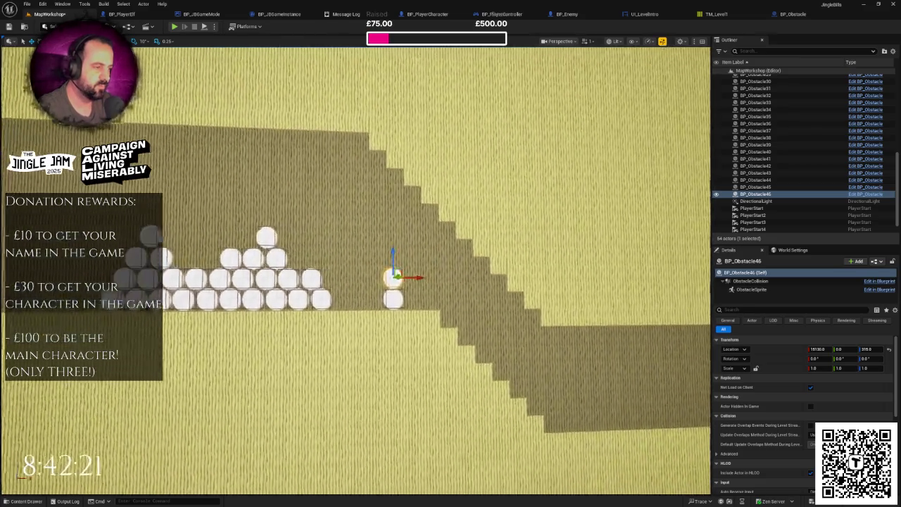
pyautogui.scroll(-3, 442, 271)
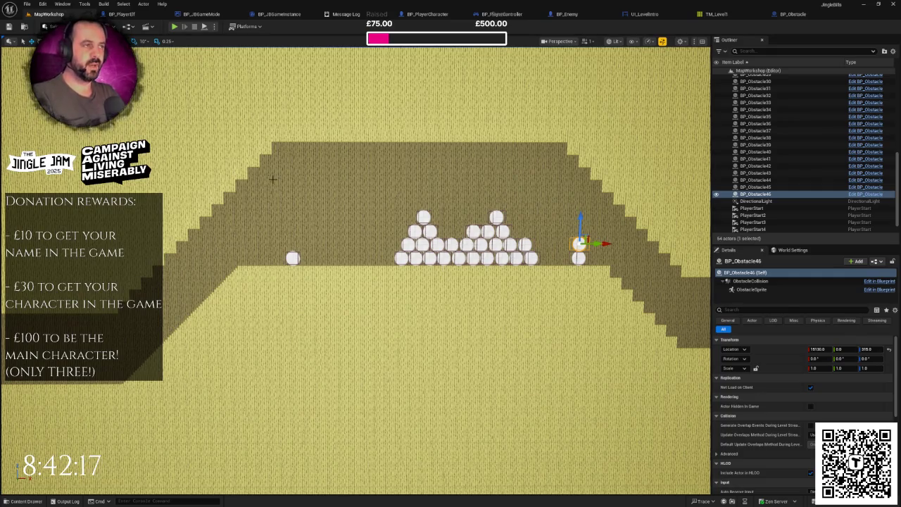
pyautogui.scroll(2, 268, 243)
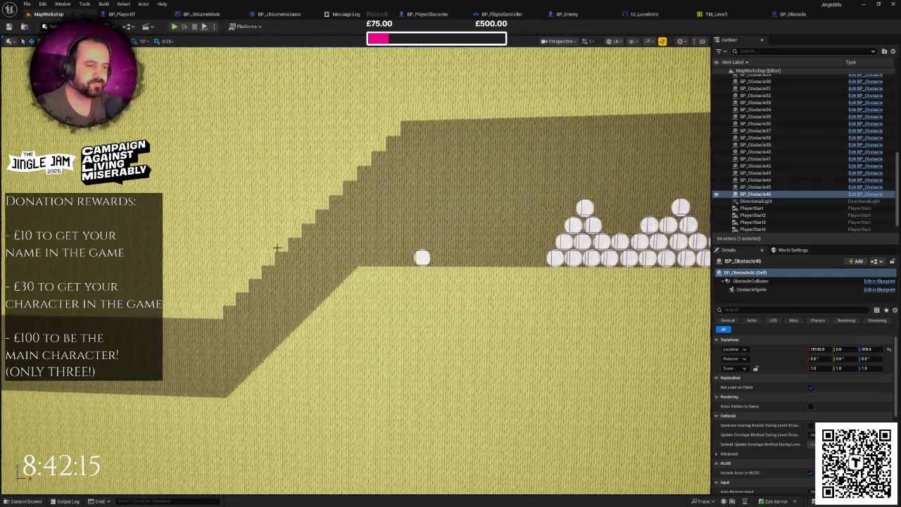
pyautogui.hotkey('ctrl', 'space')
pyautogui.click(40, 373)
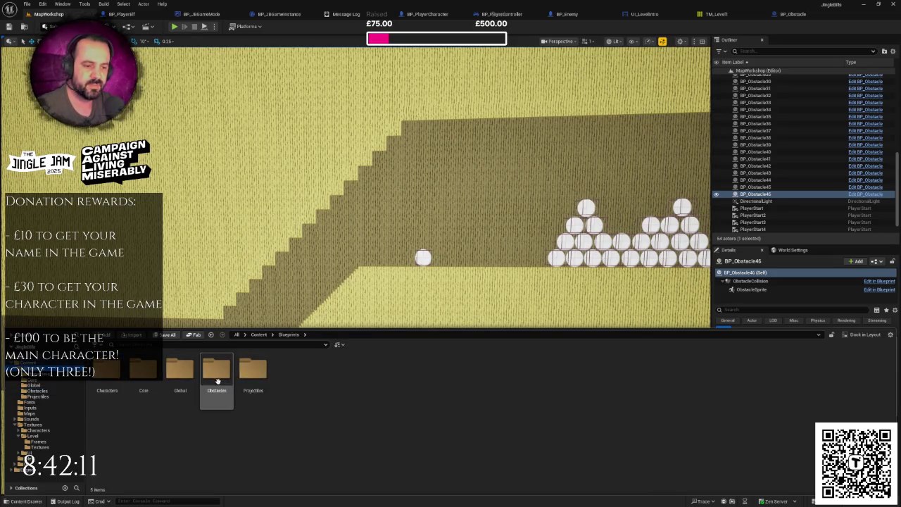
# Create a new folder named Level inside Blueprints and open it.
pyautogui.rightClick(314, 383)
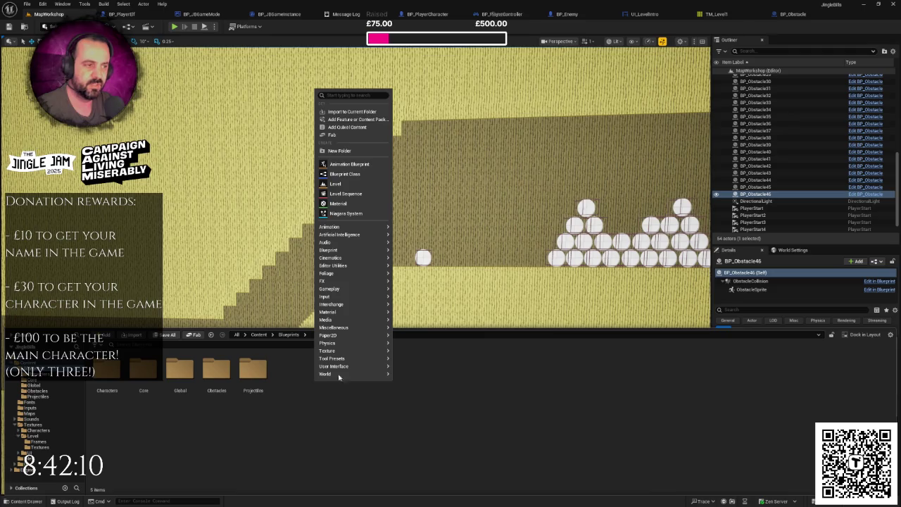
pyautogui.click(357, 152)
pyautogui.write('Level')
pyautogui.press('Return')
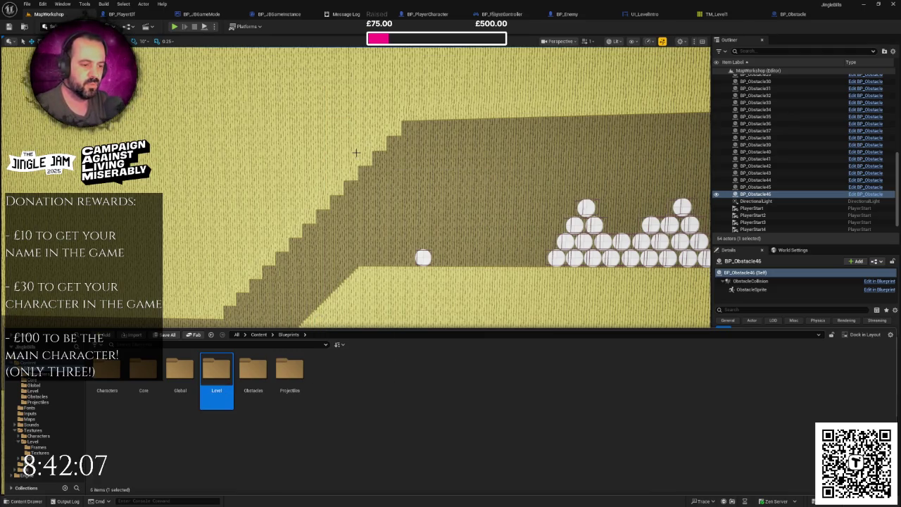
pyautogui.press('Return')
# Create an Actor-based Blueprint Class named BP_TriggerTrip in the Level folder.
pyautogui.rightClick(221, 378)
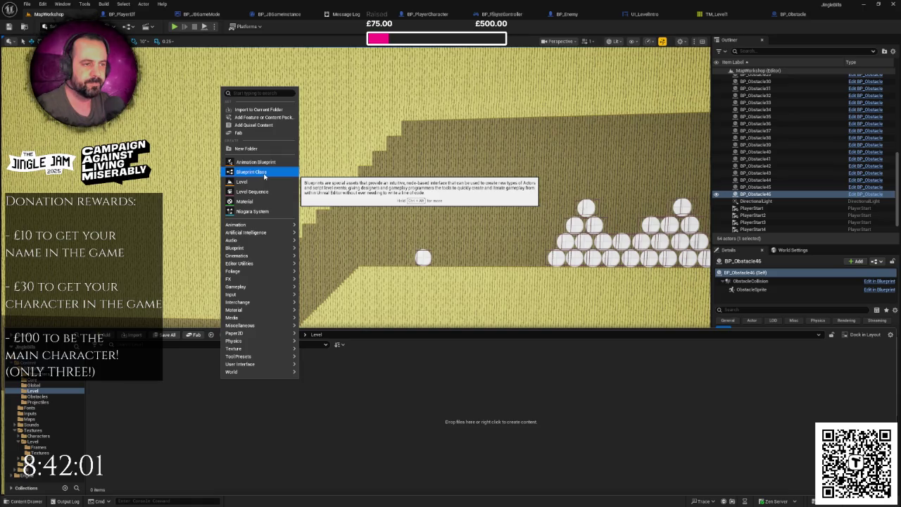
pyautogui.click(264, 174)
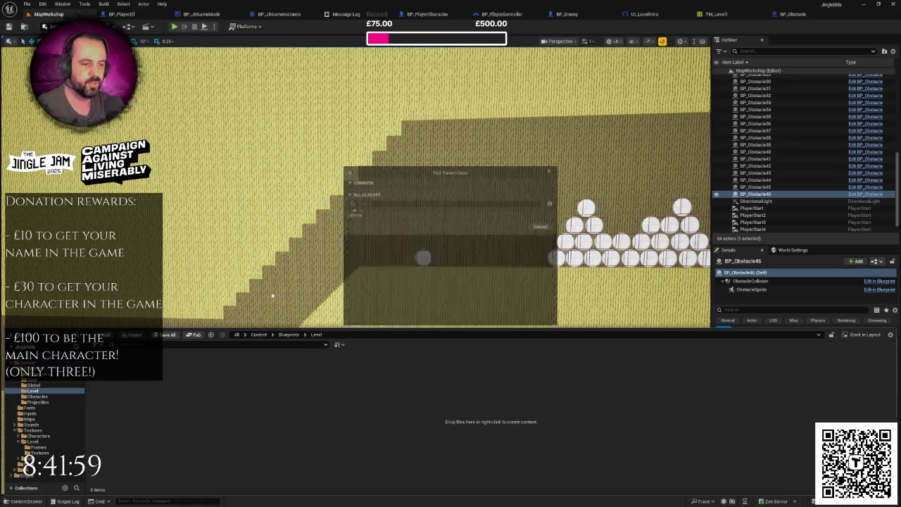
pyautogui.click(383, 195)
pyautogui.write('BP_TriggerT')
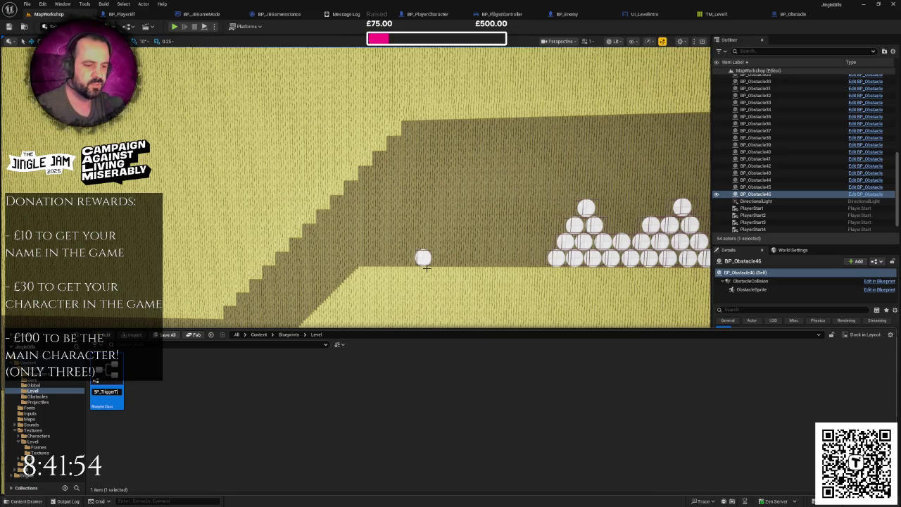
pyautogui.write('rip')
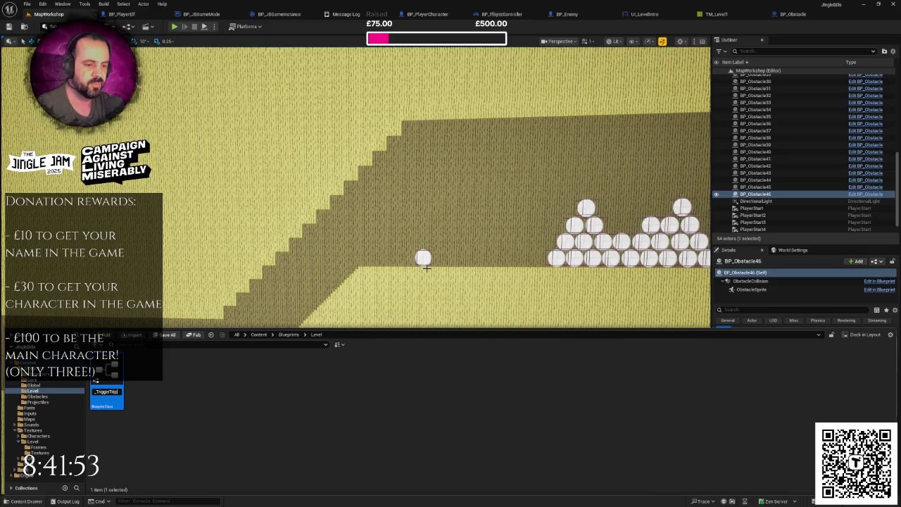
pyautogui.press('Return')
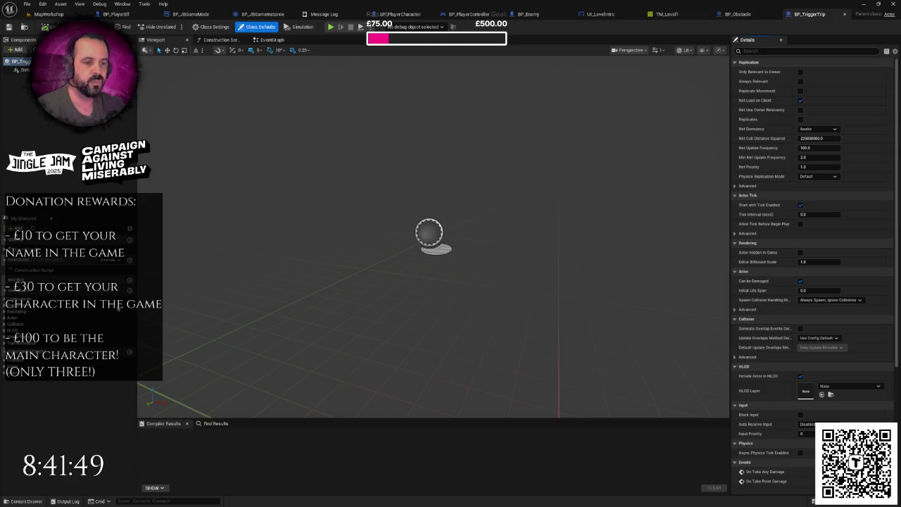
# Add a variable EndLevel set Instance Editable and Expose on Spawn, compile, and return to MapWorkshop.
pyautogui.click(129, 291)
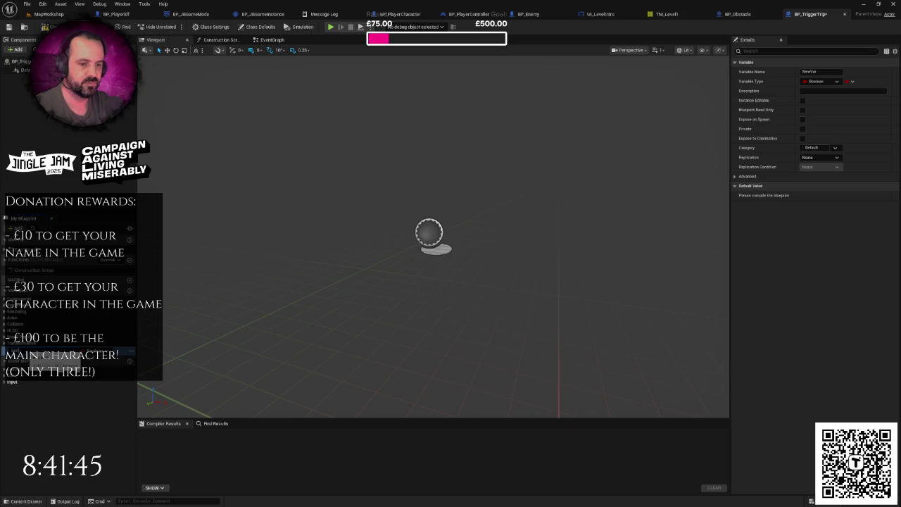
pyautogui.write('EndLevel')
pyautogui.press('Return')
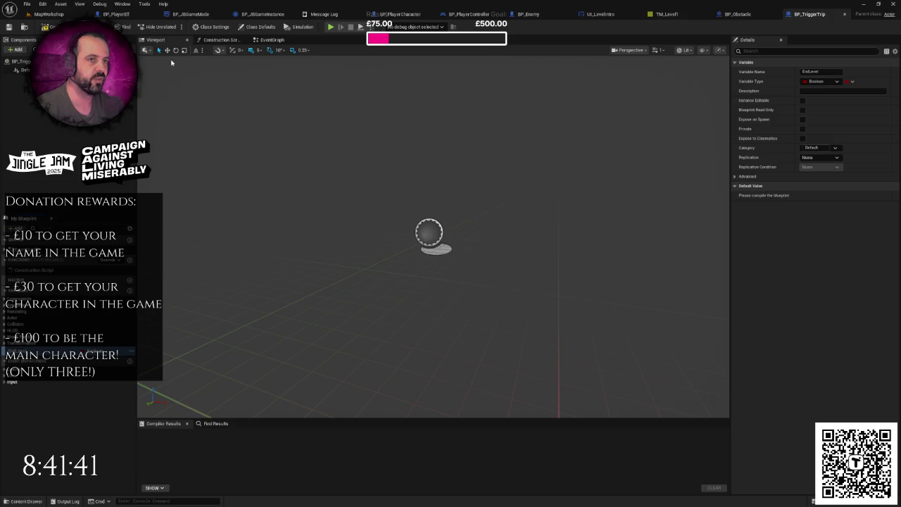
pyautogui.press('F7')
pyautogui.click(803, 100)
pyautogui.click(803, 118)
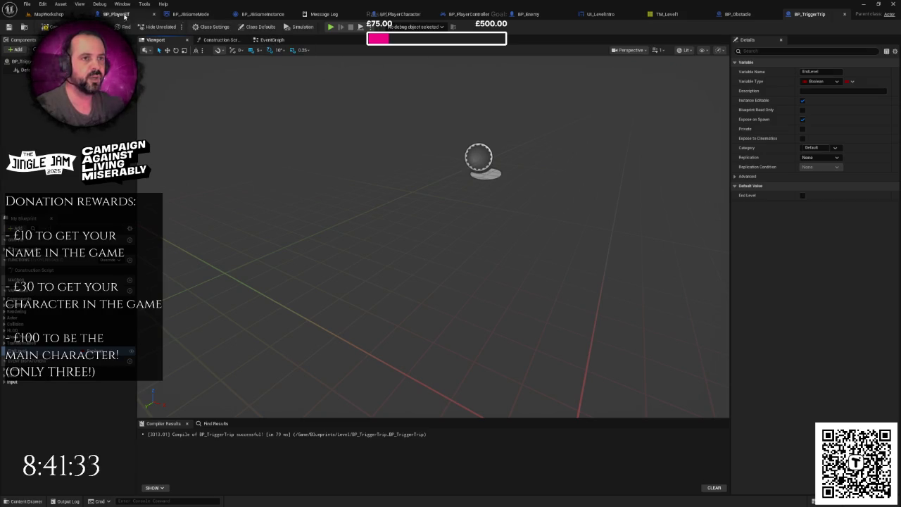
pyautogui.click(47, 13)
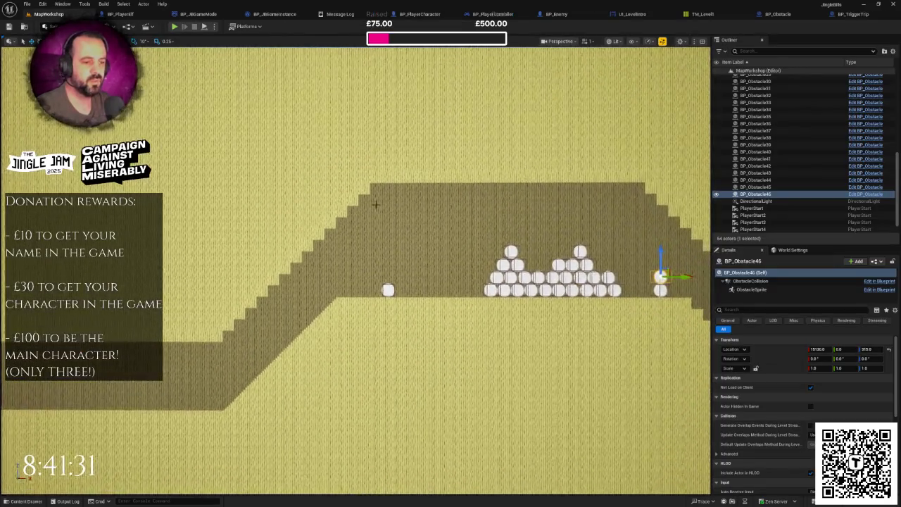
# Browse the Content Drawer to Blueprints and reopen the BP_TriggerTrip blueprint.
pyautogui.hotkey('ctrl', 'space')
pyautogui.click(42, 368)
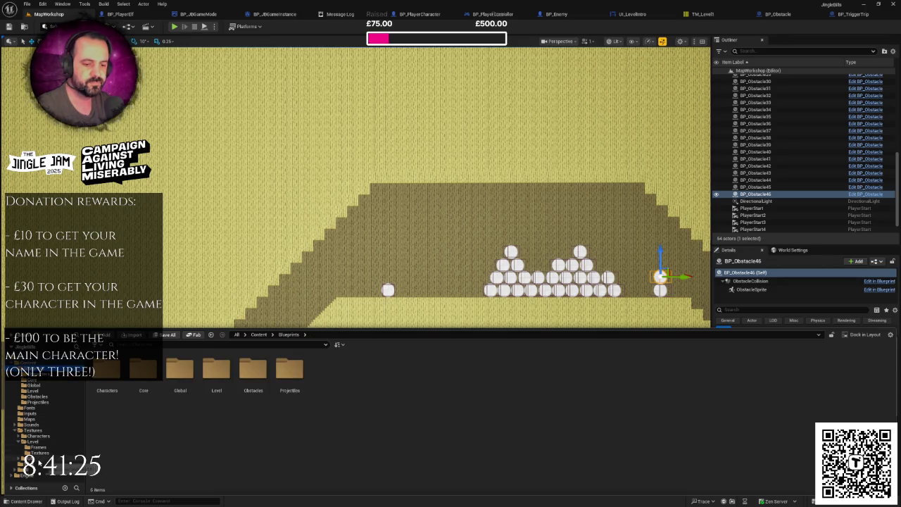
pyautogui.click(841, 15)
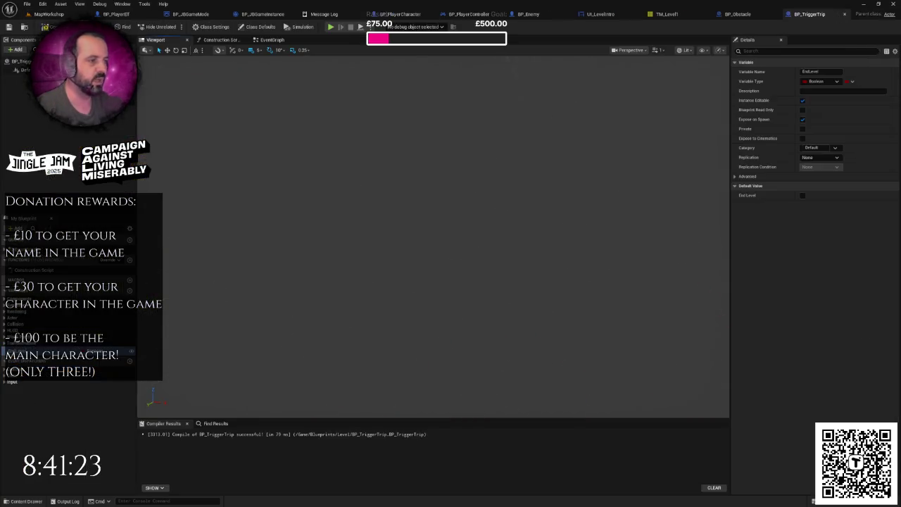
# Add a Box Collision component and rename it CollisionDetection.
pyautogui.click(16, 50)
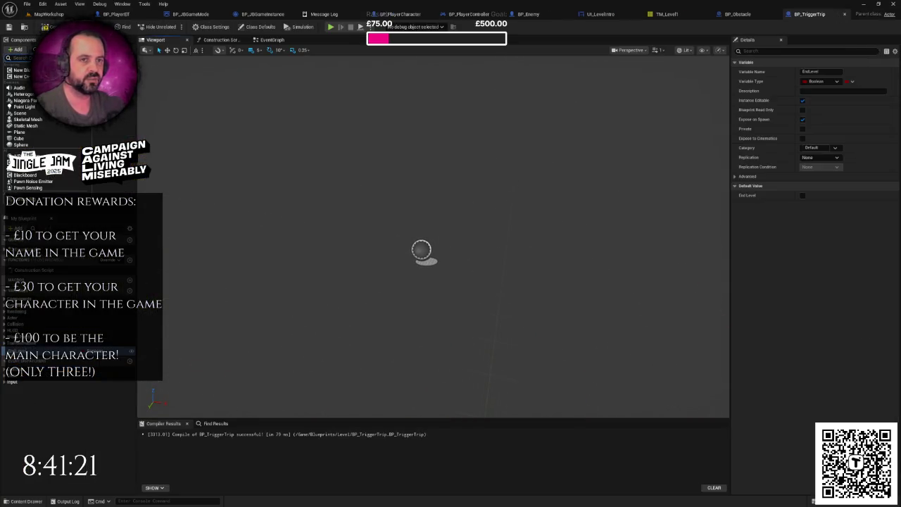
pyautogui.write('collision')
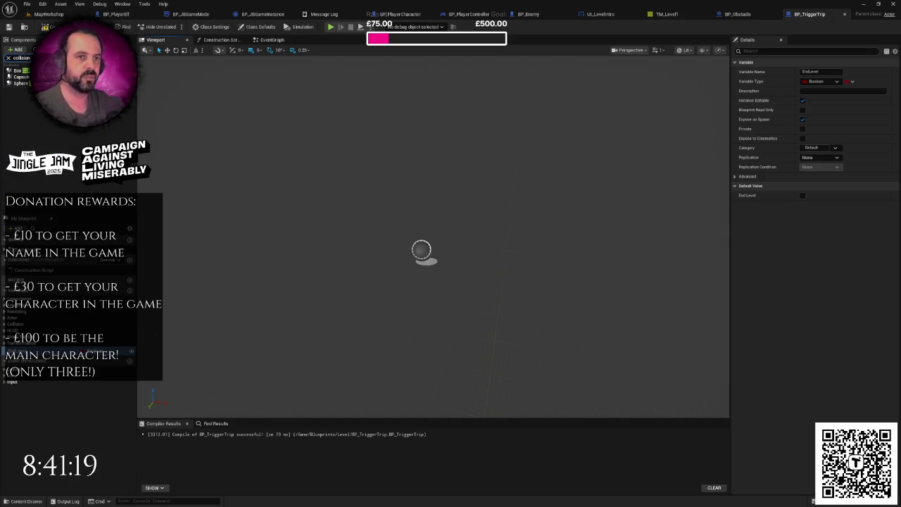
pyautogui.press('Return')
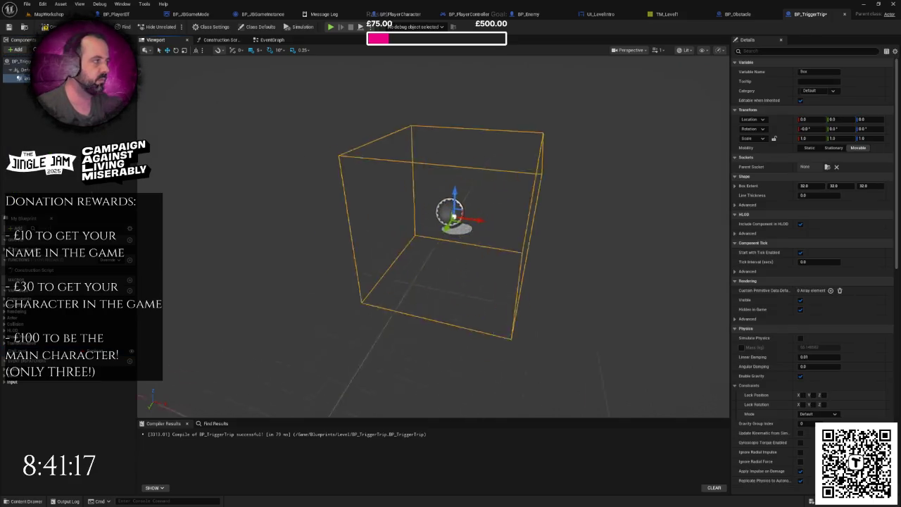
pyautogui.click(810, 72)
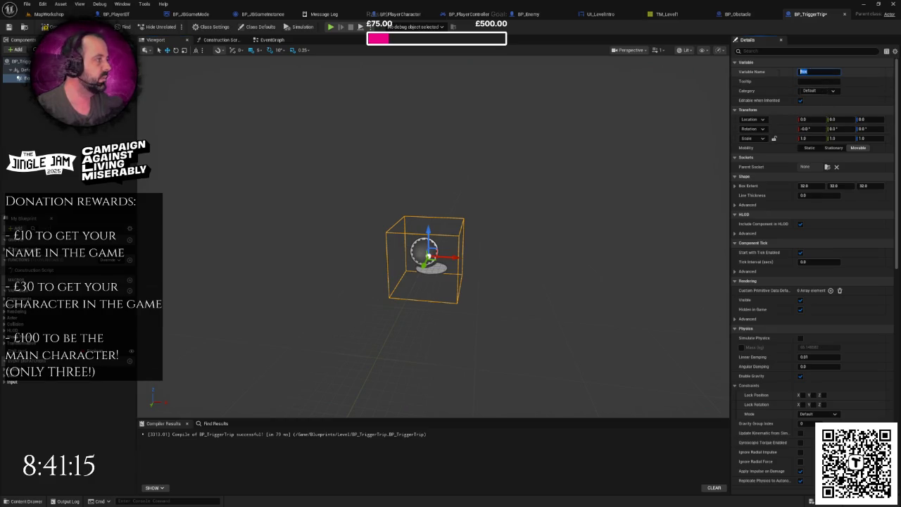
pyautogui.write('Colision')
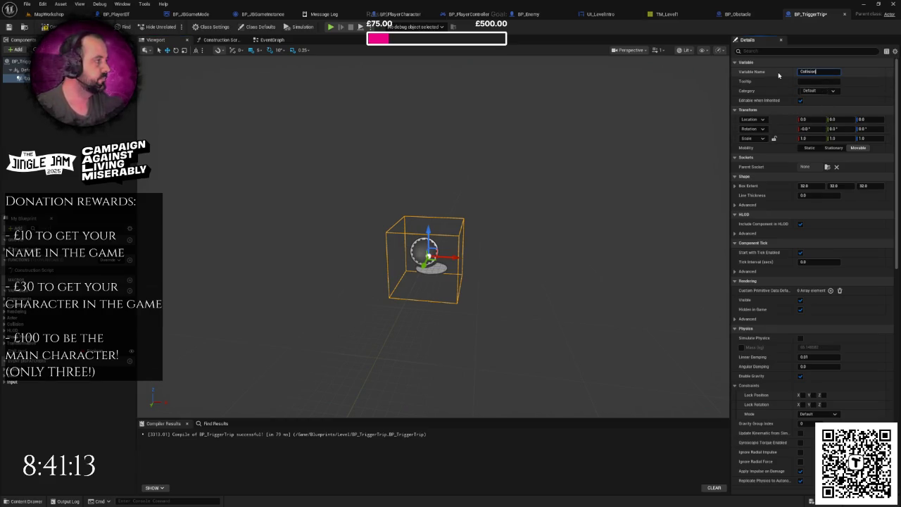
pyautogui.write('Detection')
# Commit the CollisionDetection name, then save and compile the blueprint.
pyautogui.press('Return')
pyautogui.hotkey('ctrl', 's')
pyautogui.press('F7')
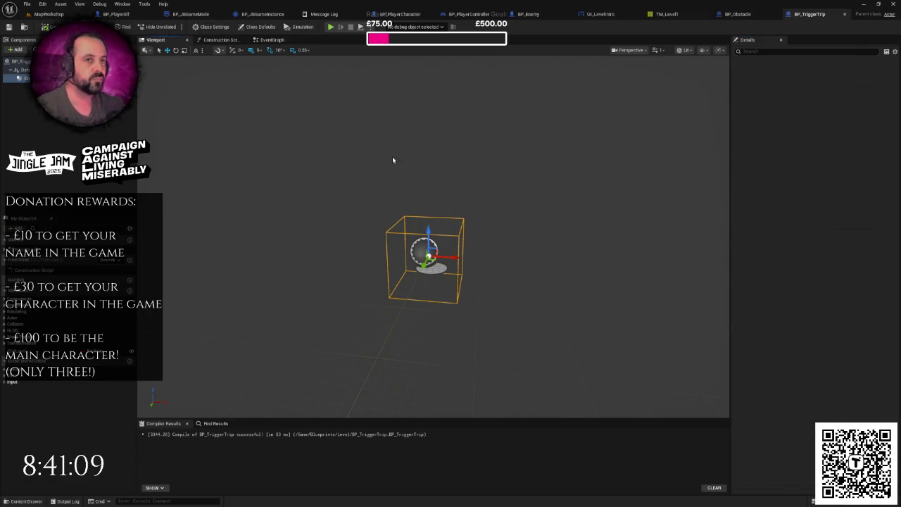
# Set CollisionDetection's preset to Custom, ignoring everything except Pawn overlap, then return to MapWorkshop.
pyautogui.click(760, 50)
pyautogui.write('coll')
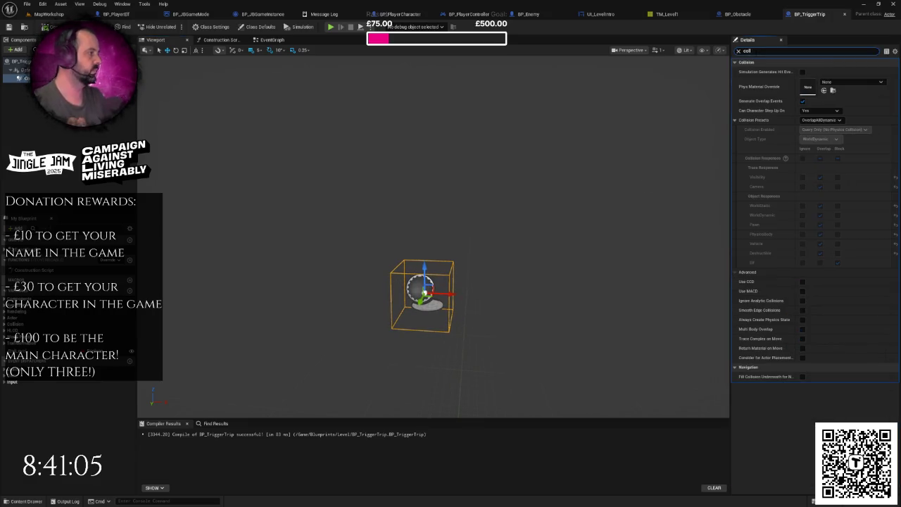
pyautogui.click(819, 120)
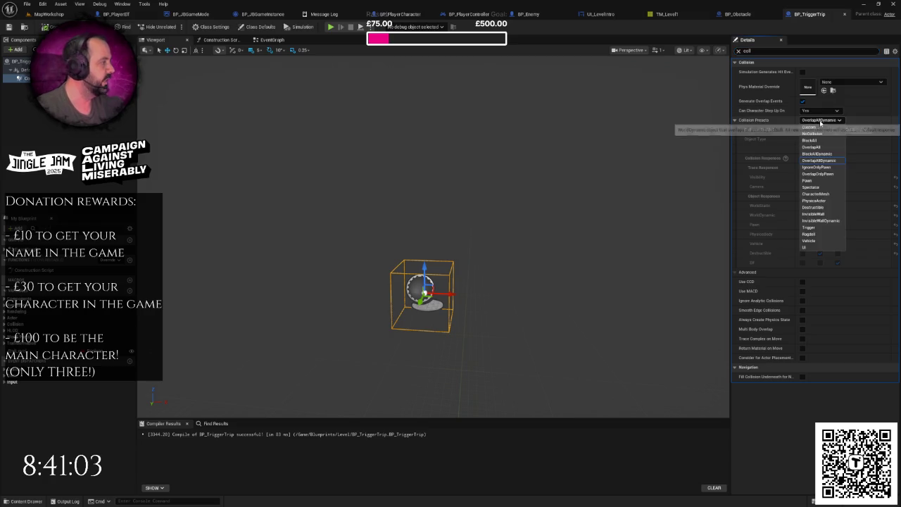
pyautogui.click(811, 131)
pyautogui.click(804, 266)
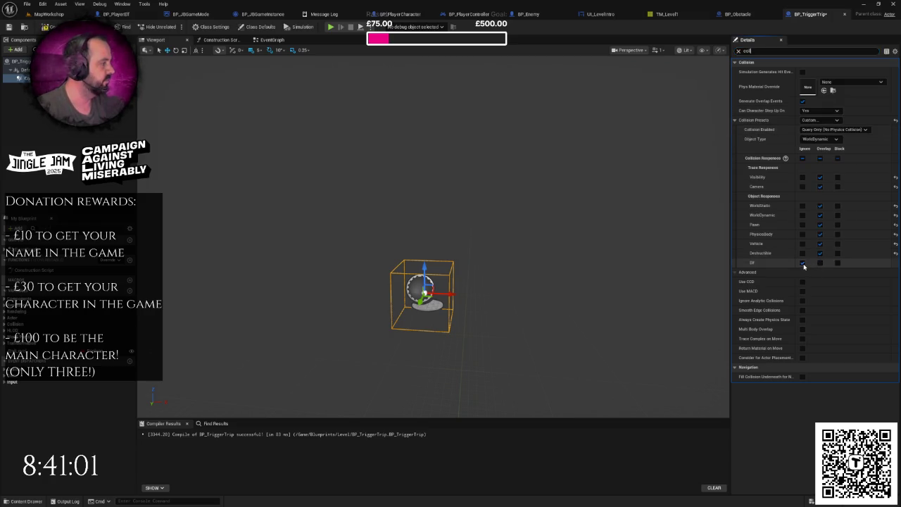
pyautogui.hotkey('ctrl', 'f')
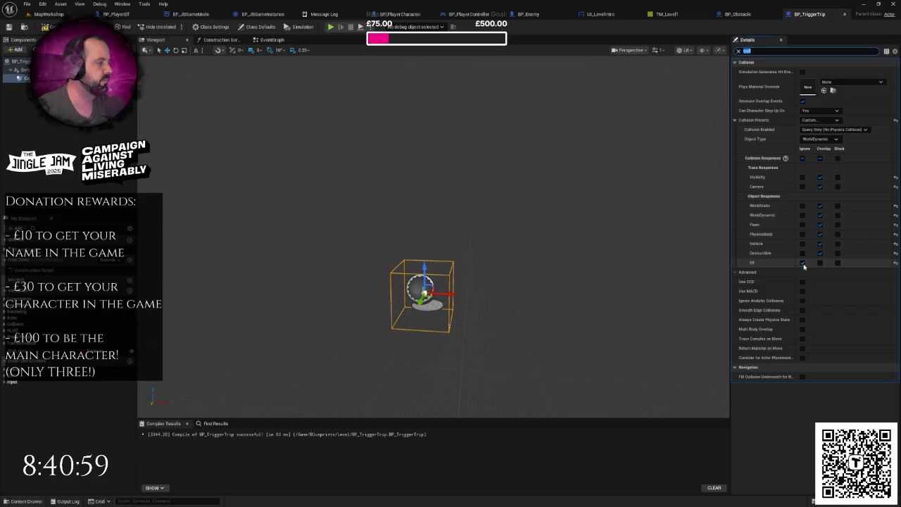
pyautogui.click(803, 159)
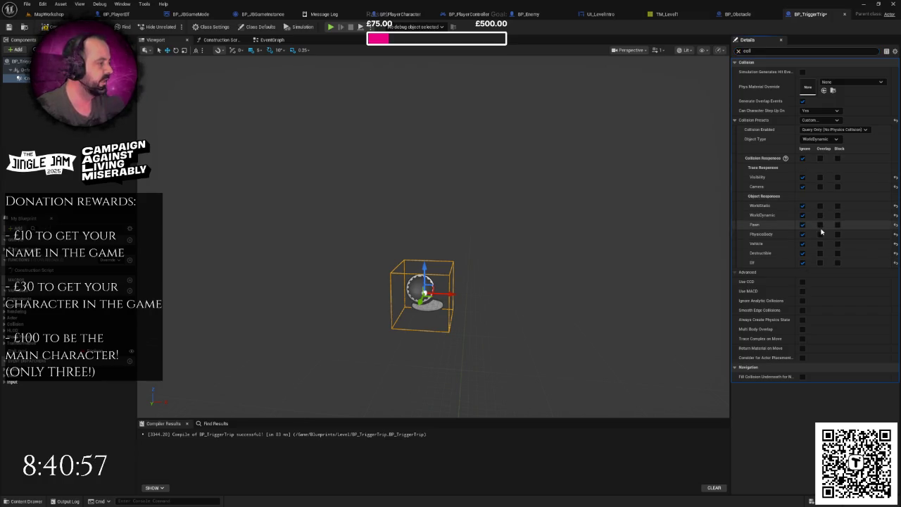
pyautogui.hotkey('ctrl', 'f')
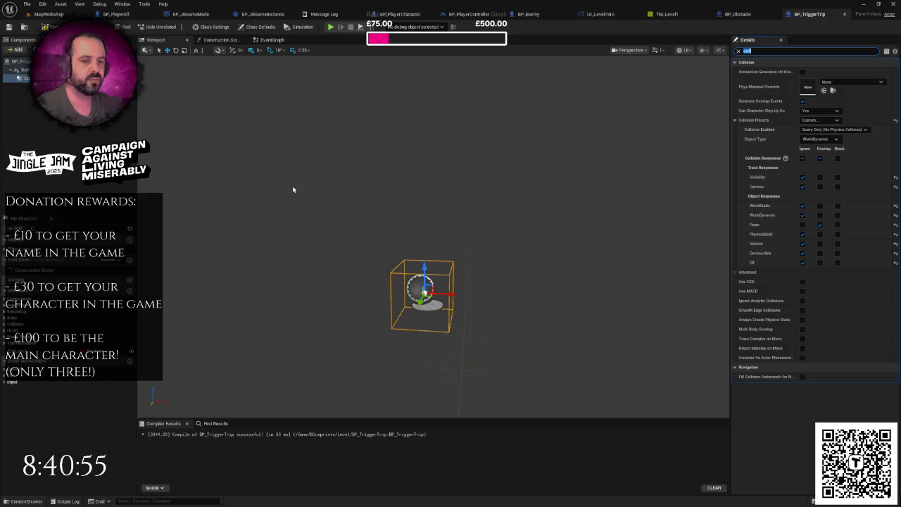
pyautogui.click(48, 14)
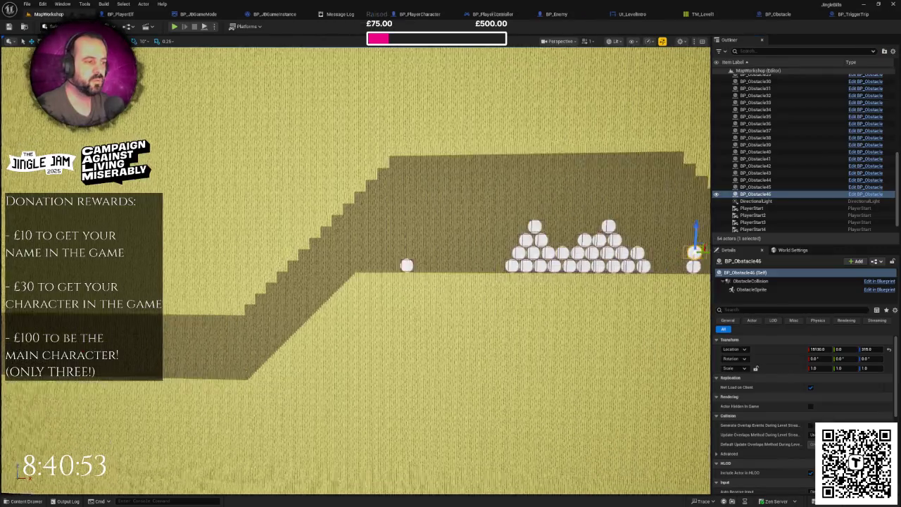
# Place a BP_TriggerTrip instance from Blueprints/Level into the level beside the white ball.
pyautogui.scroll(10, 421, 230)
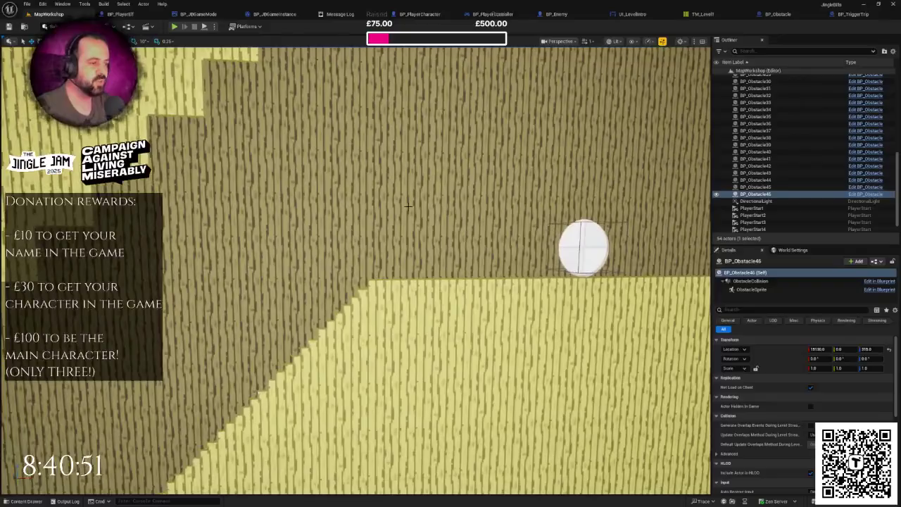
pyautogui.hotkey('ctrl', 'space')
pyautogui.hotkey('ctrl', 'space')
pyautogui.scroll(5, 425, 218)
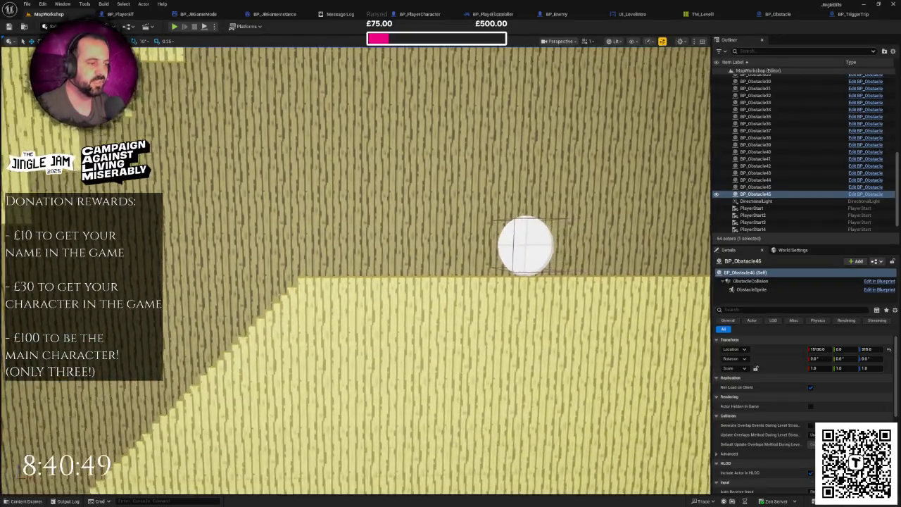
pyautogui.hotkey('ctrl', 'space')
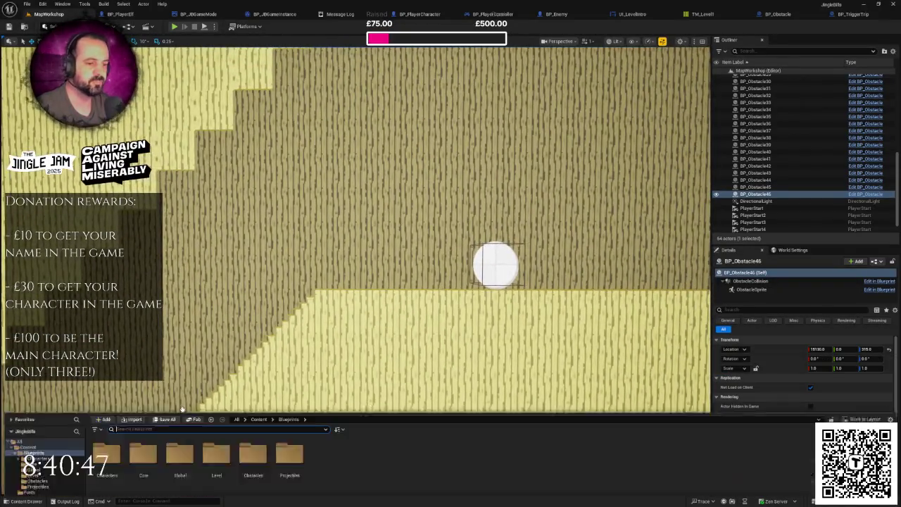
pyautogui.click(217, 371)
pyautogui.doubleClick(217, 371)
pyautogui.moveTo(107, 371)
pyautogui.mouseDown()
pyautogui.moveTo(312, 300)
pyautogui.moveTo(366, 267)
pyautogui.moveTo(366, 285)
pyautogui.mouseUp()
# Scale the trigger 3 on Z, raise it to location 13410, 0, 290, and save the level.
pyautogui.click(841, 349)
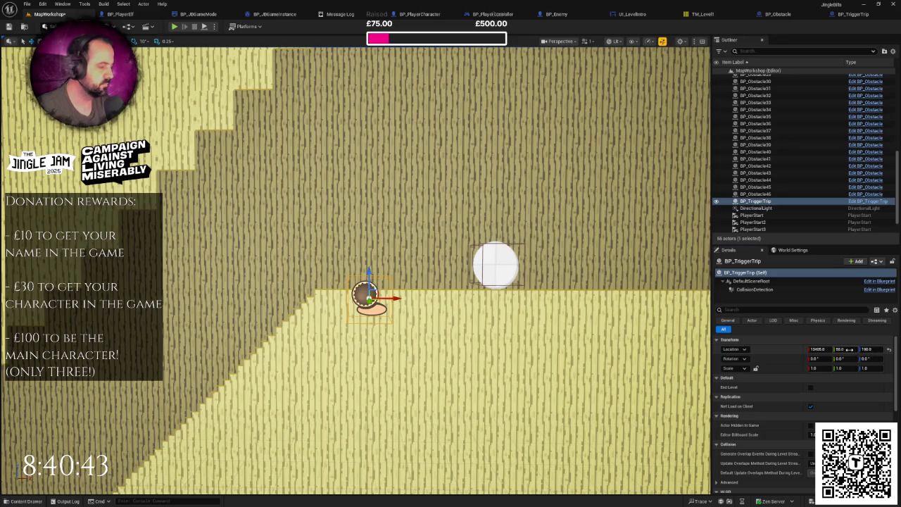
pyautogui.write('2')
pyautogui.click(814, 368)
pyautogui.click(864, 368)
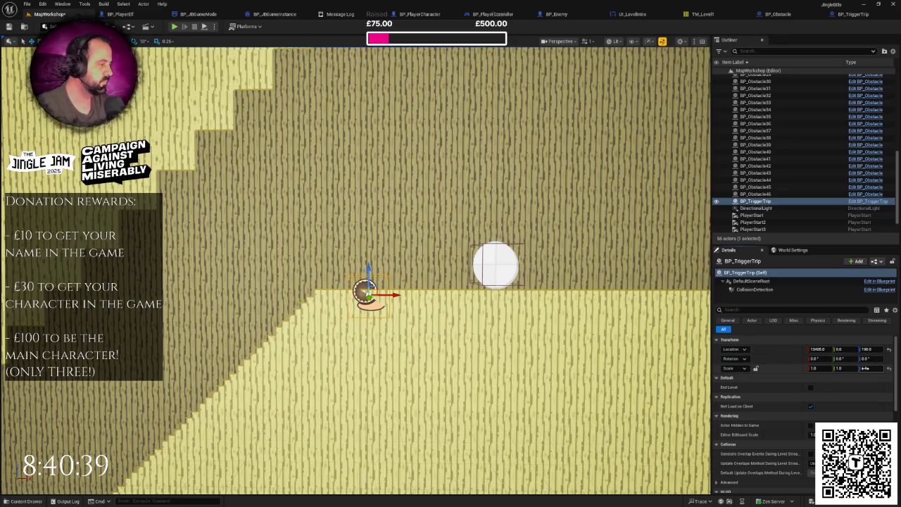
pyautogui.write('3')
pyautogui.press('Return')
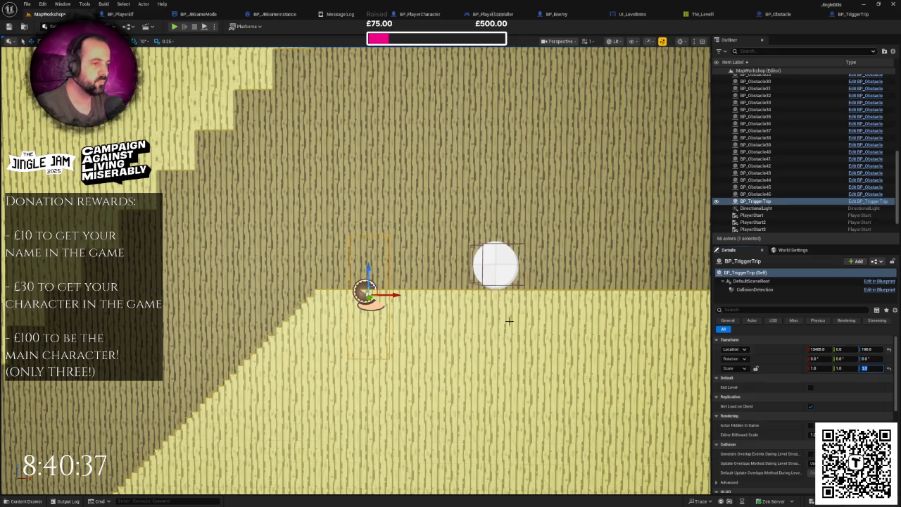
pyautogui.scroll(2, 402, 298)
pyautogui.moveTo(383, 302)
pyautogui.mouseDown()
pyautogui.moveTo(384, 214)
pyautogui.moveTo(385, 243)
pyautogui.mouseUp()
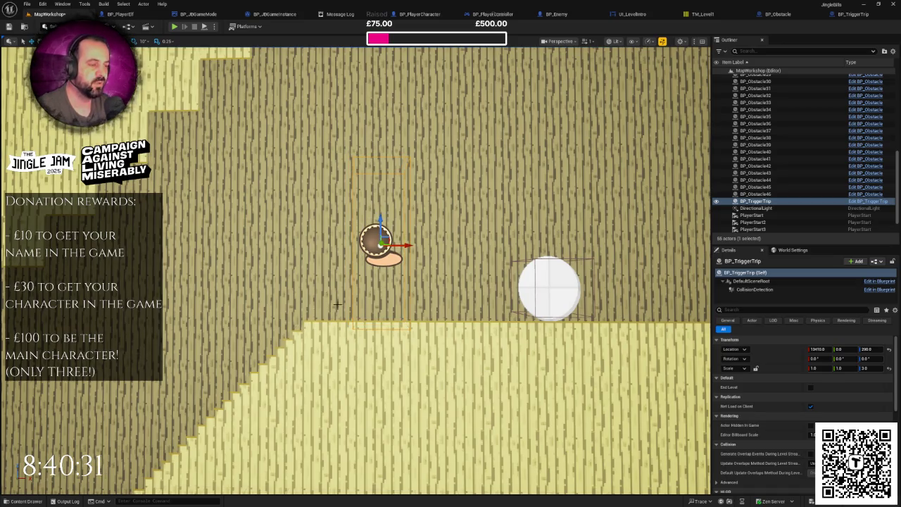
pyautogui.hotkey('ctrl', 's')
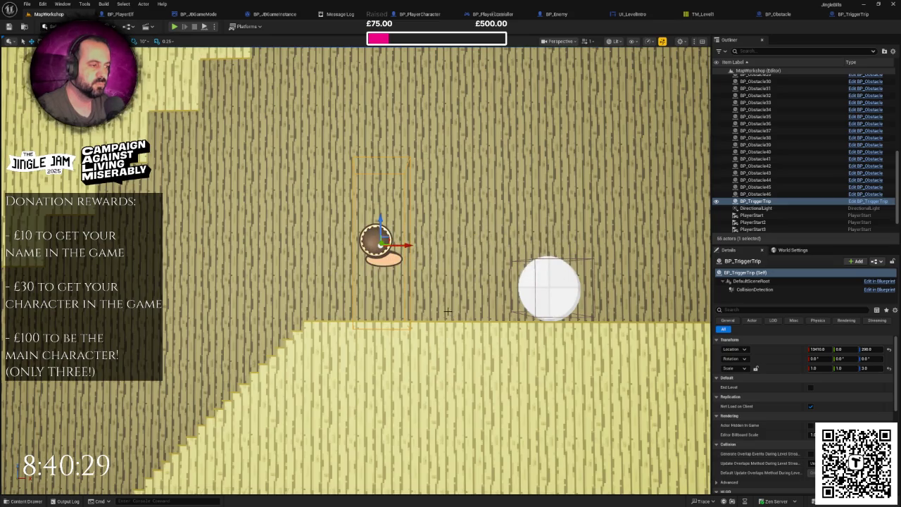
# Zoom the viewport out and bring up the Content Browser.
pyautogui.scroll(-2, 448, 311)
pyautogui.scroll(-3, 447, 310)
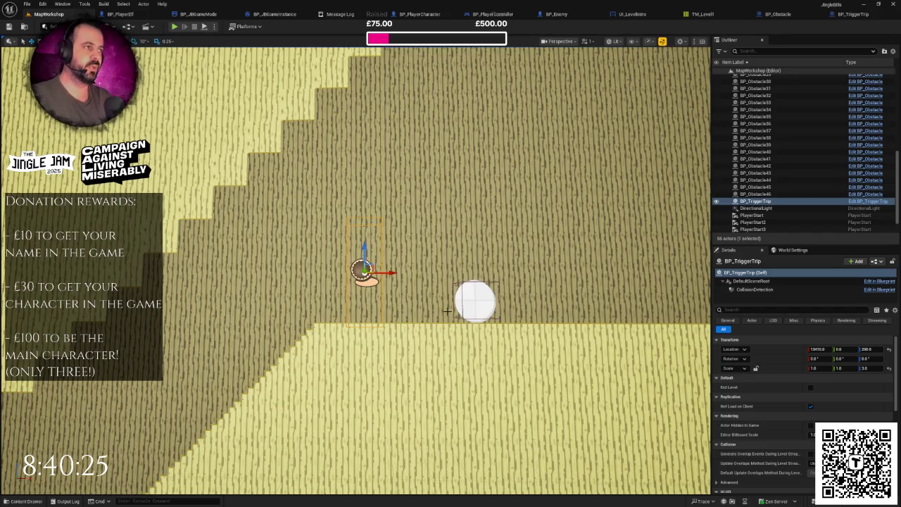
pyautogui.scroll(-3, 447, 274)
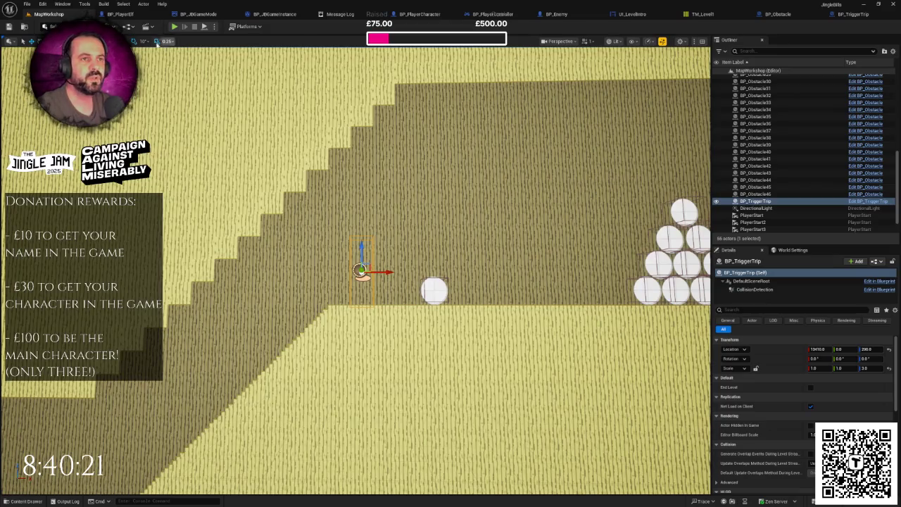
pyautogui.hotkey('ctrl', 'b')
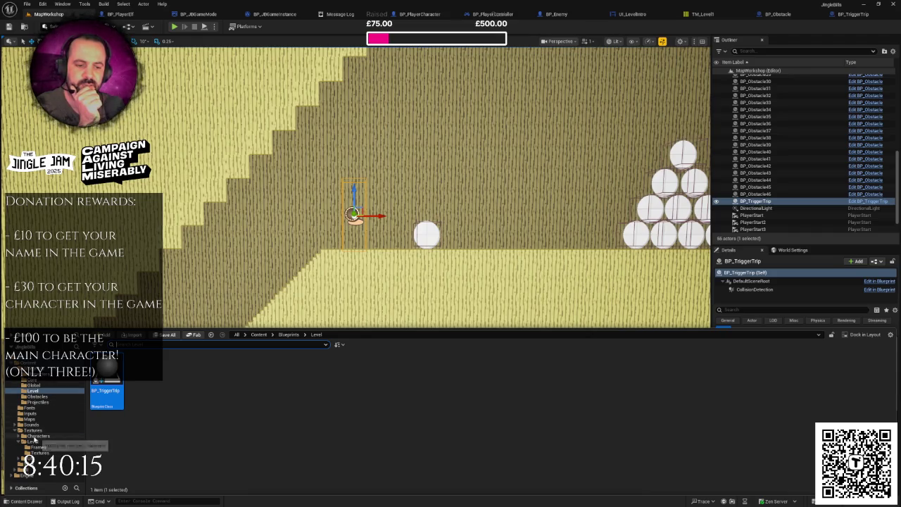
# Browse to Blueprints/Characters/Enemies and open the BP_EnemySanta blueprint's event graph.
pyautogui.click(37, 436)
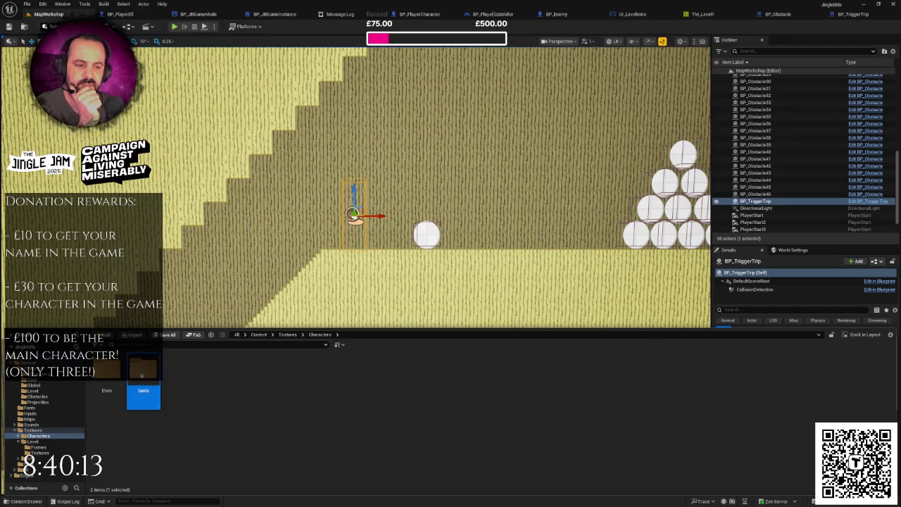
pyautogui.doubleClick(143, 375)
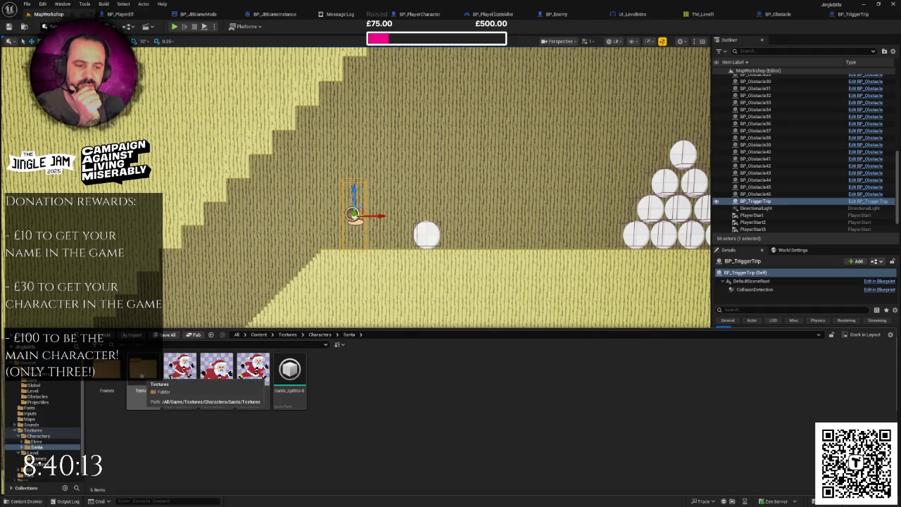
pyautogui.click(35, 379)
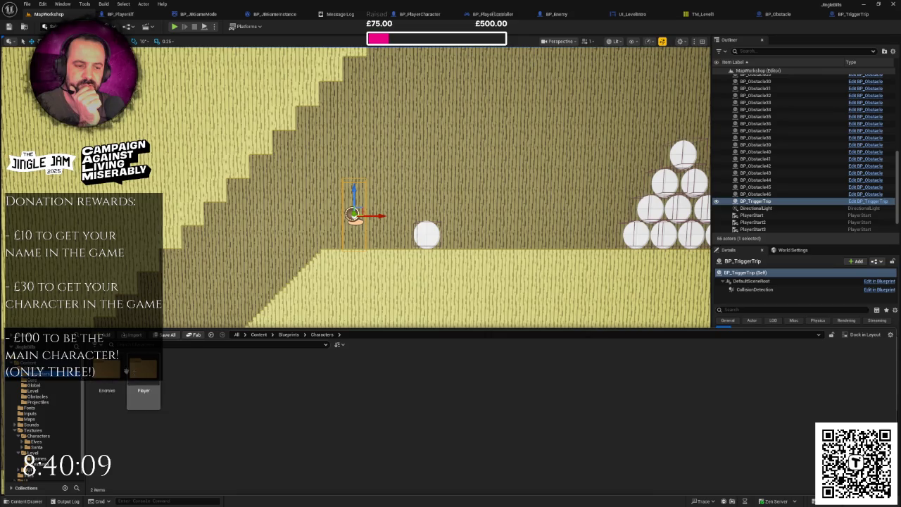
pyautogui.click(176, 368)
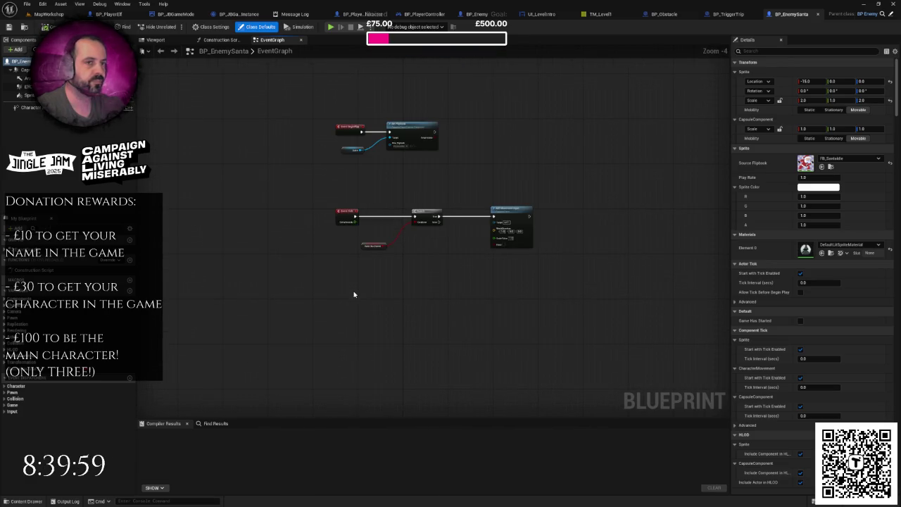
pyautogui.rightClick(344, 274)
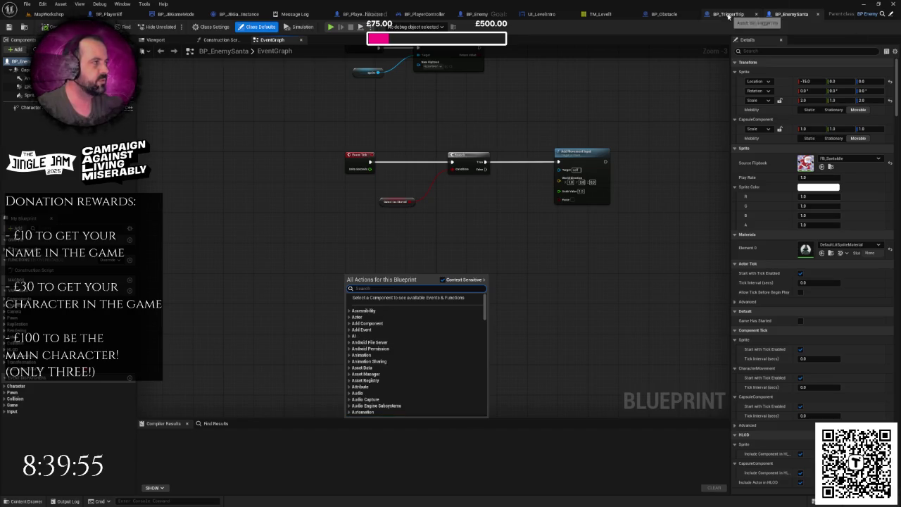
pyautogui.scroll(2, 377, 246)
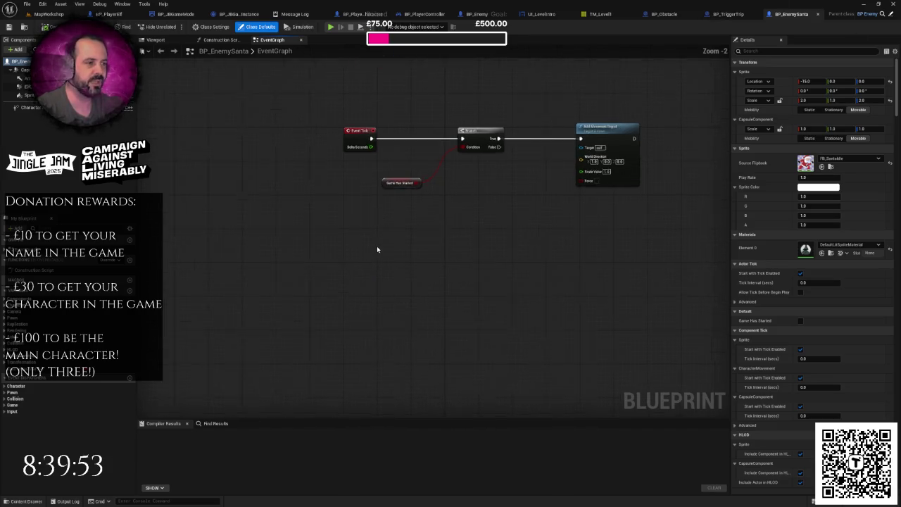
pyautogui.rightClick(340, 279)
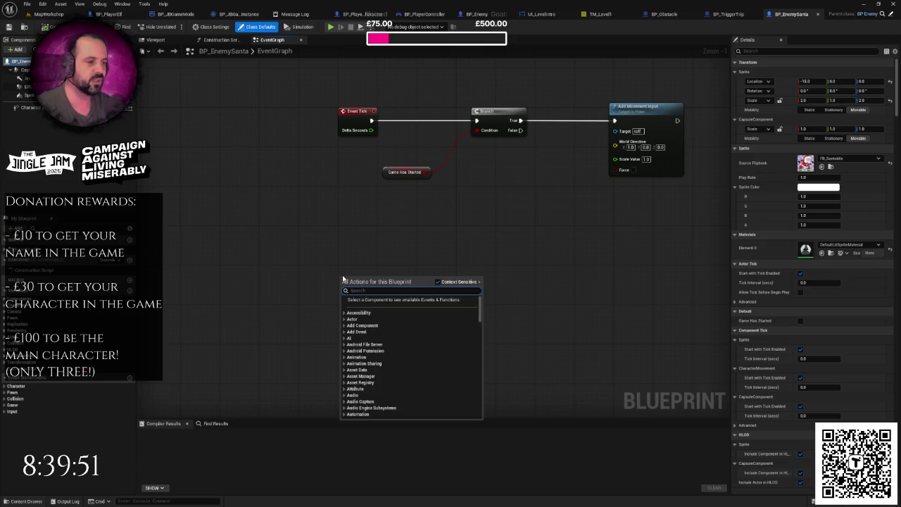
pyautogui.click(445, 203)
pyautogui.scroll(-2, 444, 185)
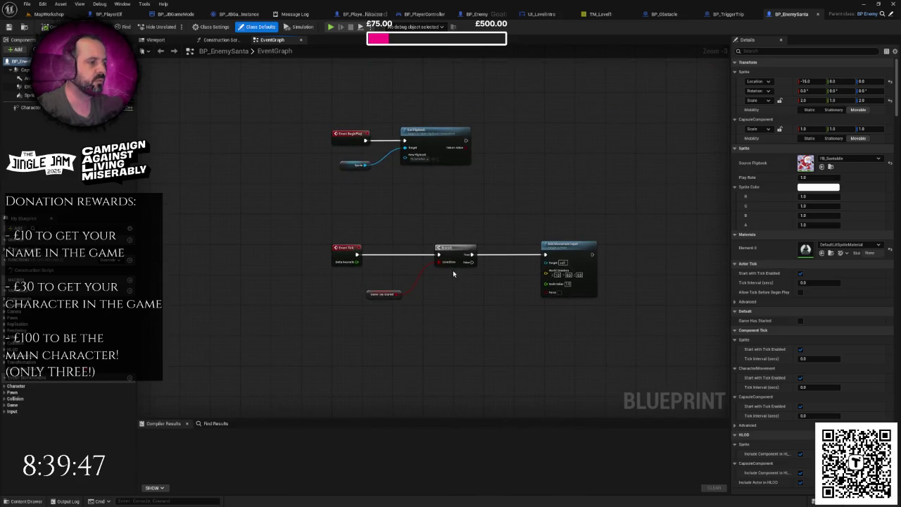
pyautogui.scroll(-2, 484, 287)
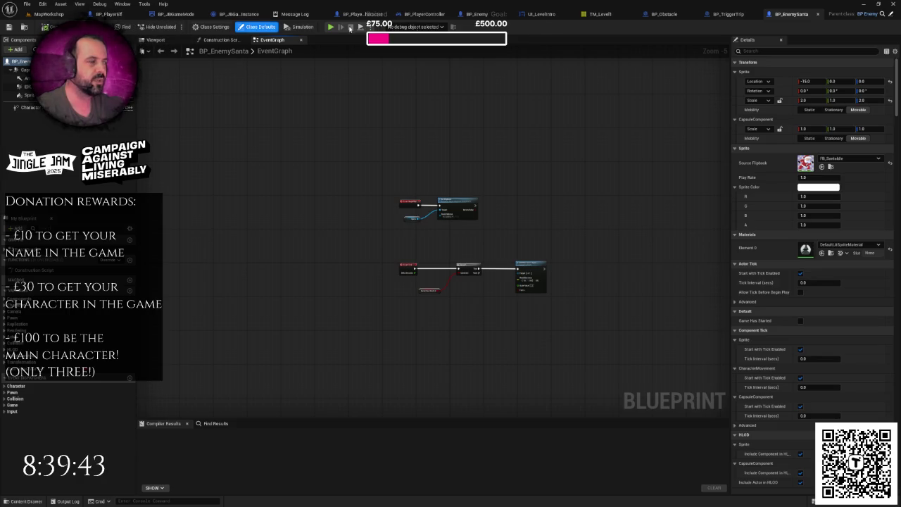
# Delete the three disabled event nodes from BP_TriggerTrip's Event Graph, then return to BP_EnemySanta.
pyautogui.click(729, 14)
pyautogui.click(270, 39)
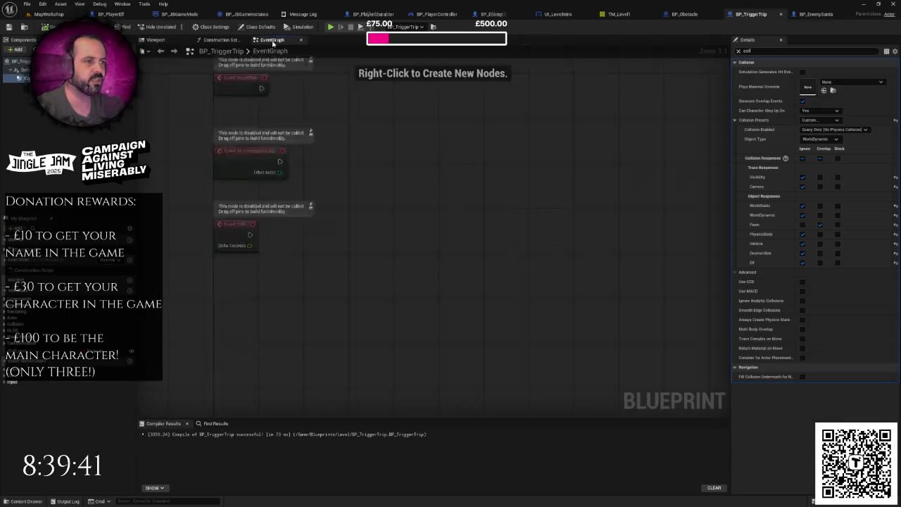
pyautogui.moveTo(352, 128); pyautogui.dragTo(483, 324)
pyautogui.press('Delete')
pyautogui.click(816, 14)
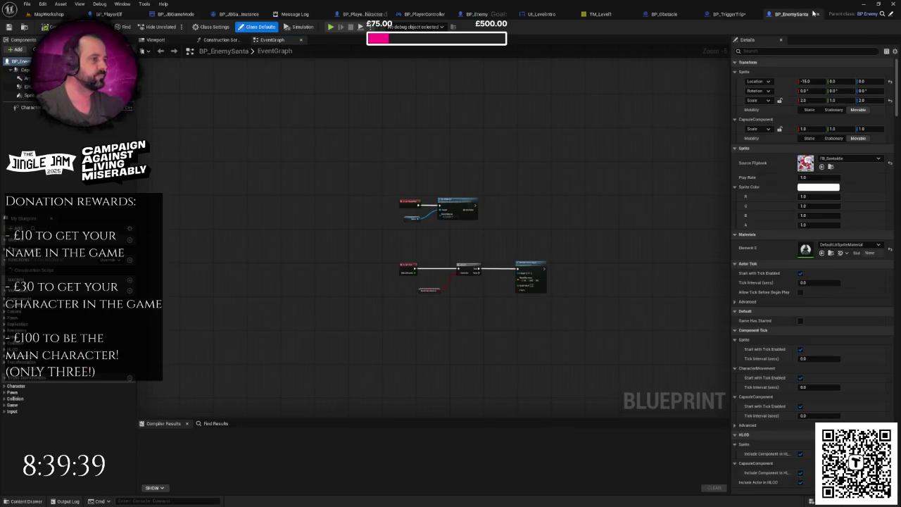
pyautogui.scroll(3, 507, 201)
# Add a Custom Event node to BP_EnemySanta's graph named SantaTrips.
pyautogui.rightClick(426, 218)
pyautogui.write('custom')
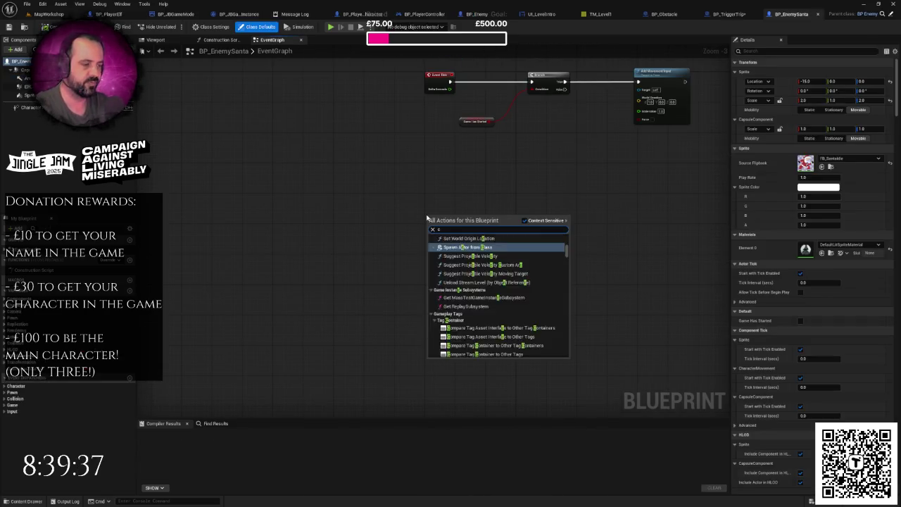
pyautogui.press('Return')
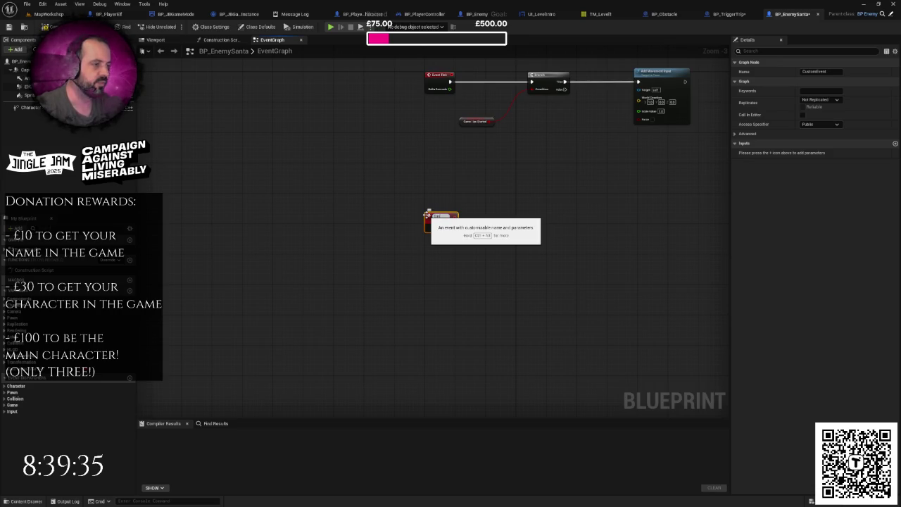
pyautogui.write('SantaTrips')
pyautogui.press('Return')
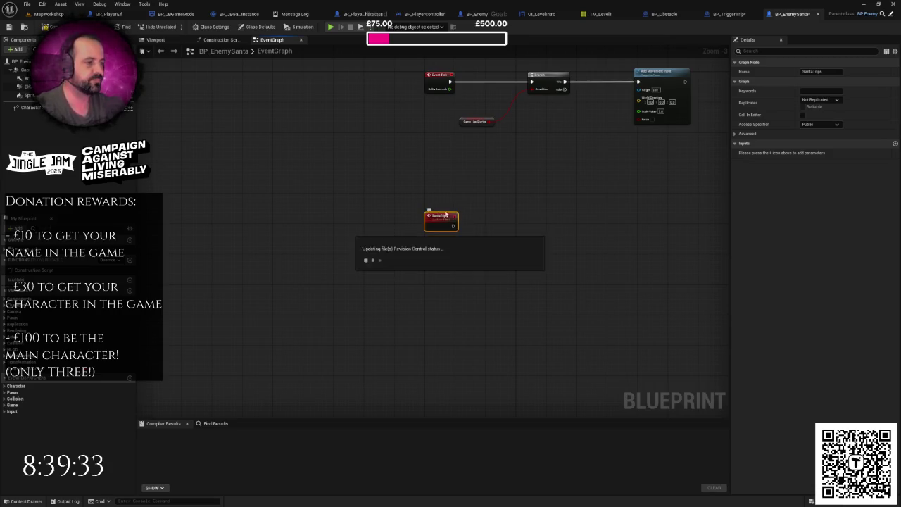
# Give SantaTrips a Boolean EndLevel input and compile BP_EnemySanta.
pyautogui.scroll(2, 481, 219)
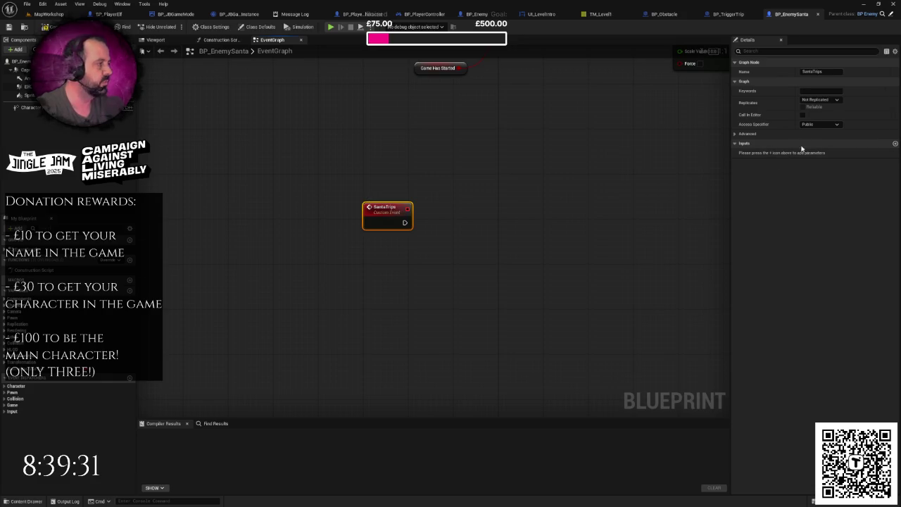
pyautogui.click(895, 144)
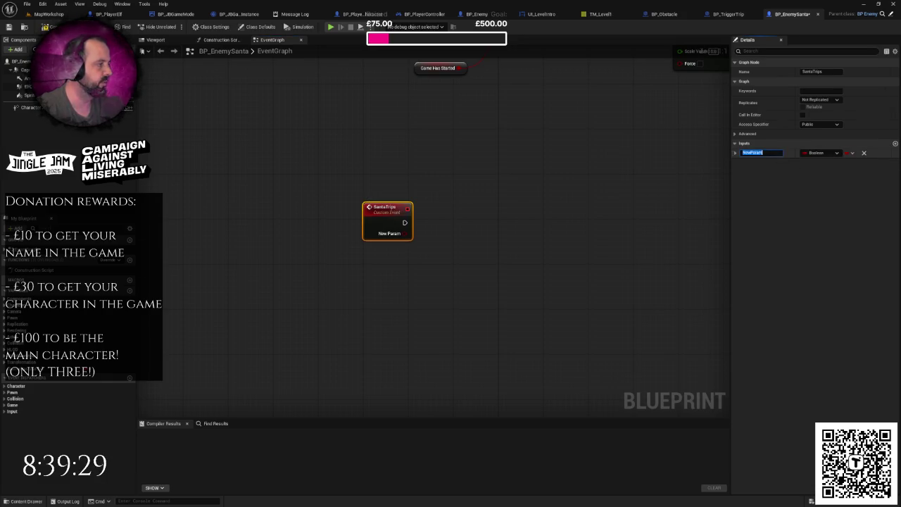
pyautogui.write('EndLevel')
pyautogui.press('Return')
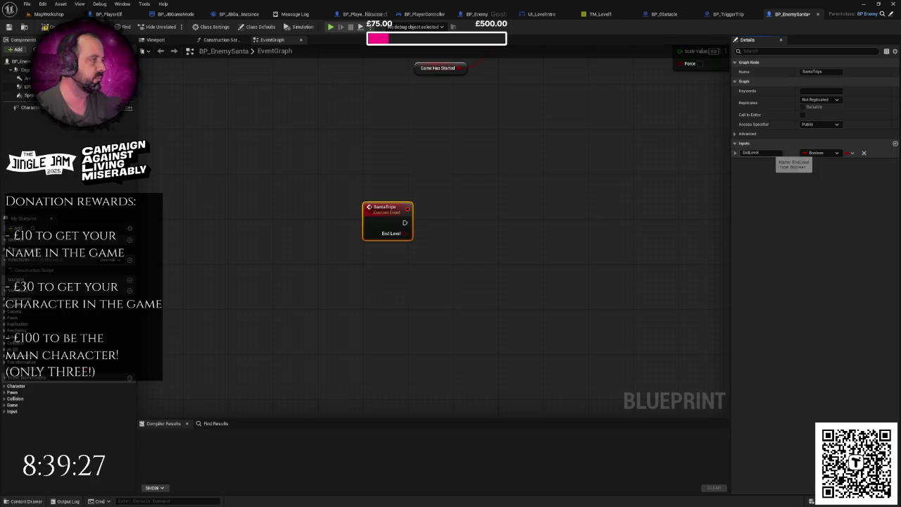
pyautogui.press('F7')
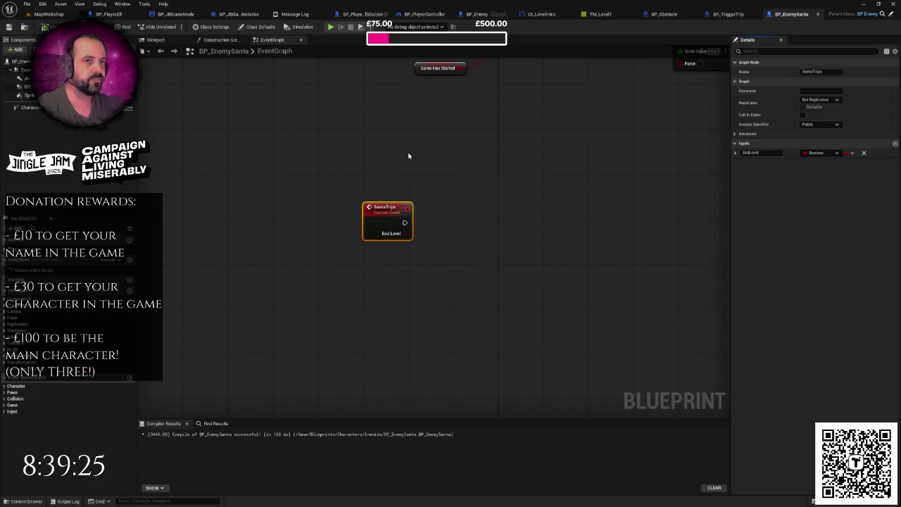
pyautogui.click(729, 14)
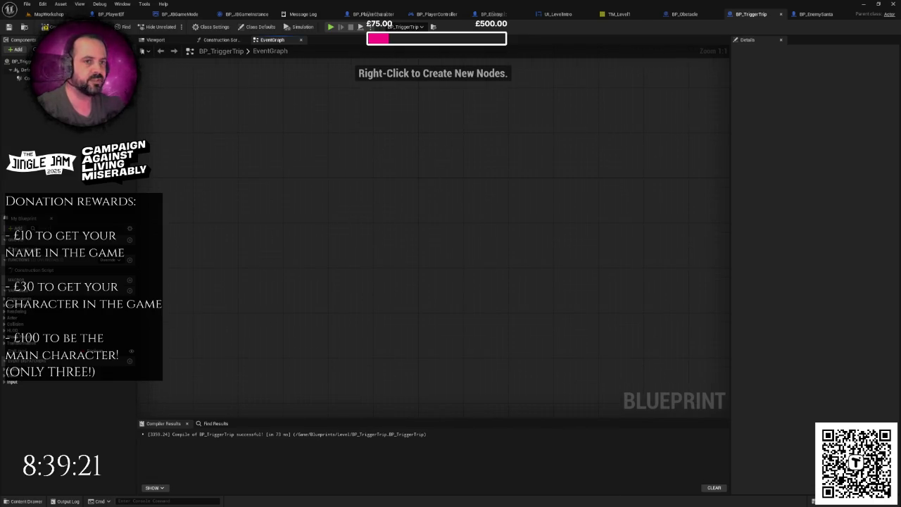
# Add a CollisionDetection begin-overlap event that casts Other Actor to BP_EnemySanta.
pyautogui.click(21, 78)
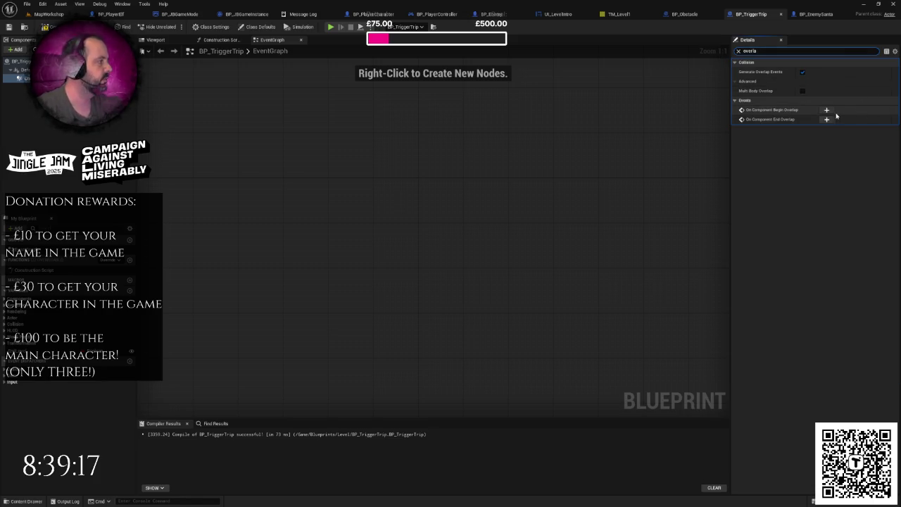
pyautogui.click(836, 117)
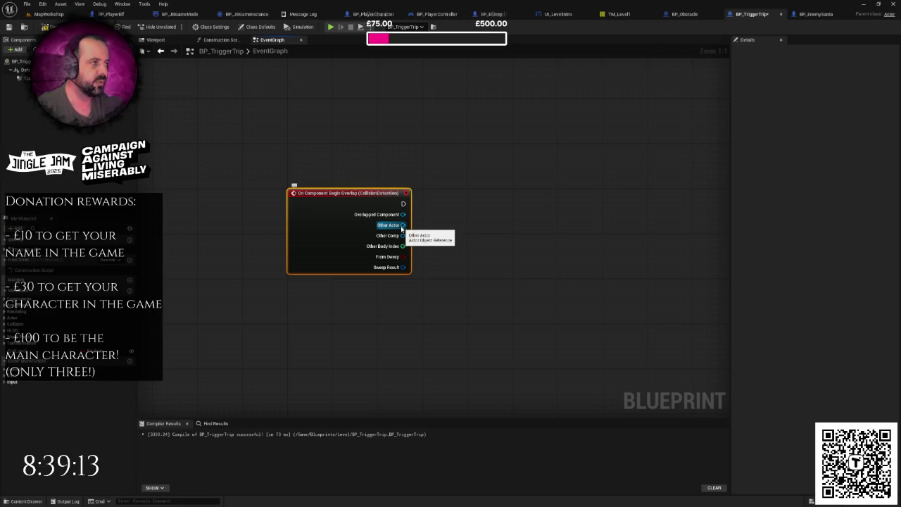
pyautogui.moveTo(401, 227); pyautogui.dragTo(493, 208)
pyautogui.write('enemys')
pyautogui.press('Return')
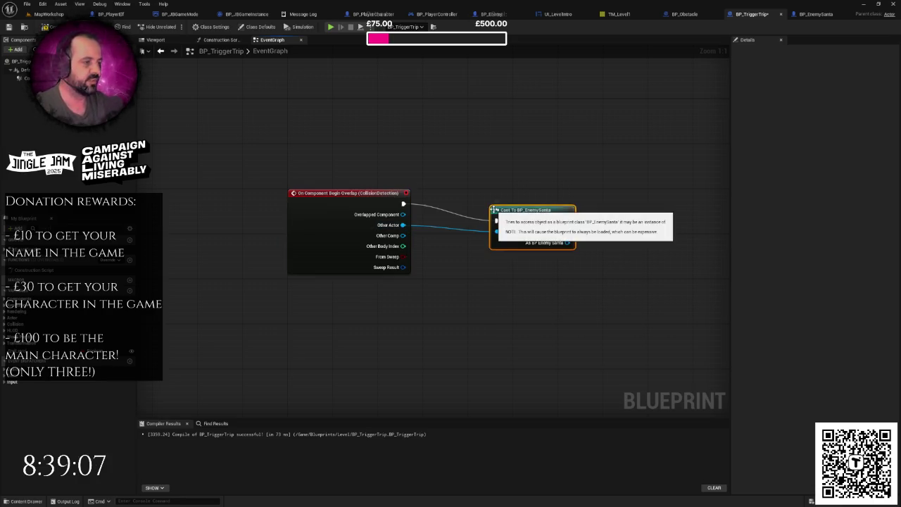
pyautogui.click(549, 193)
pyautogui.moveTo(552, 192); pyautogui.dragTo(443, 195)
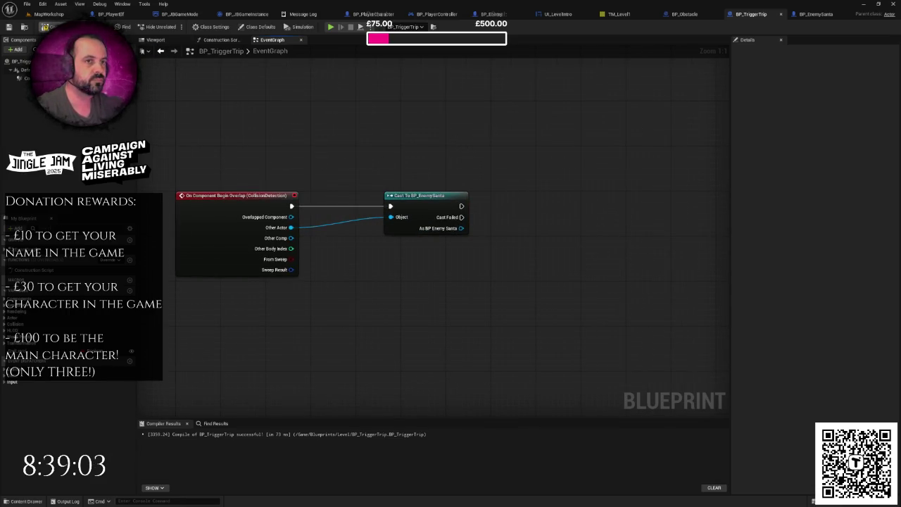
# Add a Do Once after the successful cast and drag a wire from the As BP Enemy Santa pin.
pyautogui.click(60, 18)
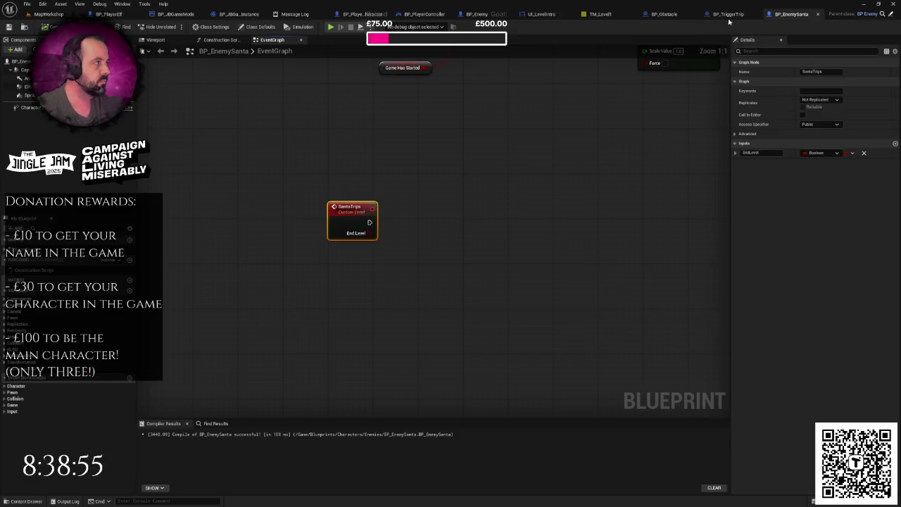
pyautogui.click(728, 14)
pyautogui.moveTo(422, 213); pyautogui.dragTo(477, 213)
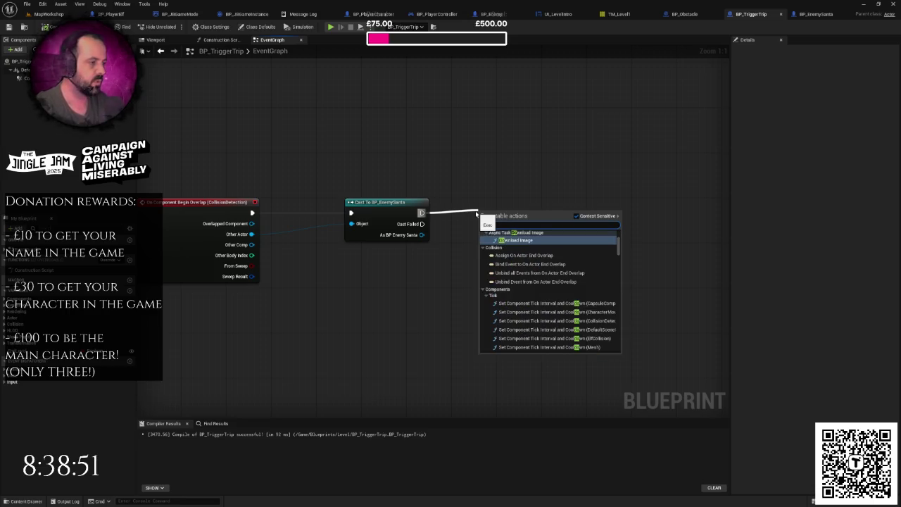
pyautogui.write('onc')
pyautogui.click(507, 247)
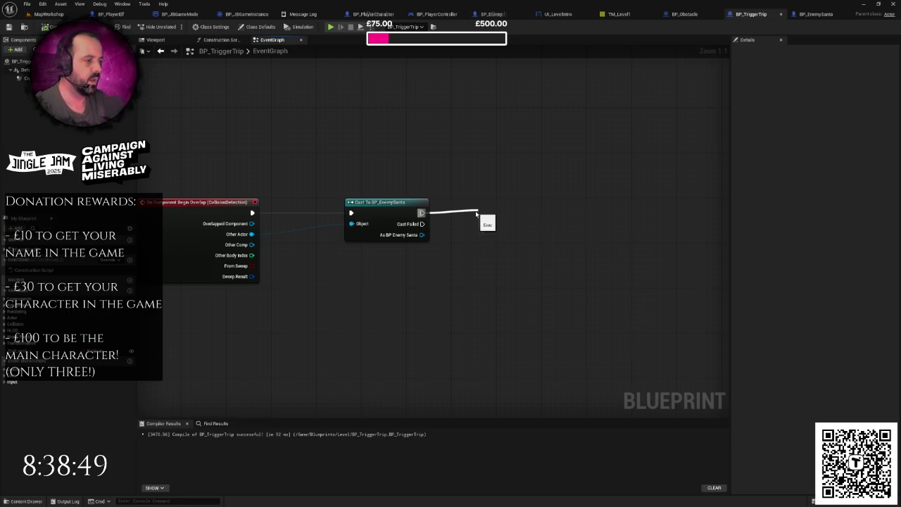
pyautogui.moveTo(479, 236); pyautogui.dragTo(422, 245)
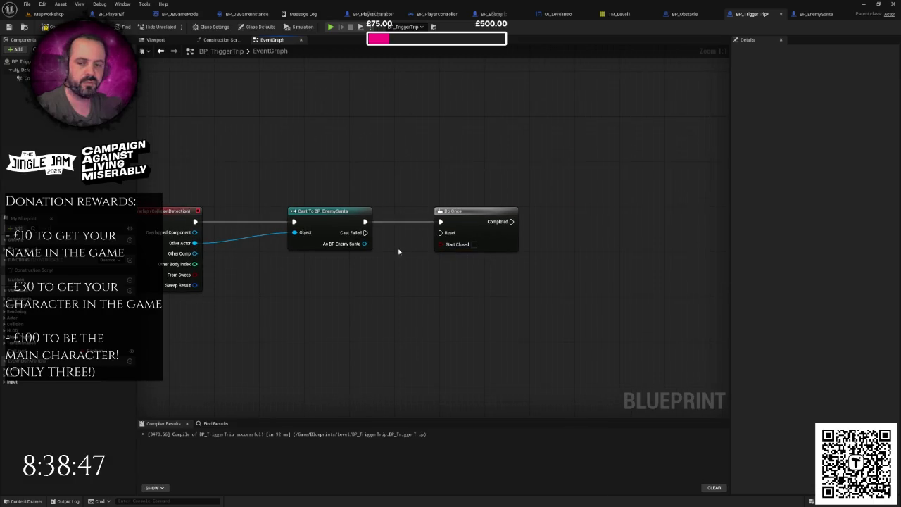
pyautogui.moveTo(363, 243); pyautogui.dragTo(431, 281)
# Call Santa Trips on the cast Santa, running it when Do Once completes.
pyautogui.write('tri')
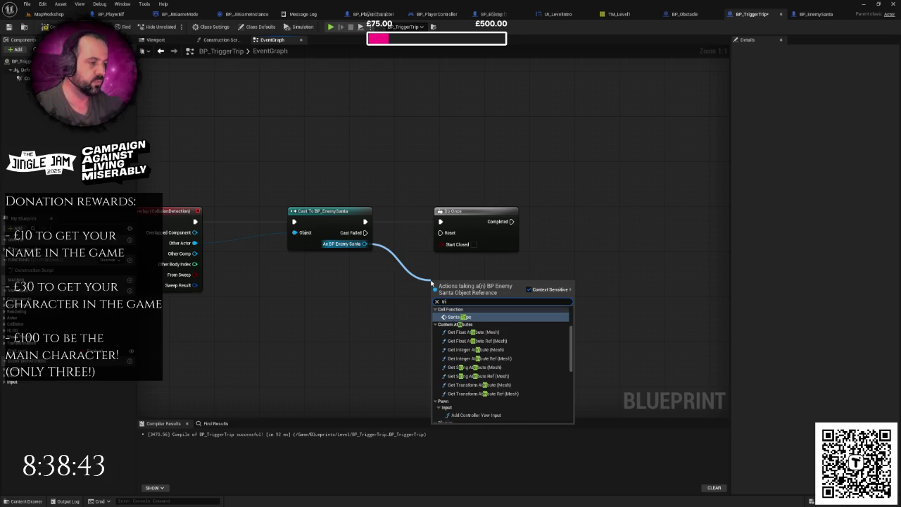
pyautogui.press('Return')
pyautogui.moveTo(463, 299); pyautogui.dragTo(621, 220)
pyautogui.moveTo(511, 221); pyautogui.dragTo(592, 222)
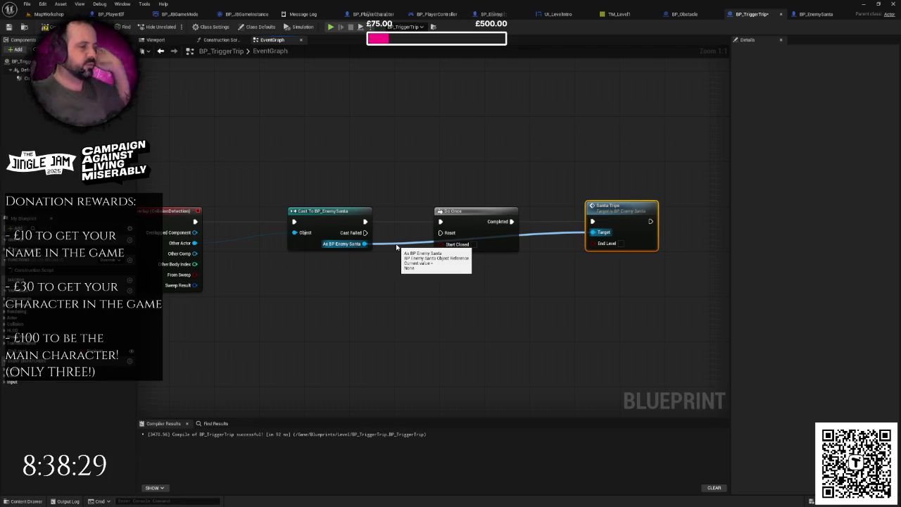
# Route the Santa wire through two reroute points and place an End Level getter.
pyautogui.doubleClick(396, 243)
pyautogui.moveTo(398, 245)
pyautogui.mouseDown()
pyautogui.moveTo(400, 269)
pyautogui.moveTo(561, 265)
pyautogui.mouseUp()
pyautogui.doubleClick(415, 258)
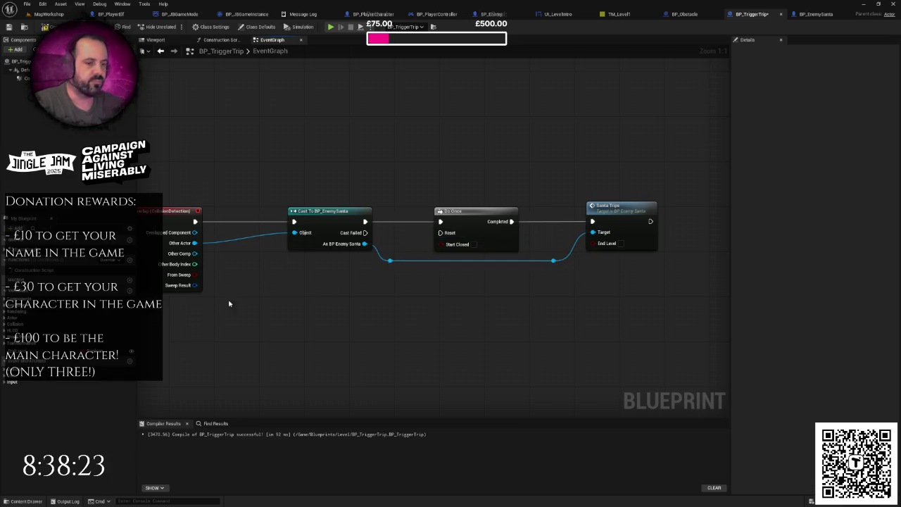
pyautogui.moveTo(29, 352)
pyautogui.mouseDown()
pyautogui.moveTo(418, 327)
pyautogui.moveTo(525, 277)
pyautogui.moveTo(602, 256)
pyautogui.moveTo(593, 243)
pyautogui.mouseUp()
pyautogui.click(544, 293)
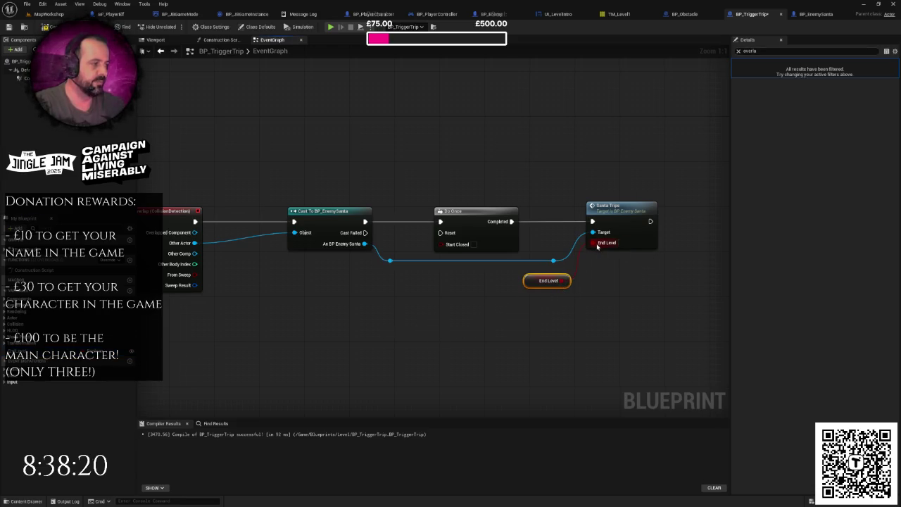
pyautogui.doubleClick(622, 215)
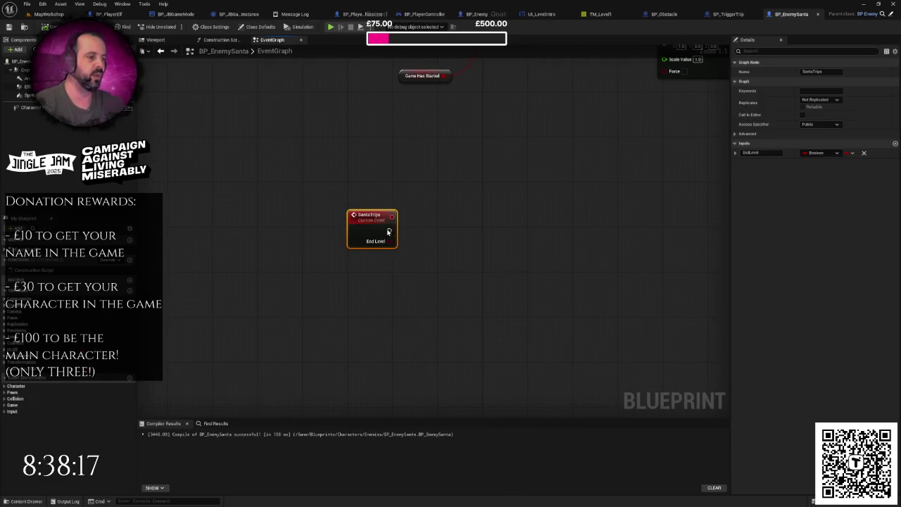
# Add a Sprite reference feeding a Set Flipbook node set to FB_SantaFall.
pyautogui.click(522, 255)
pyautogui.scroll(-2, 522, 254)
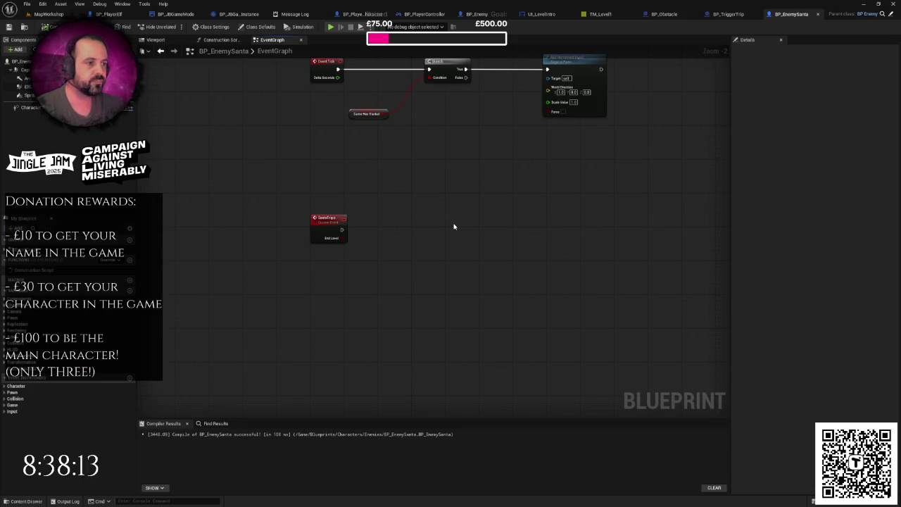
pyautogui.moveTo(28, 95)
pyautogui.mouseDown()
pyautogui.moveTo(321, 269)
pyautogui.moveTo(363, 264)
pyautogui.moveTo(385, 246)
pyautogui.mouseUp()
pyautogui.write('sets')
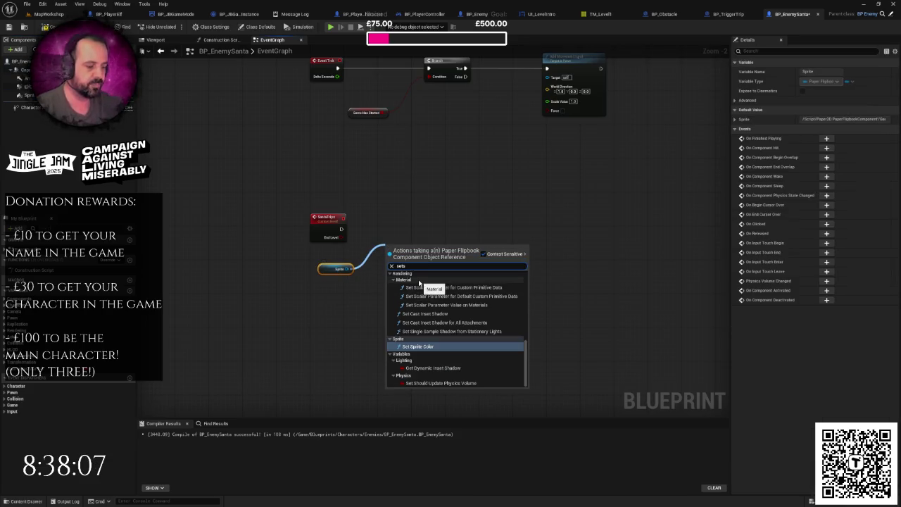
pyautogui.write('pr')
pyautogui.press('BackSpace')
pyautogui.press('BackSpace')
pyautogui.press('BackSpace')
pyautogui.write('flip')
pyautogui.press('Return')
pyautogui.scroll(2, 420, 281)
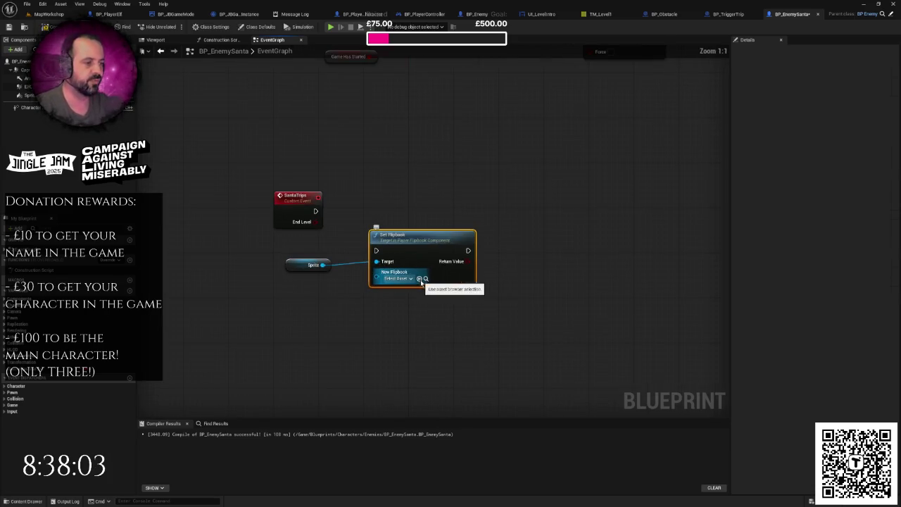
pyautogui.click(398, 278)
pyautogui.write('an')
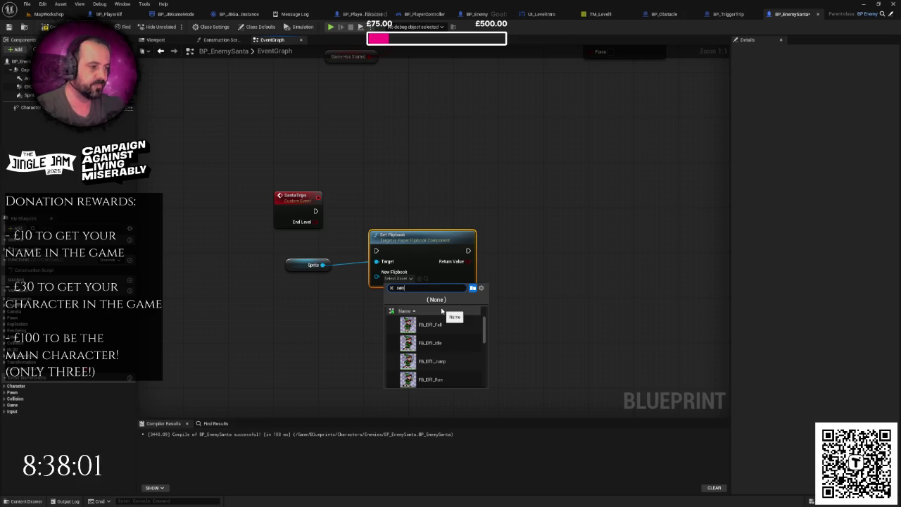
pyautogui.click(443, 325)
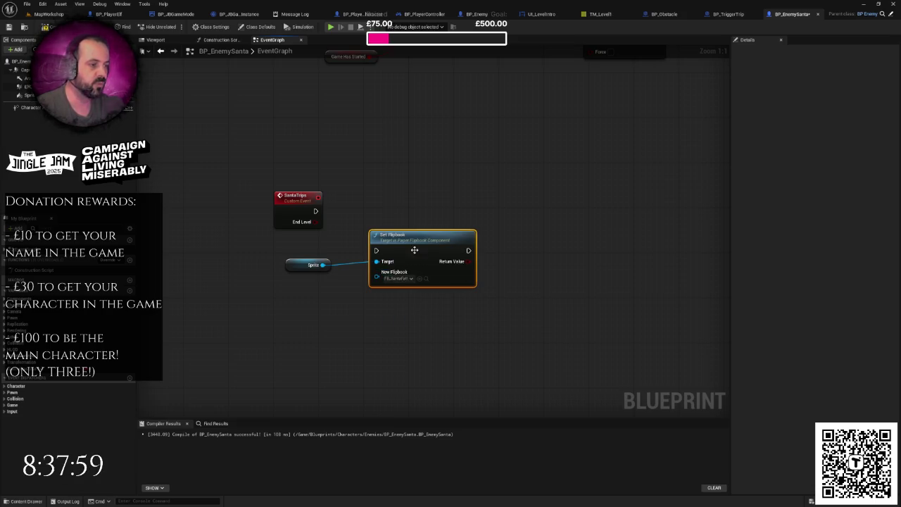
# Wire SantaTrips into Set Flipbook and tidy the Sprite node's position.
pyautogui.moveTo(415, 251); pyautogui.dragTo(426, 205)
pyautogui.moveTo(316, 211); pyautogui.dragTo(432, 205)
pyautogui.click(369, 271)
pyautogui.moveTo(313, 264); pyautogui.dragTo(336, 259)
pyautogui.moveTo(427, 280); pyautogui.dragTo(364, 298)
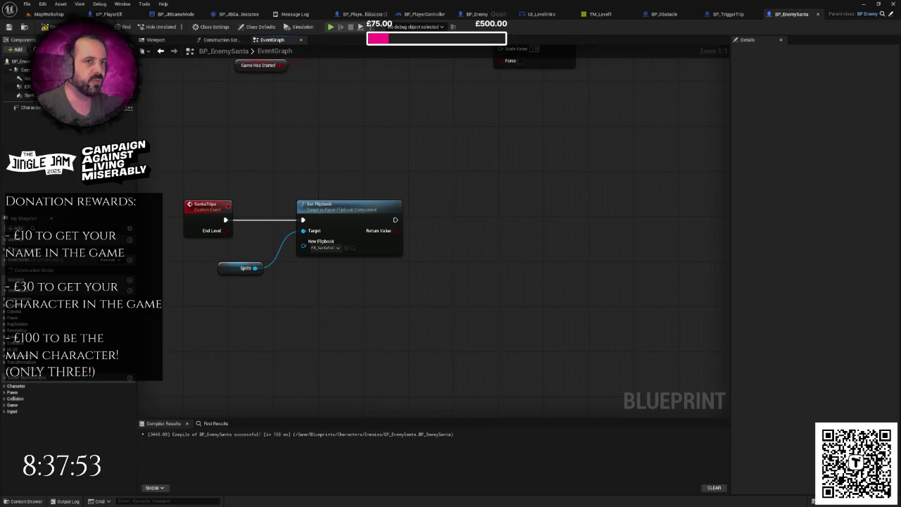
pyautogui.moveTo(343, 148); pyautogui.dragTo(288, 147)
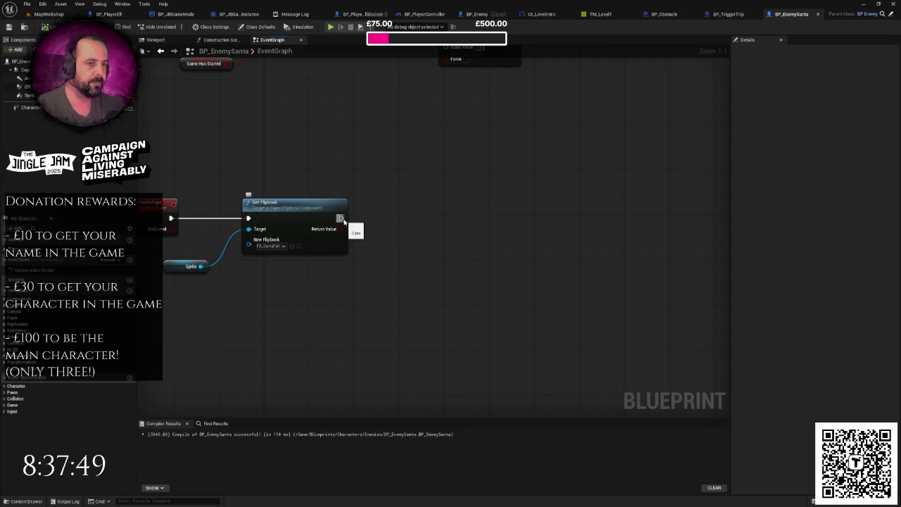
pyautogui.rightClick(468, 227)
# Add a Timeline named FallingTimeline, started via Play from Start after Set Flipbook.
pyautogui.write('addtime')
pyautogui.press('Return')
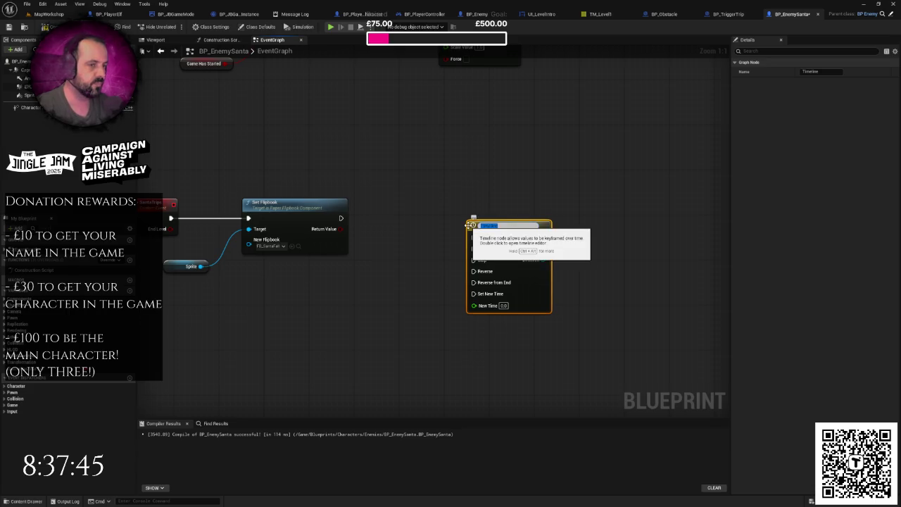
pyautogui.write('Falling')
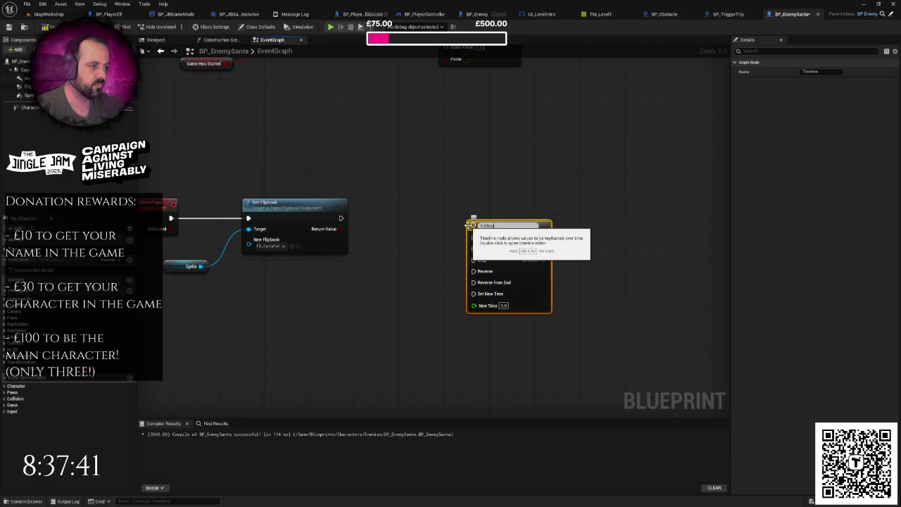
pyautogui.write('Timeline')
pyautogui.press('Return')
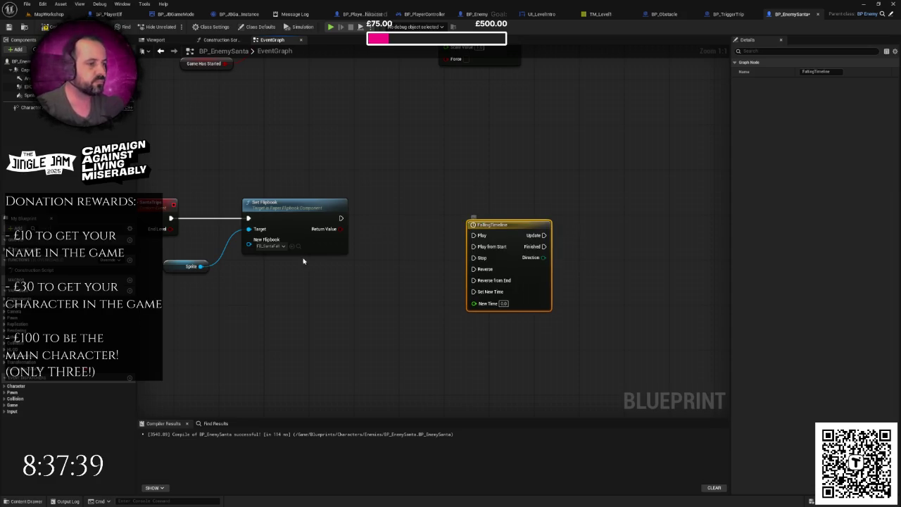
pyautogui.moveTo(338, 218)
pyautogui.mouseDown()
pyautogui.moveTo(446, 247)
pyautogui.moveTo(493, 247)
pyautogui.mouseUp()
pyautogui.moveTo(506, 245); pyautogui.dragTo(491, 216)
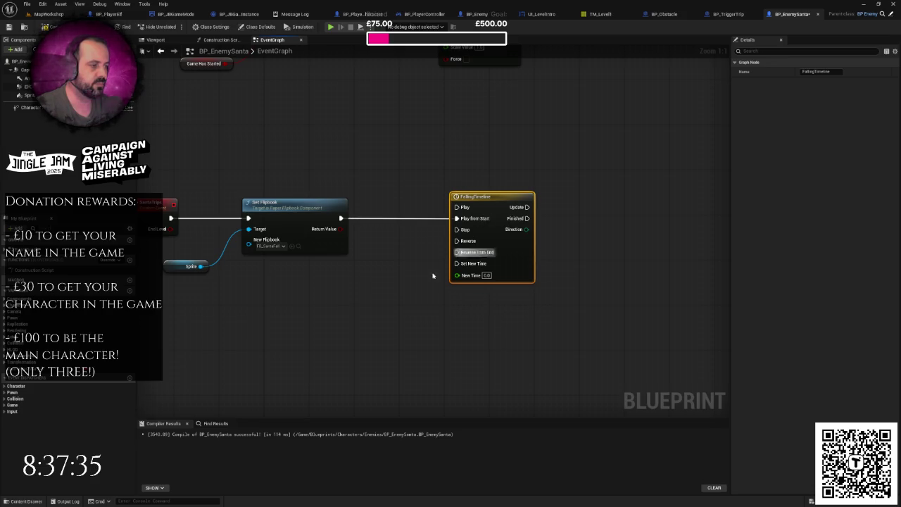
pyautogui.scroll(-1, 410, 282)
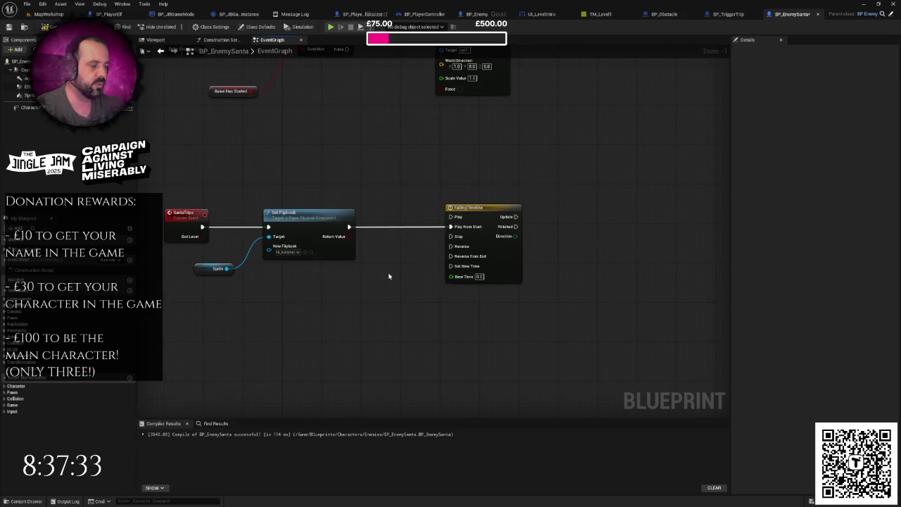
pyautogui.moveTo(386, 276); pyautogui.dragTo(364, 275)
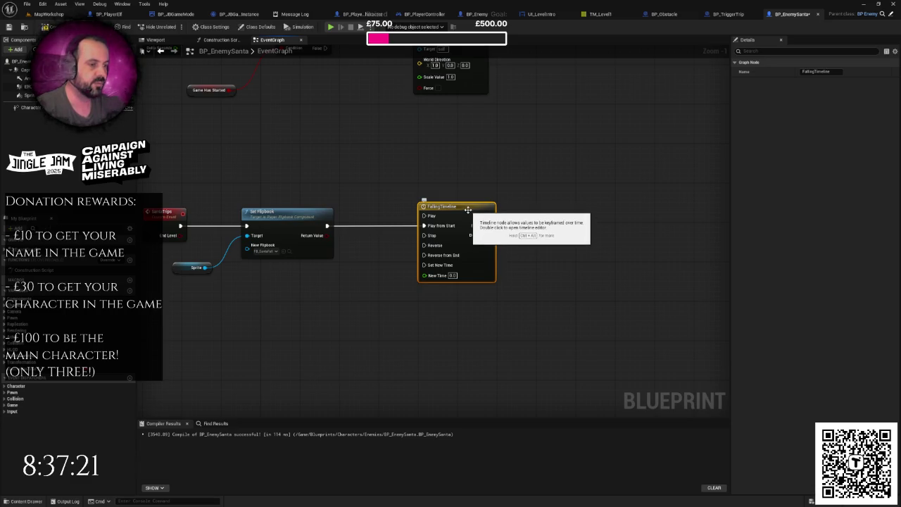
pyautogui.moveTo(362, 242); pyautogui.dragTo(426, 241)
# Set FallingTimeline's length to 1.00 and add a float track named SantaSpeed.
pyautogui.doubleClick(531, 211)
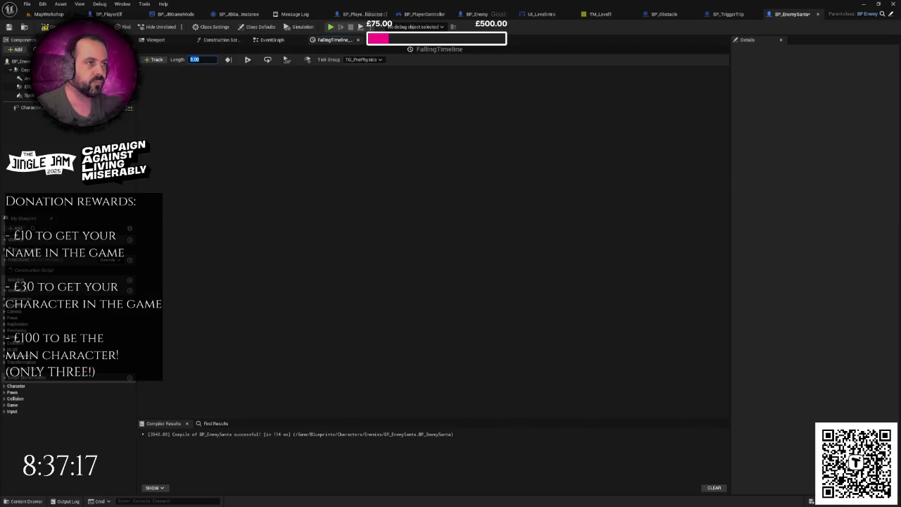
pyautogui.write('2')
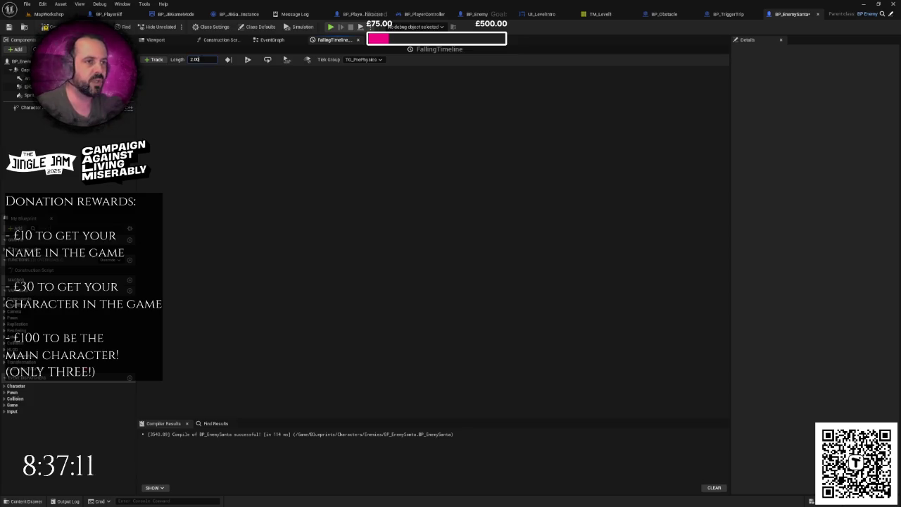
pyautogui.write('1')
pyautogui.press('Return')
pyautogui.click(155, 60)
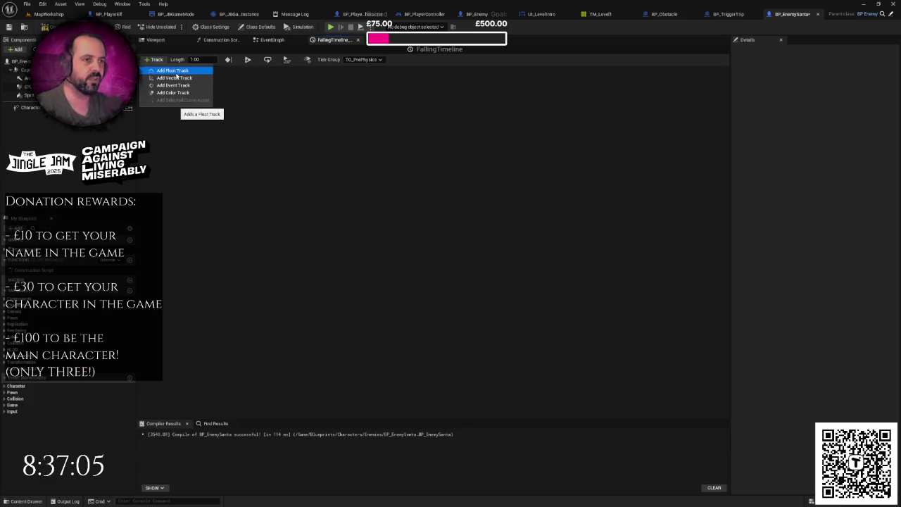
pyautogui.click(176, 71)
pyautogui.click(248, 121)
pyautogui.rightClick(173, 76)
pyautogui.click(188, 85)
pyautogui.write('Santa')
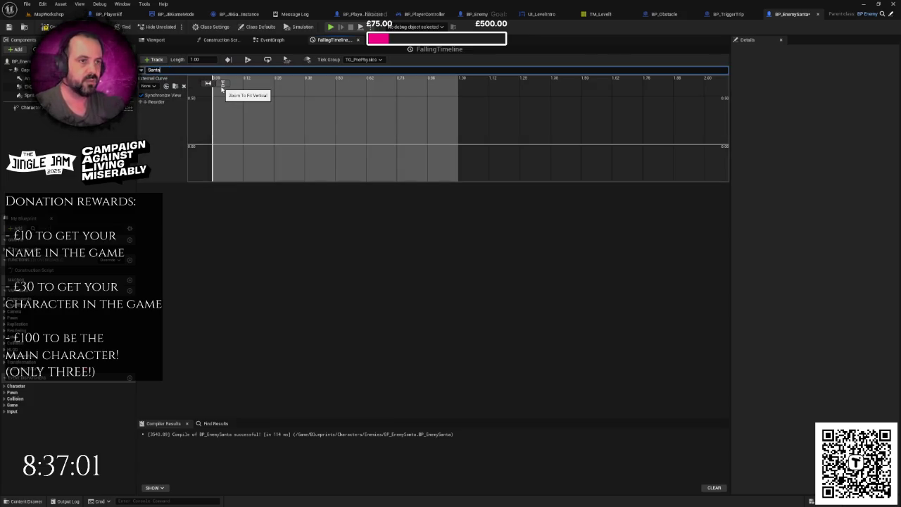
pyautogui.write('Speed')
pyautogui.press('Return')
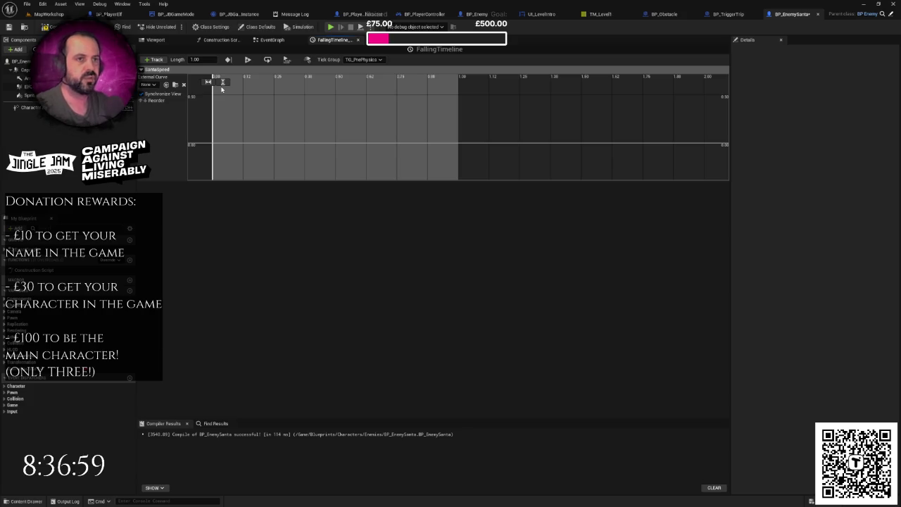
# Add a first curve key at time 0.0 with value 1.0.
pyautogui.rightClick(236, 128)
pyautogui.click(255, 142)
pyautogui.click(257, 83)
pyautogui.write('0.094646')
pyautogui.click(294, 82)
pyautogui.write('1')
pyautogui.press('Return')
# Add a second curve key at time 1.0 with value 0.0.
pyautogui.scroll(-5, 310, 116)
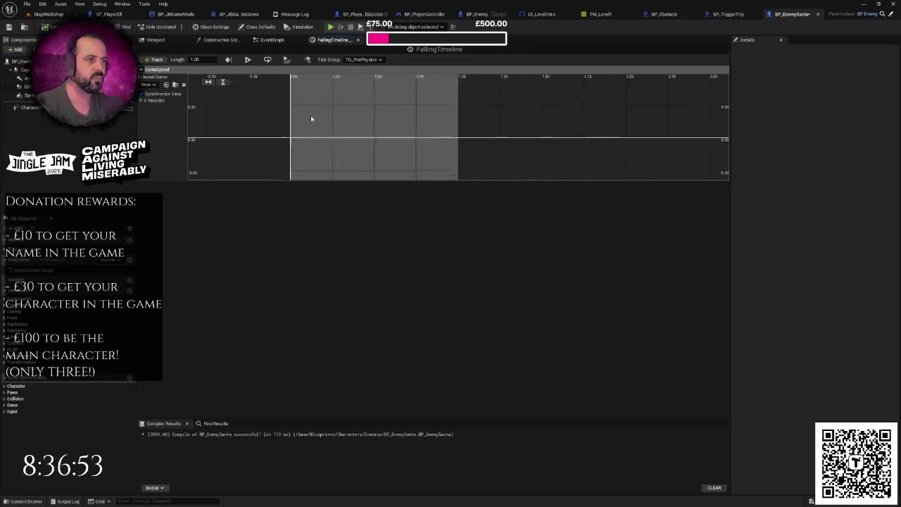
pyautogui.rightClick(378, 133)
pyautogui.click(395, 145)
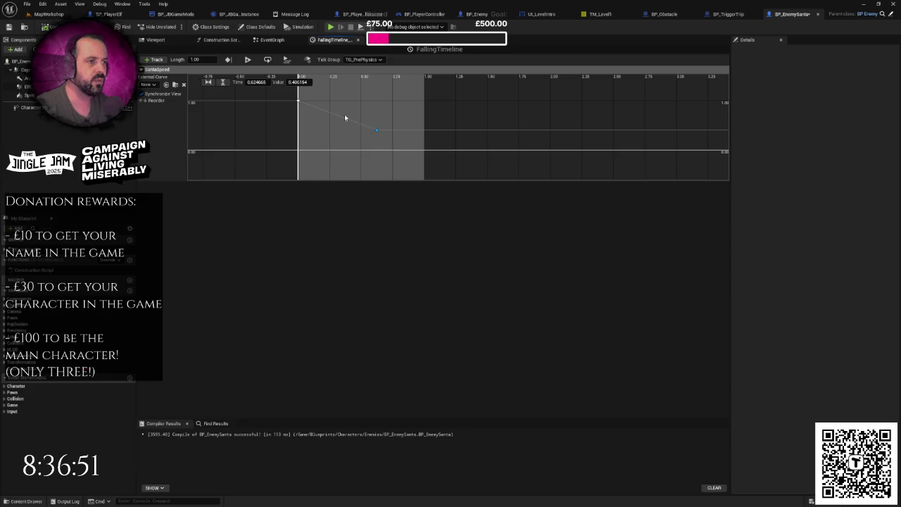
pyautogui.click(265, 83)
pyautogui.write('1')
pyautogui.click(299, 82)
pyautogui.write('0')
pyautogui.press('Return')
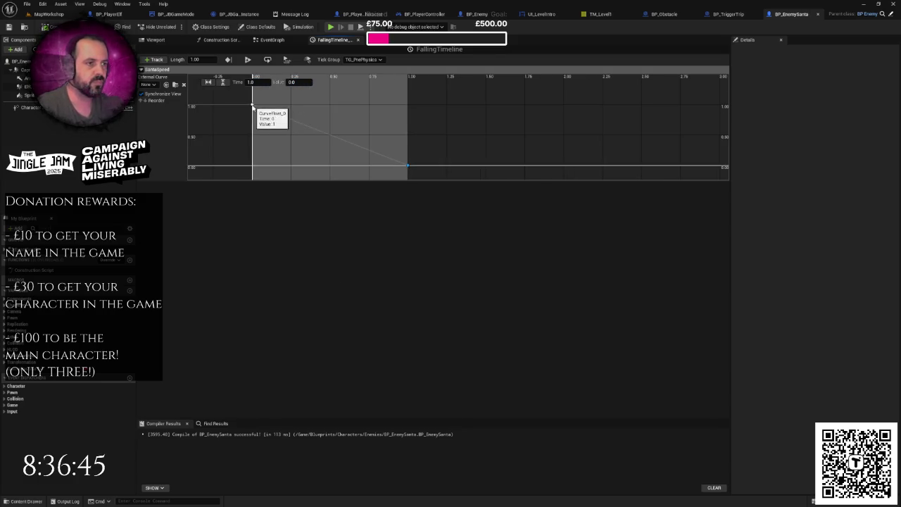
# Make the first key smooth and give the end key adjustable, upward-tilted tangents.
pyautogui.rightClick(254, 107)
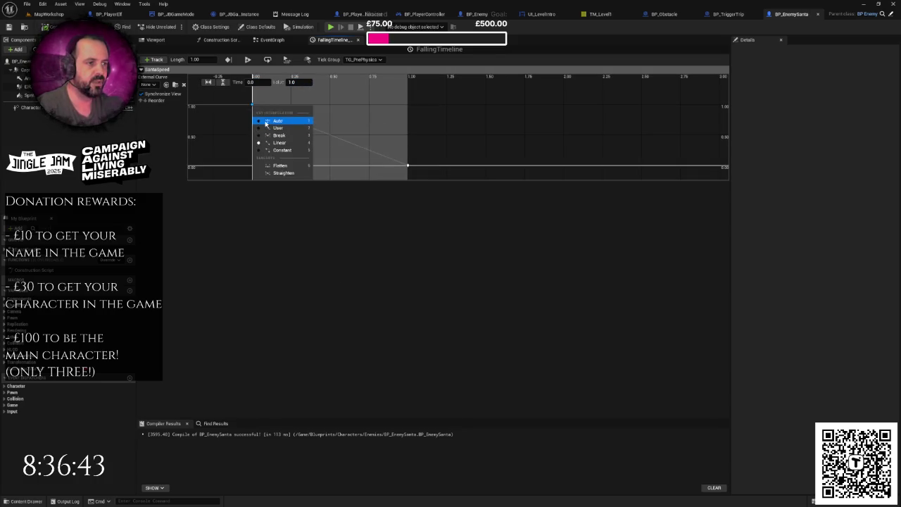
pyautogui.click(274, 127)
pyautogui.rightClick(409, 166)
pyautogui.click(413, 178)
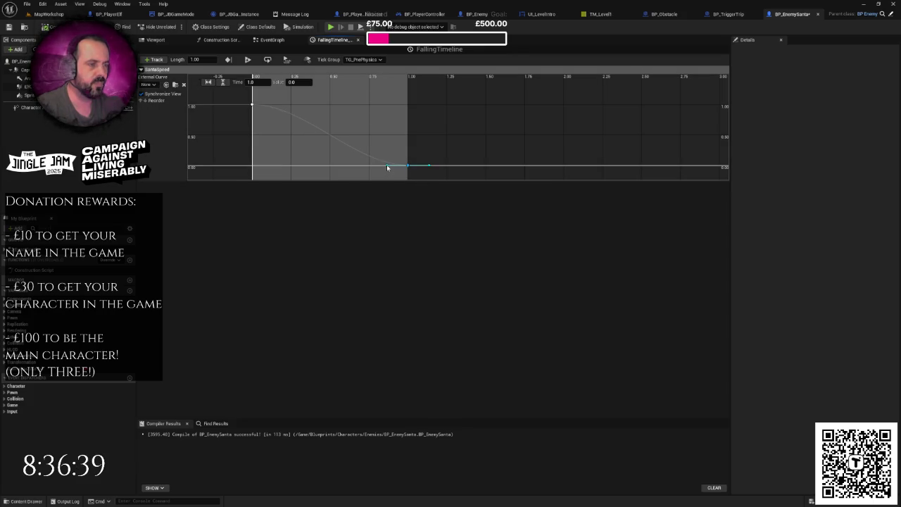
pyautogui.moveTo(387, 166)
pyautogui.mouseDown()
pyautogui.moveTo(392, 161)
pyautogui.moveTo(364, 147)
pyautogui.mouseUp()
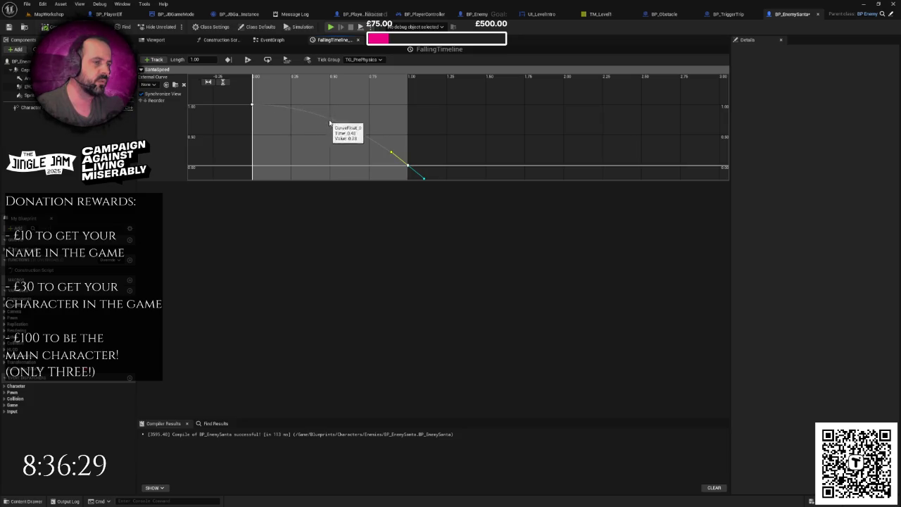
pyautogui.moveTo(345, 148); pyautogui.dragTo(357, 136)
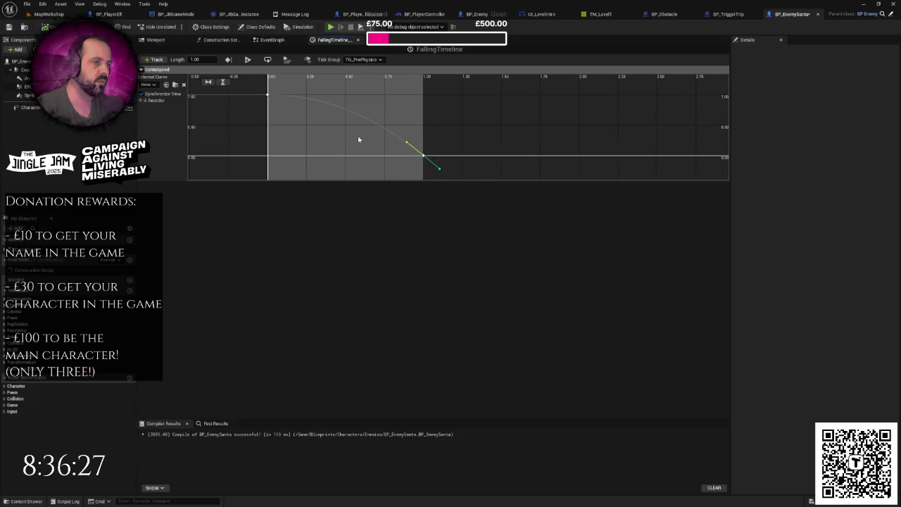
# Set the start key's value to 0 and the end key's value to 1.0.
pyautogui.click(269, 94)
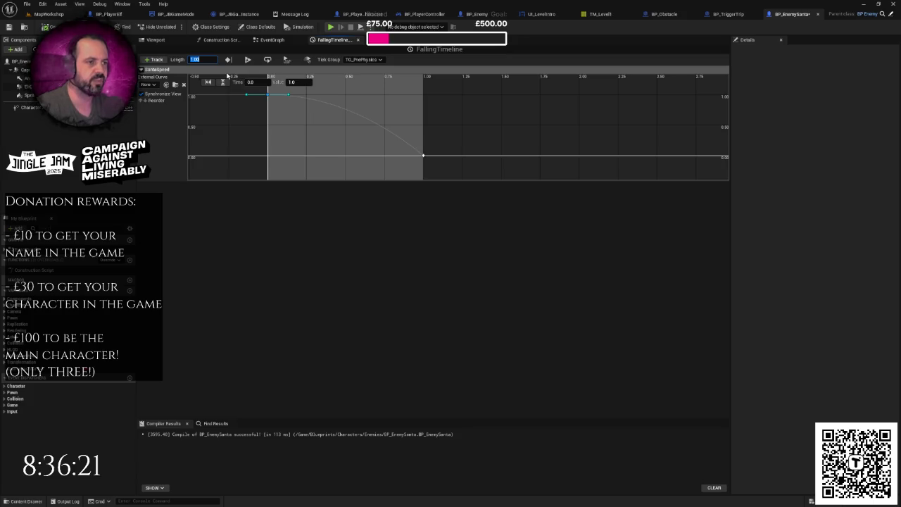
pyautogui.write('8')
pyautogui.press('Escape')
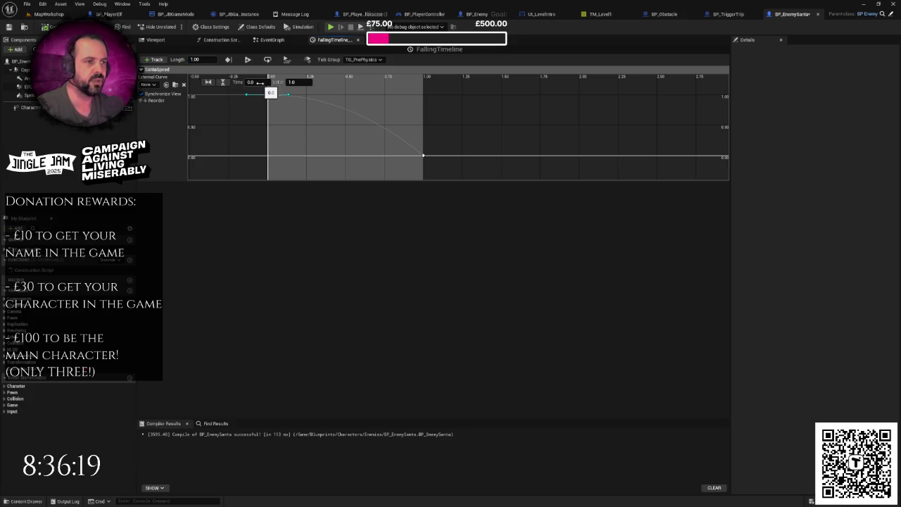
pyautogui.press('Tab')
pyautogui.write('0')
pyautogui.press('Return')
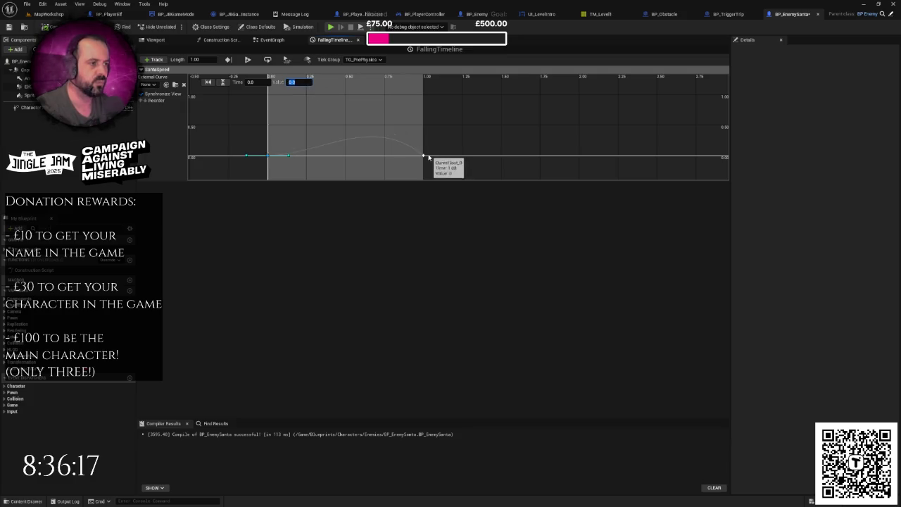
pyautogui.click(423, 156)
pyautogui.write('1')
pyautogui.press('Return')
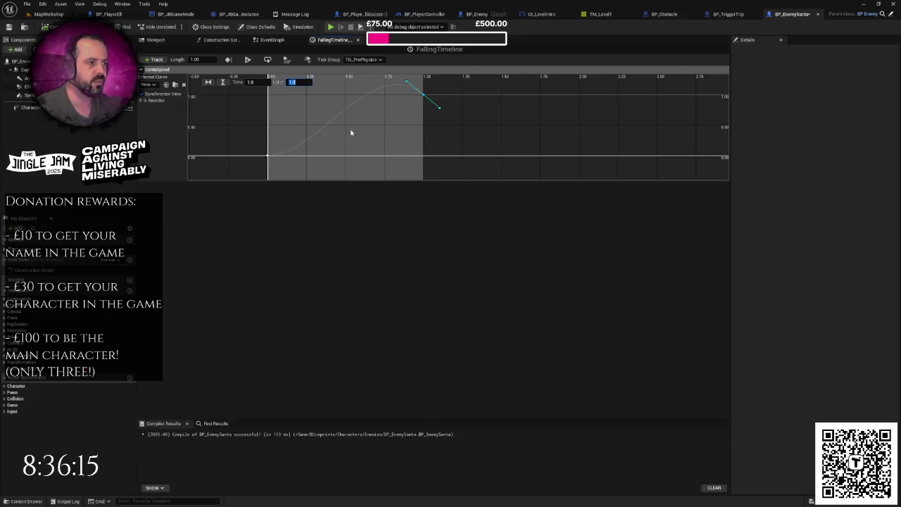
pyautogui.moveTo(407, 84); pyautogui.dragTo(407, 95)
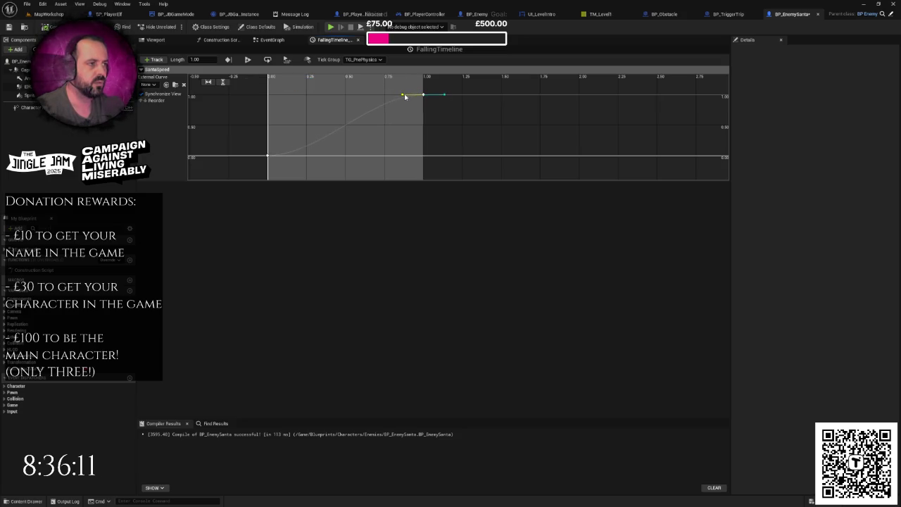
# Adjust the start and end key tangents to shape the easing curve.
pyautogui.click(268, 155)
pyautogui.moveTo(288, 155); pyautogui.dragTo(291, 152)
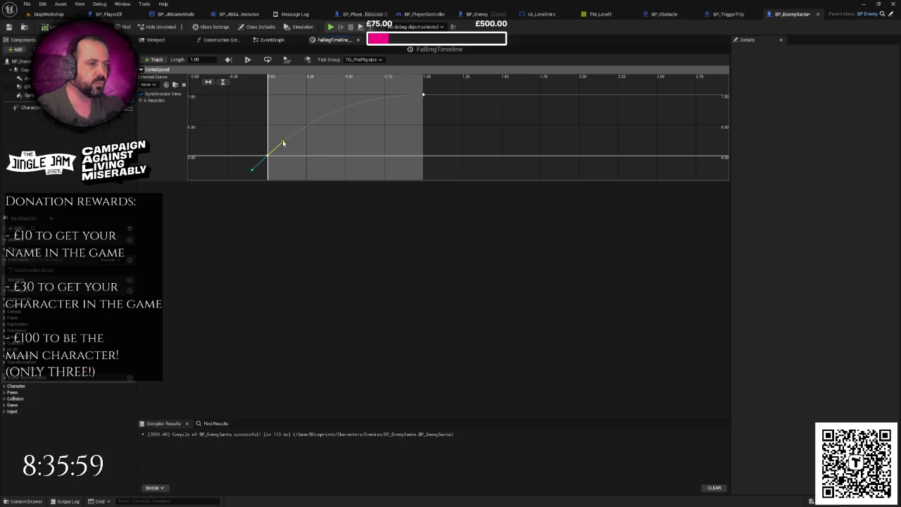
pyautogui.click(423, 95)
pyautogui.moveTo(402, 97); pyautogui.dragTo(412, 112)
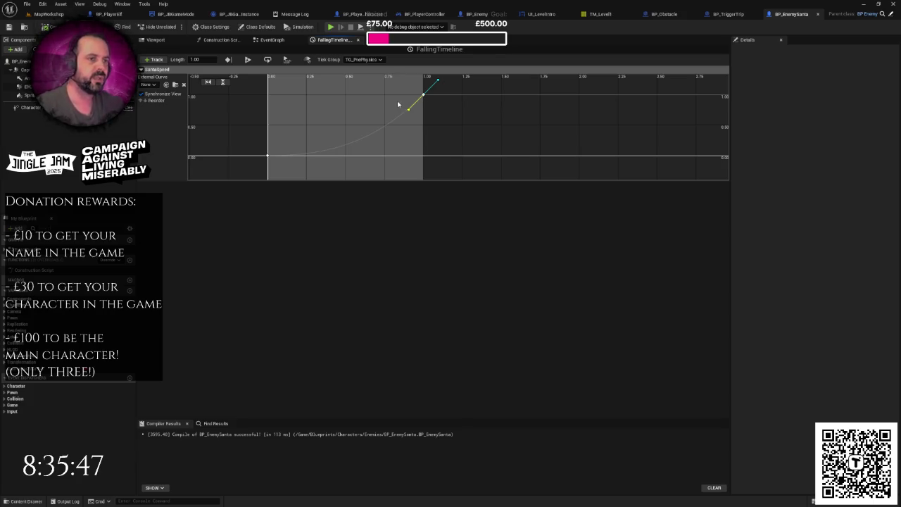
pyautogui.click(272, 40)
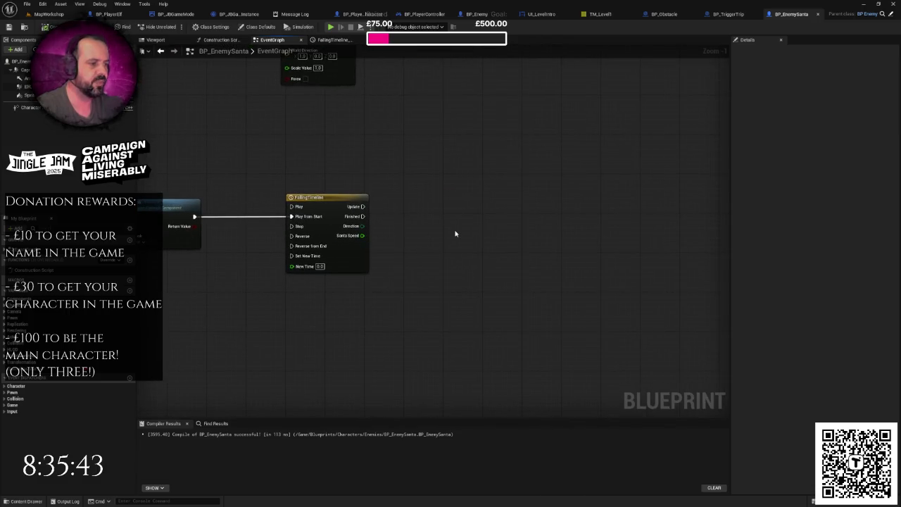
# Add a Character Movement SET Max Walk Speed node run by the timeline's Update.
pyautogui.moveTo(30, 107); pyautogui.dragTo(430, 185)
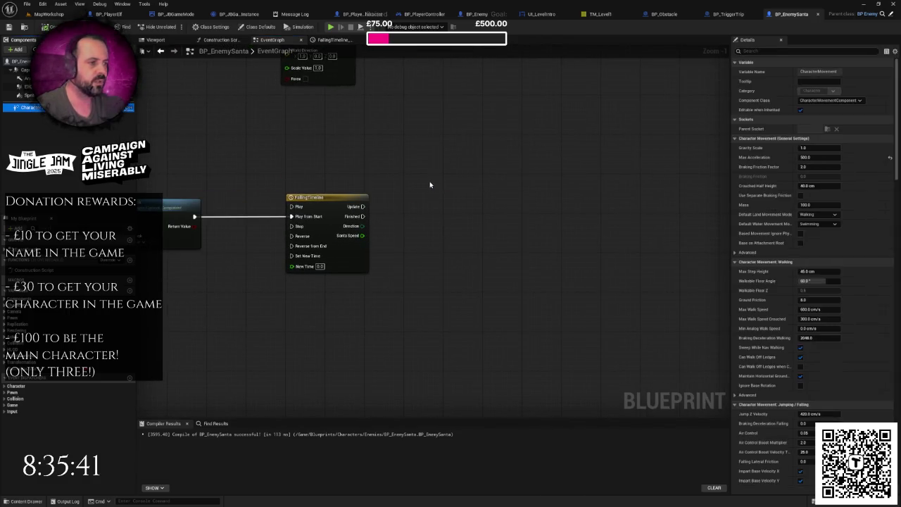
pyautogui.scroll(-5, 472, 186)
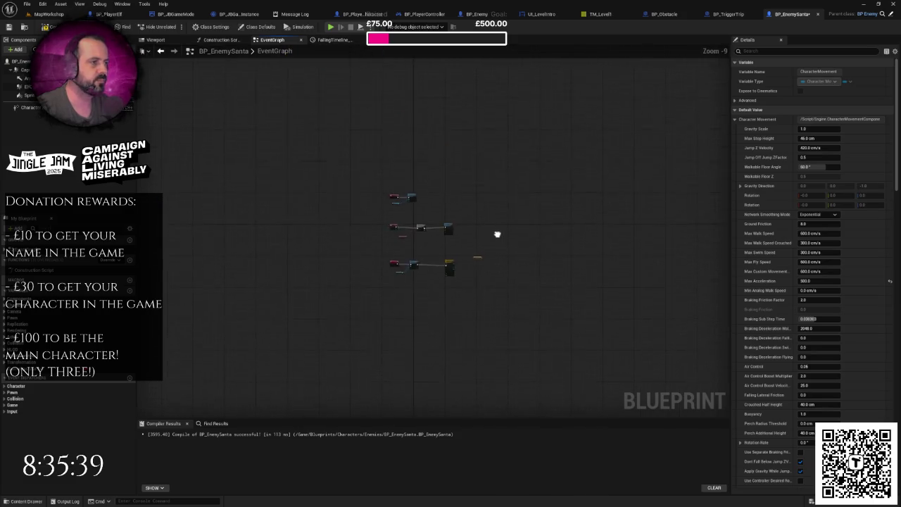
pyautogui.click(746, 50)
pyautogui.write('alk')
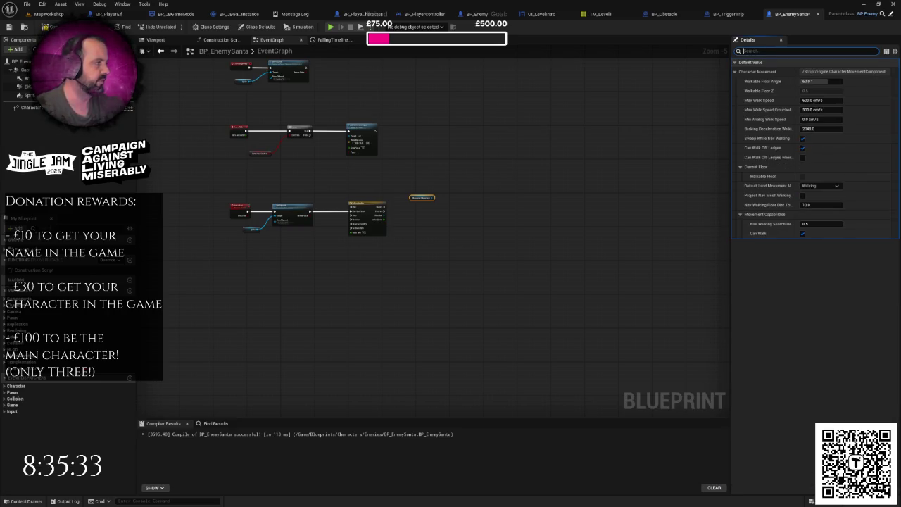
pyautogui.click(506, 207)
pyautogui.scroll(4, 507, 207)
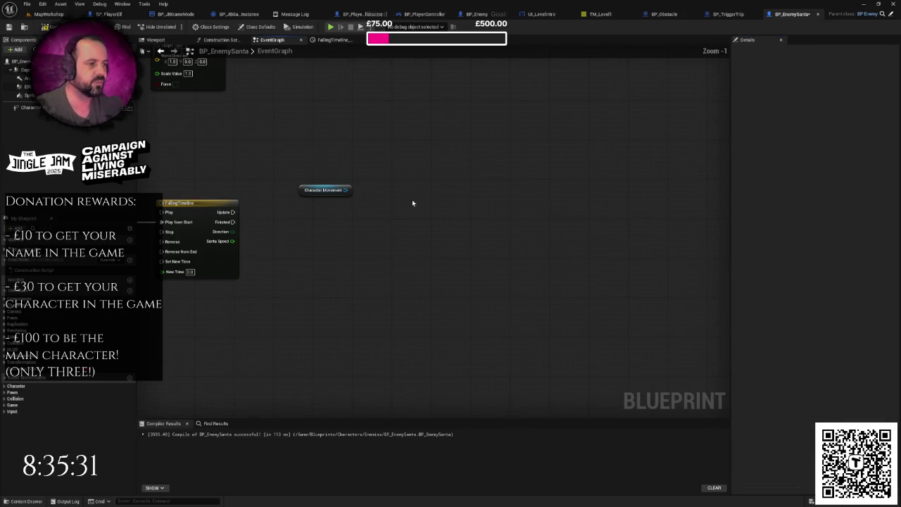
pyautogui.moveTo(346, 190); pyautogui.dragTo(408, 195)
pyautogui.write('set')
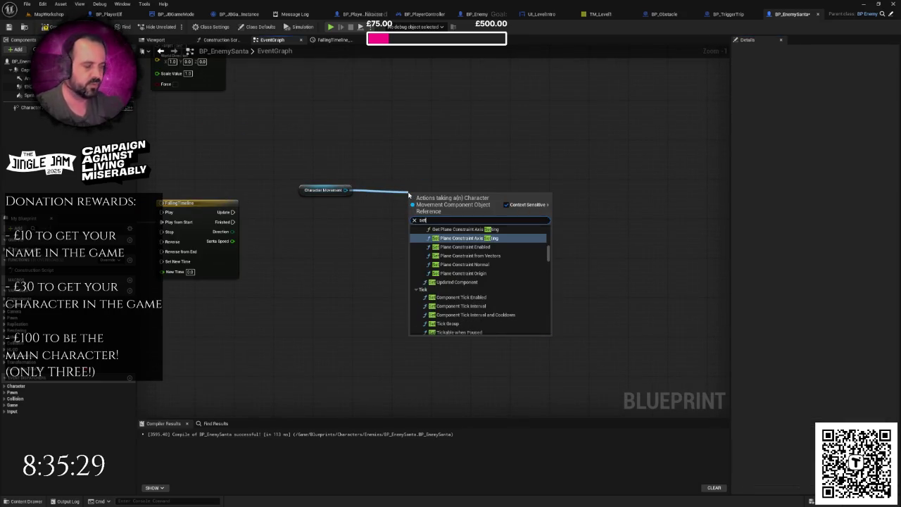
pyautogui.write('max')
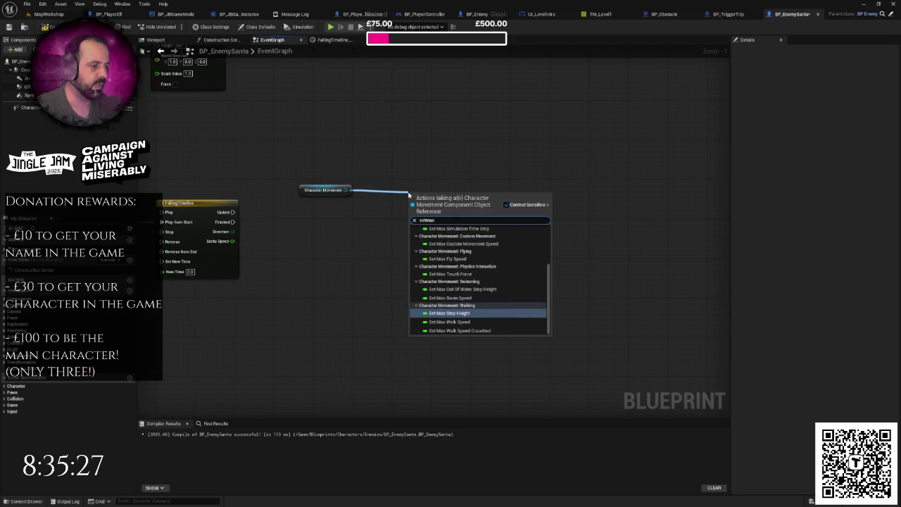
pyautogui.write('w')
pyautogui.press('Return')
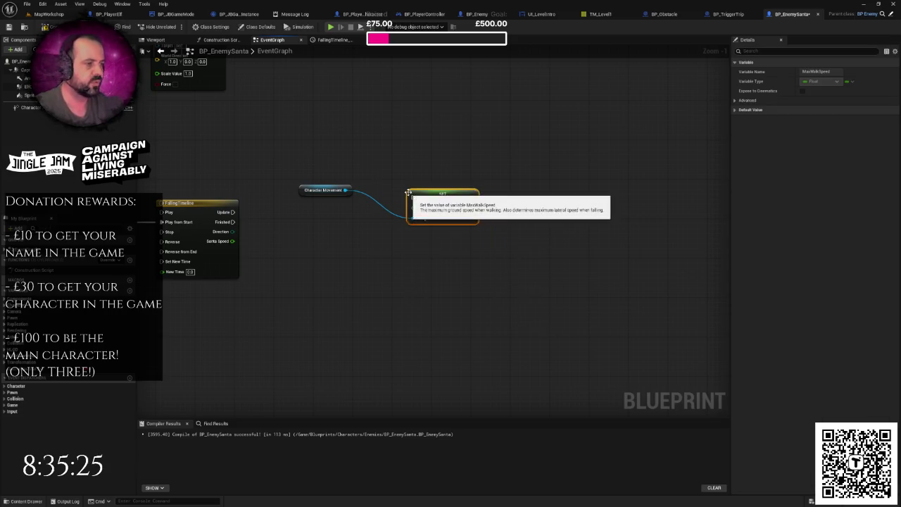
pyautogui.moveTo(232, 212); pyautogui.dragTo(413, 197)
pyautogui.moveTo(442, 195); pyautogui.dragTo(462, 209)
pyautogui.moveTo(325, 190); pyautogui.dragTo(369, 239)
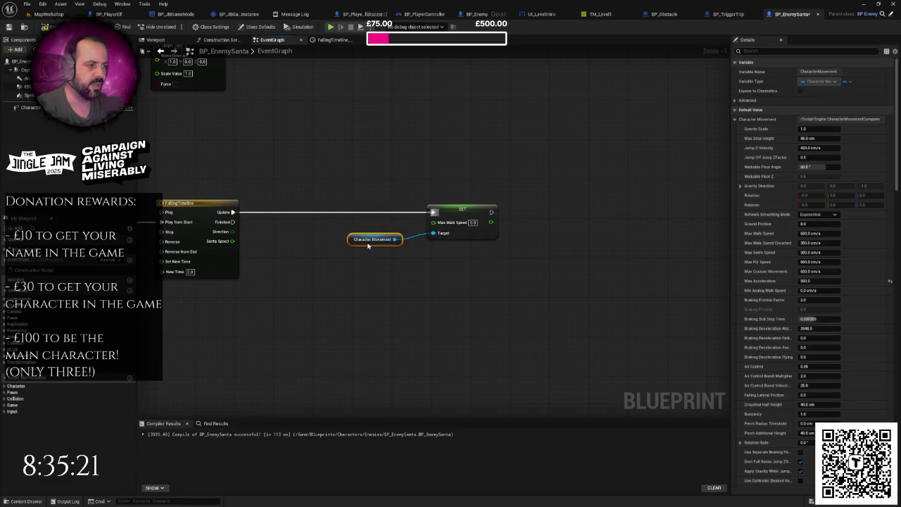
pyautogui.click(433, 224)
# Feed Max Walk Speed a Lerp with A 500 and Alpha driven by Santa Speed.
pyautogui.moveTo(433, 224); pyautogui.dragTo(371, 270)
pyautogui.write('lerp')
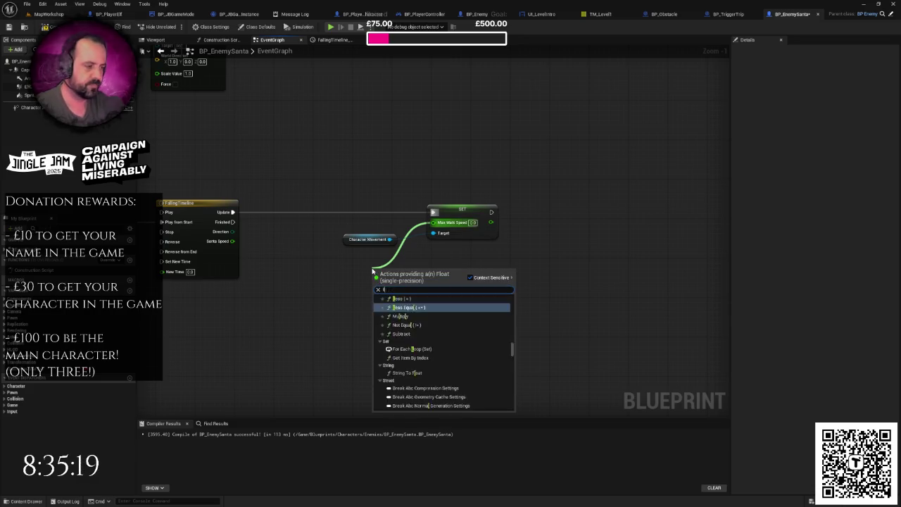
pyautogui.press('Return')
pyautogui.moveTo(385, 270)
pyautogui.mouseDown()
pyautogui.moveTo(337, 257)
pyautogui.moveTo(381, 308)
pyautogui.moveTo(381, 263)
pyautogui.mouseUp()
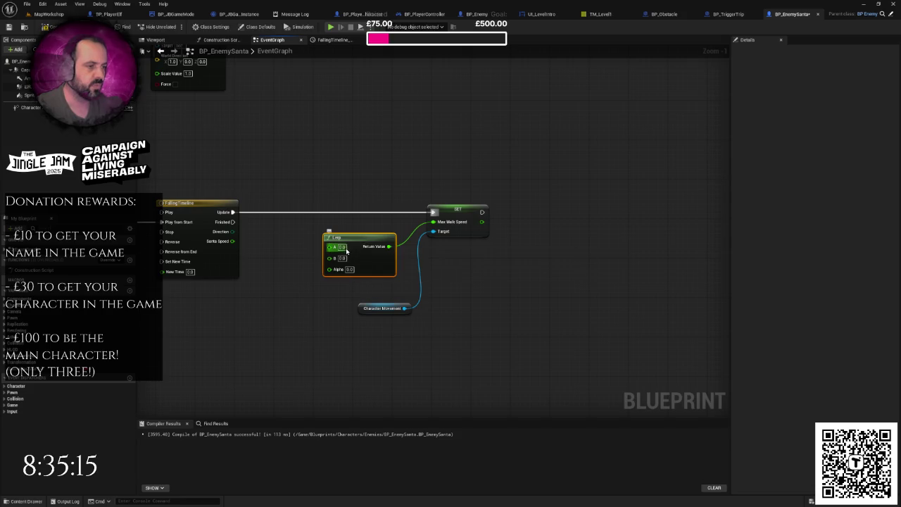
pyautogui.write('500')
pyautogui.click(298, 253)
pyautogui.moveTo(233, 242)
pyautogui.mouseDown()
pyautogui.moveTo(346, 283)
pyautogui.moveTo(328, 268)
pyautogui.moveTo(370, 268)
pyautogui.mouseUp()
pyautogui.click(383, 306)
pyautogui.click(302, 290)
pyautogui.moveTo(302, 290)
pyautogui.mouseDown()
pyautogui.moveTo(348, 269)
pyautogui.moveTo(357, 247)
pyautogui.mouseUp()
pyautogui.scroll(-1, 357, 246)
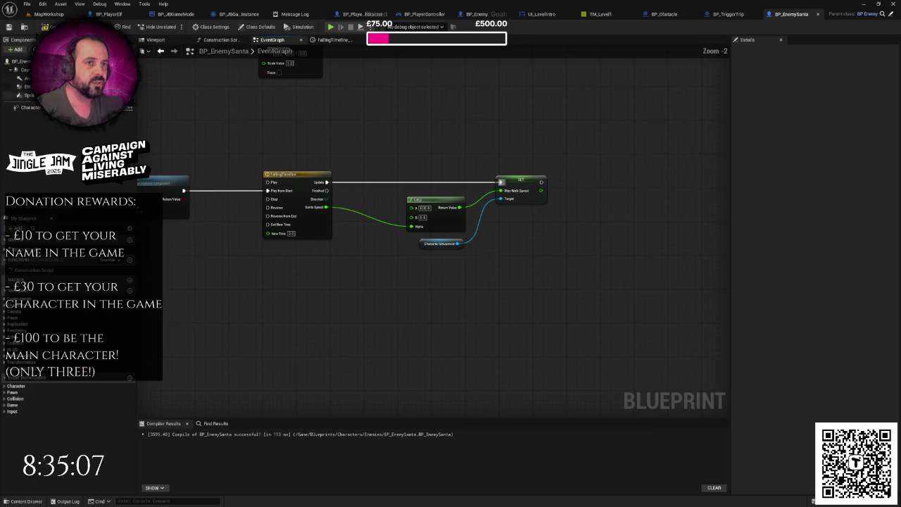
# Add a Delay after the timeline's Finished output.
pyautogui.moveTo(327, 190); pyautogui.dragTo(378, 292)
pyautogui.write('delay')
pyautogui.press('Return')
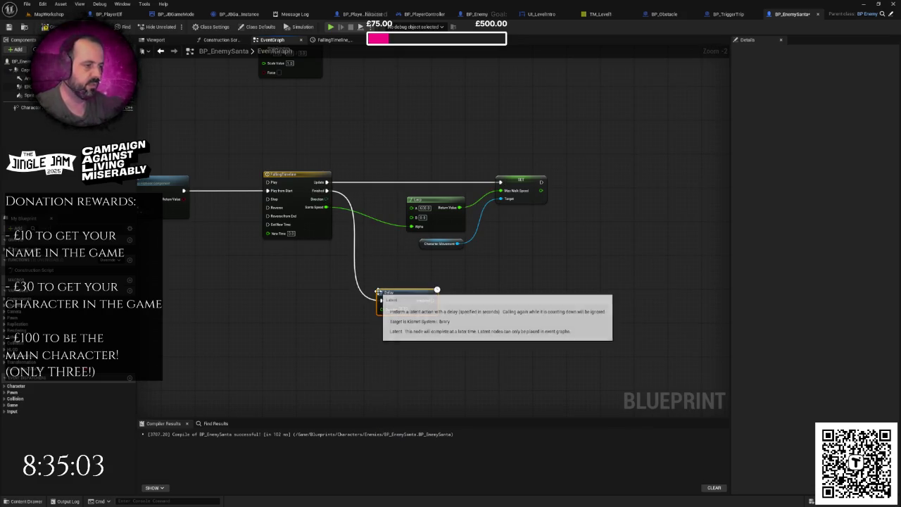
# Copy the Sprite Set Flipbook nodes after Delay and switch them to the Santa flipbook.
pyautogui.moveTo(283, 290); pyautogui.dragTo(454, 298)
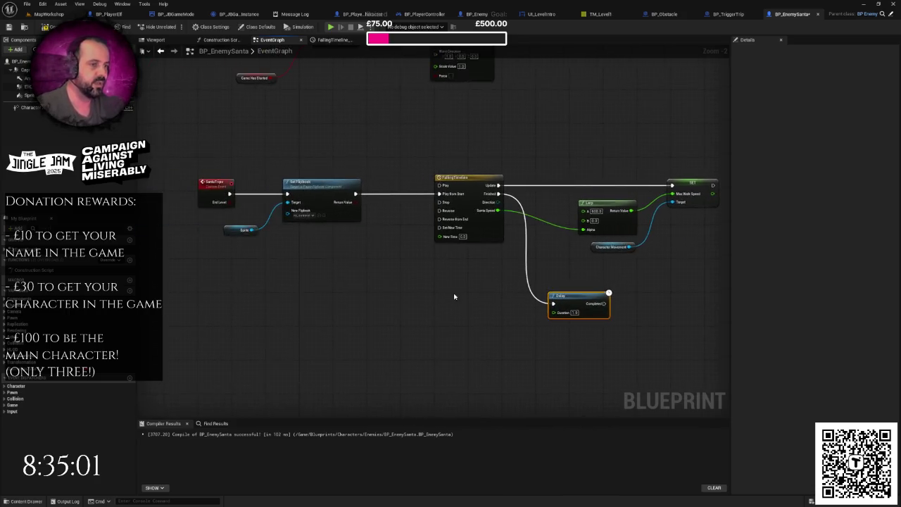
pyautogui.scroll(-1, 356, 251)
pyautogui.moveTo(274, 184); pyautogui.dragTo(314, 261)
pyautogui.hotkey('ctrl', 'c')
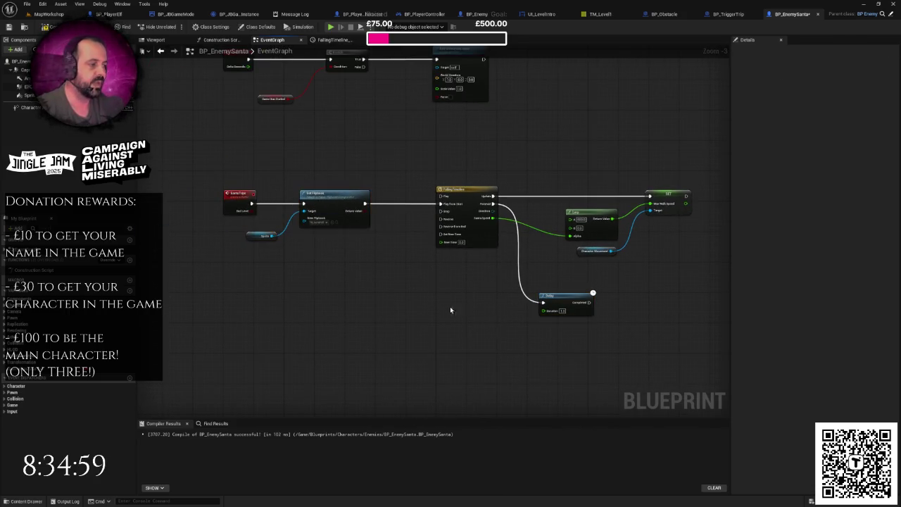
pyautogui.scroll(4, 476, 316)
pyautogui.hotkey('ctrl', 'v')
pyautogui.moveTo(380, 234); pyautogui.dragTo(437, 234)
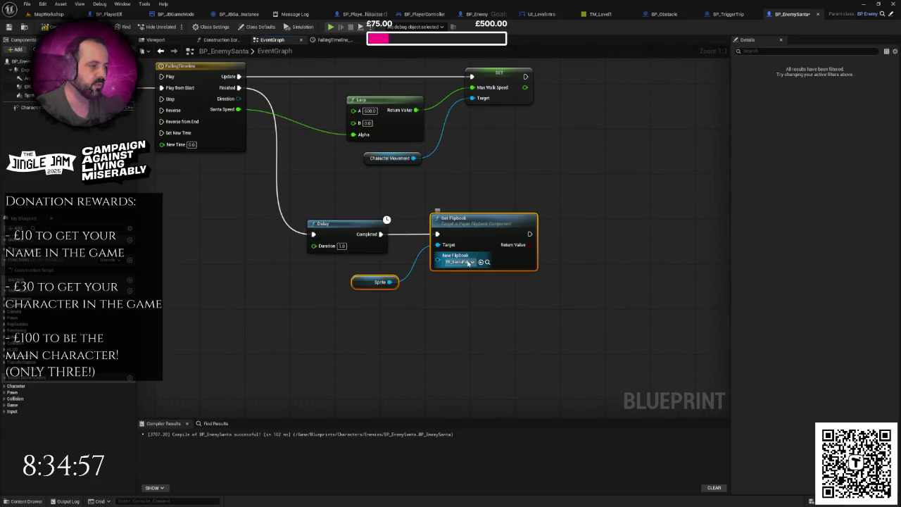
pyautogui.click(470, 261)
pyautogui.write('santa')
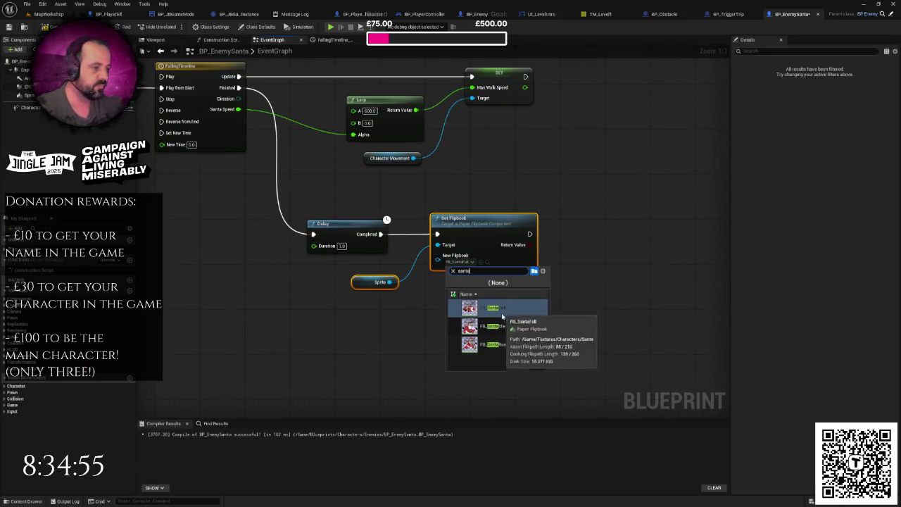
pyautogui.click(493, 345)
# Insert a SET End Level node right after SantaTrips, shifting the chain right.
pyautogui.scroll(-3, 458, 313)
pyautogui.moveTo(458, 313); pyautogui.dragTo(587, 310)
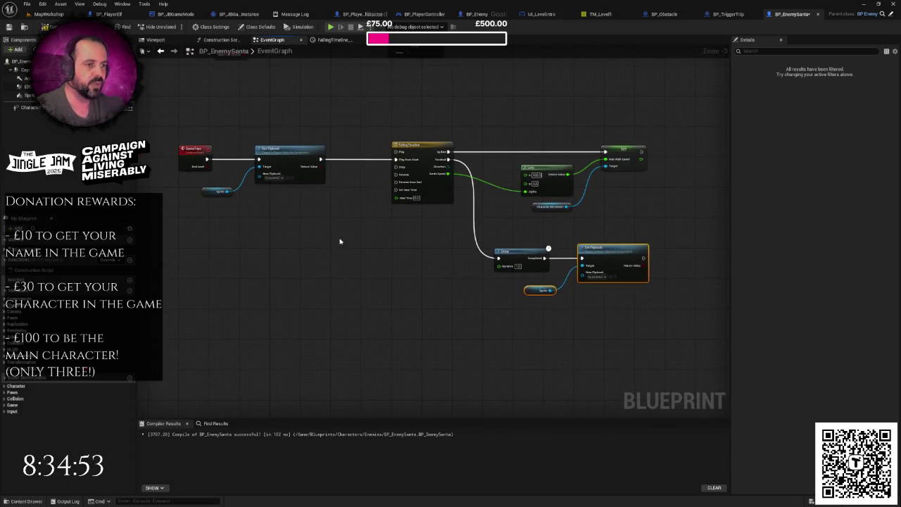
pyautogui.moveTo(639, 137)
pyautogui.mouseDown()
pyautogui.moveTo(247, 322)
pyautogui.moveTo(199, 324)
pyautogui.mouseUp()
pyautogui.moveTo(284, 176); pyautogui.dragTo(348, 176)
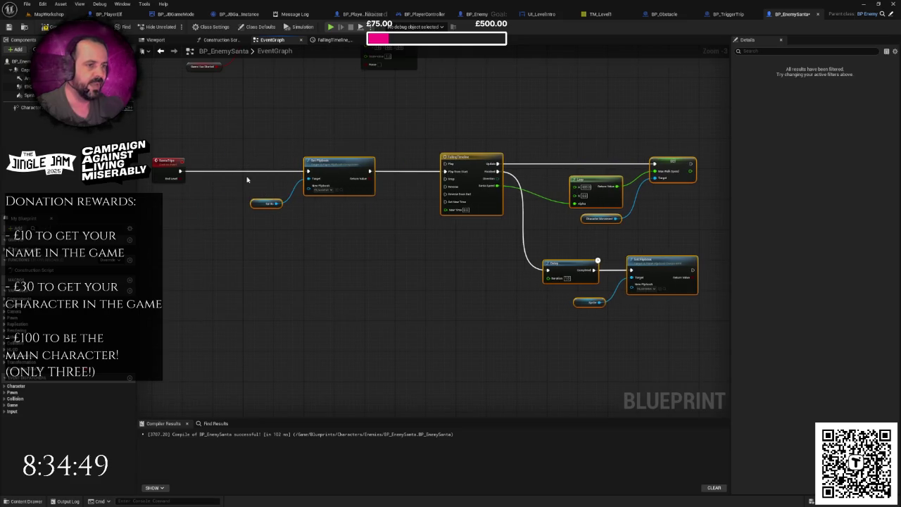
pyautogui.moveTo(176, 183)
pyautogui.mouseDown()
pyautogui.moveTo(247, 190)
pyautogui.moveTo(237, 178)
pyautogui.mouseUp()
pyautogui.click(247, 218)
pyautogui.moveTo(180, 171)
pyautogui.mouseDown()
pyautogui.moveTo(195, 184)
pyautogui.moveTo(221, 171)
pyautogui.moveTo(303, 185)
pyautogui.moveTo(308, 171)
pyautogui.mouseUp()
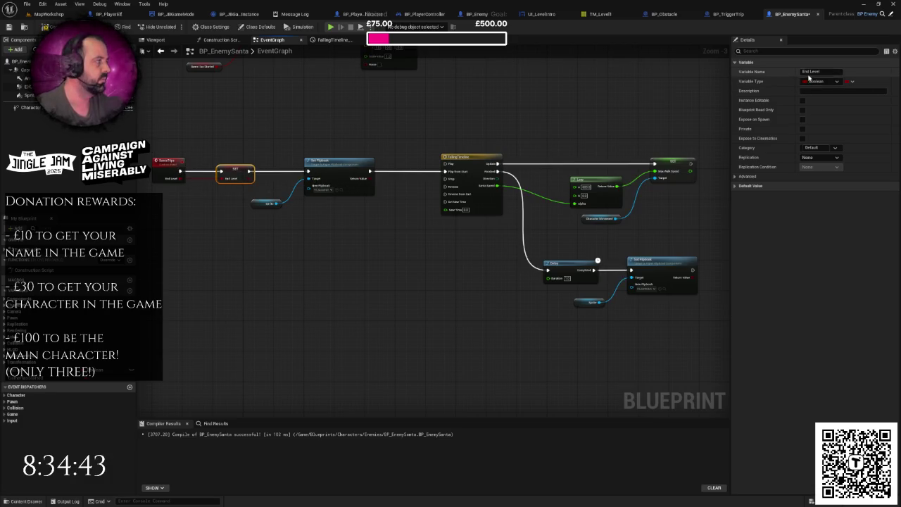
# Add an EndLevel getter feeding a new Branch, and shift the flipbook chain to make room.
pyautogui.click(221, 76)
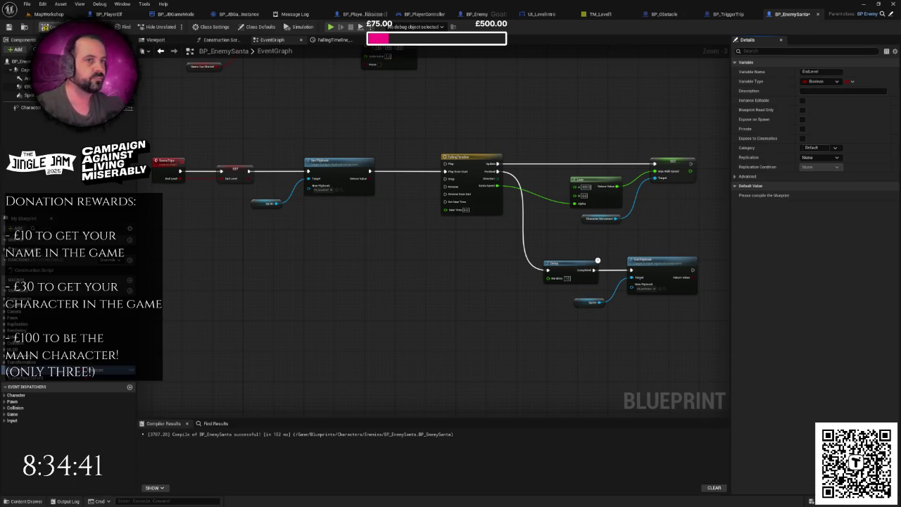
pyautogui.moveTo(482, 211); pyautogui.dragTo(422, 250)
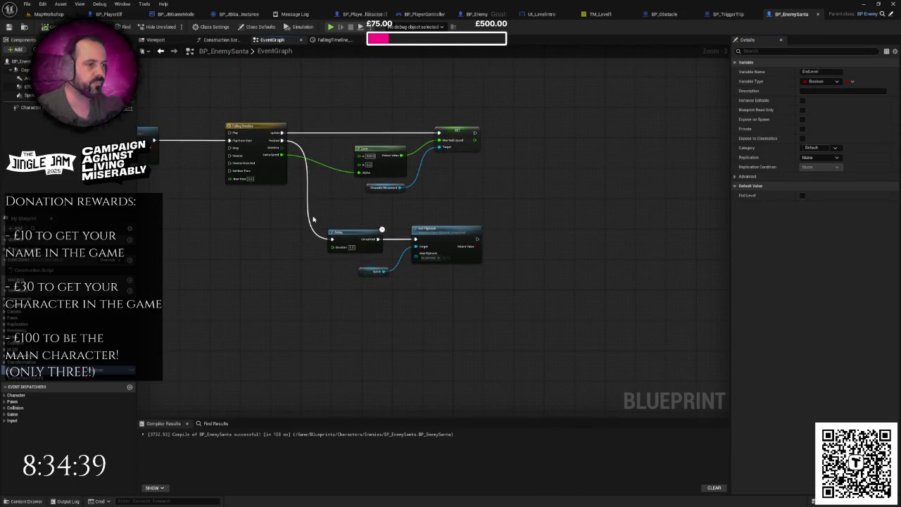
pyautogui.moveTo(92, 370)
pyautogui.mouseDown()
pyautogui.moveTo(261, 288)
pyautogui.moveTo(287, 285)
pyautogui.moveTo(297, 252)
pyautogui.mouseUp()
pyautogui.click(269, 289)
pyautogui.write('bra')
pyautogui.click(323, 339)
pyautogui.moveTo(368, 218); pyautogui.dragTo(470, 305)
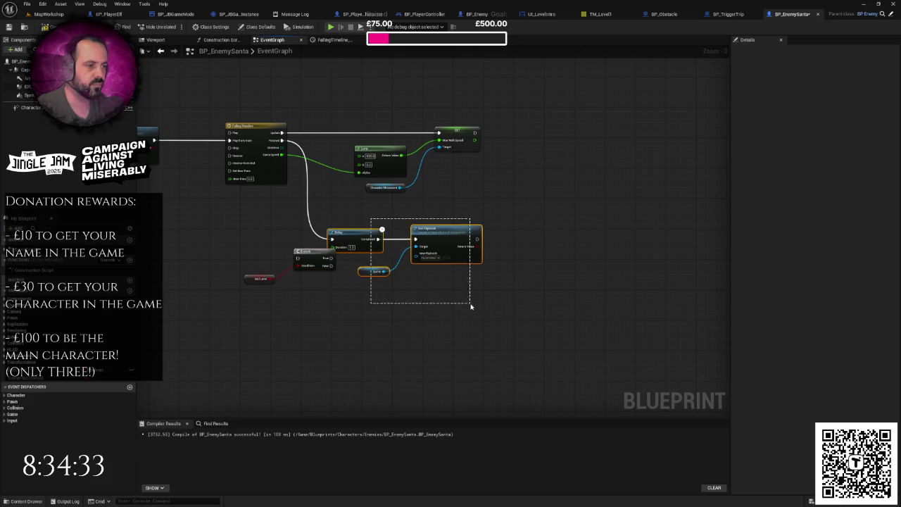
pyautogui.moveTo(360, 237); pyautogui.dragTo(402, 237)
pyautogui.moveTo(313, 252); pyautogui.dragTo(327, 233)
# Wire the timeline's Finished into the Branch and the Branch's False into Delay, then tidy the nodes.
pyautogui.moveTo(281, 140)
pyautogui.mouseDown()
pyautogui.moveTo(313, 241)
pyautogui.moveTo(331, 231)
pyautogui.mouseUp()
pyautogui.moveTo(383, 210); pyautogui.dragTo(478, 281)
pyautogui.moveTo(399, 238); pyautogui.dragTo(417, 238)
pyautogui.scroll(3, 366, 253)
pyautogui.click(367, 254)
pyautogui.moveTo(196, 295); pyautogui.dragTo(219, 272)
pyautogui.scroll(-1, 324, 294)
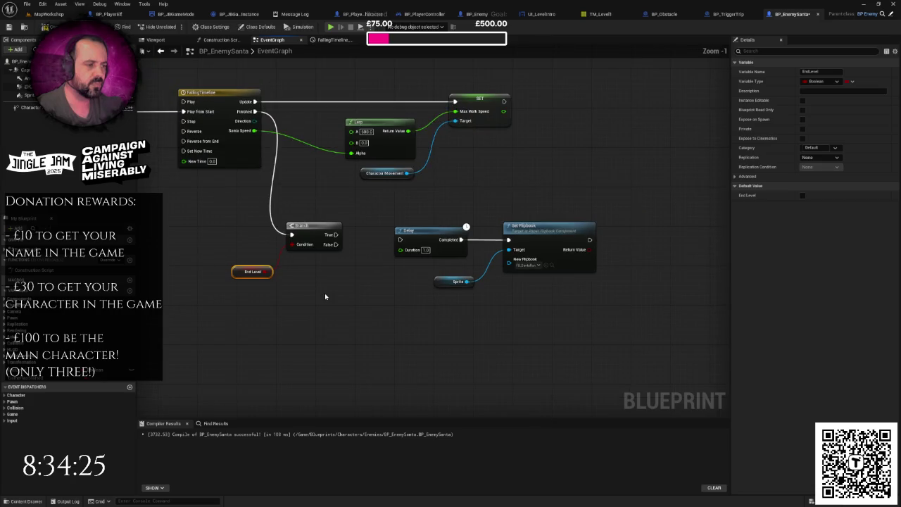
pyautogui.rightClick(328, 277)
pyautogui.click(332, 262)
pyautogui.moveTo(335, 245); pyautogui.dragTo(400, 239)
pyautogui.moveTo(368, 213); pyautogui.dragTo(646, 321)
pyautogui.moveTo(439, 237); pyautogui.dragTo(414, 286)
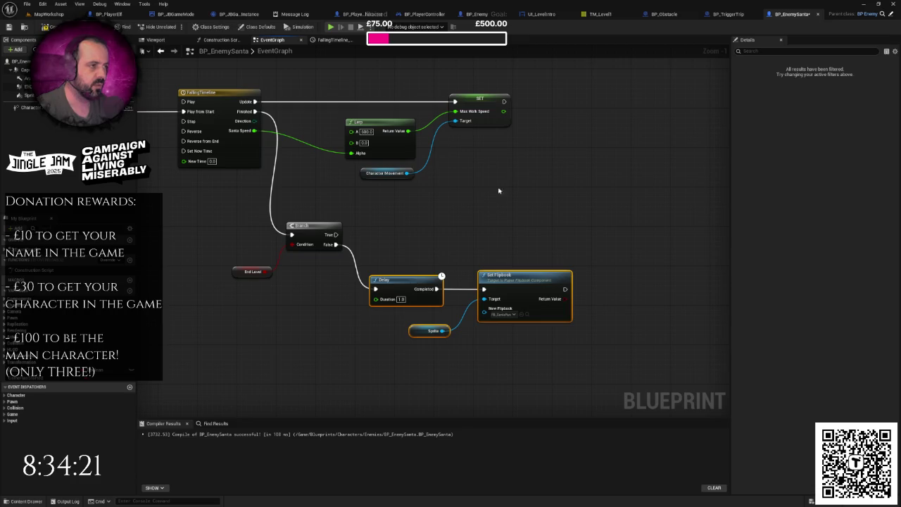
# Paste a copy of the Max Walk Speed setter after Set Flipbook and set its speed to 0.
pyautogui.click(383, 172)
pyautogui.keyDown('ctrl'); pyautogui.click(479, 106); pyautogui.keyUp('ctrl')
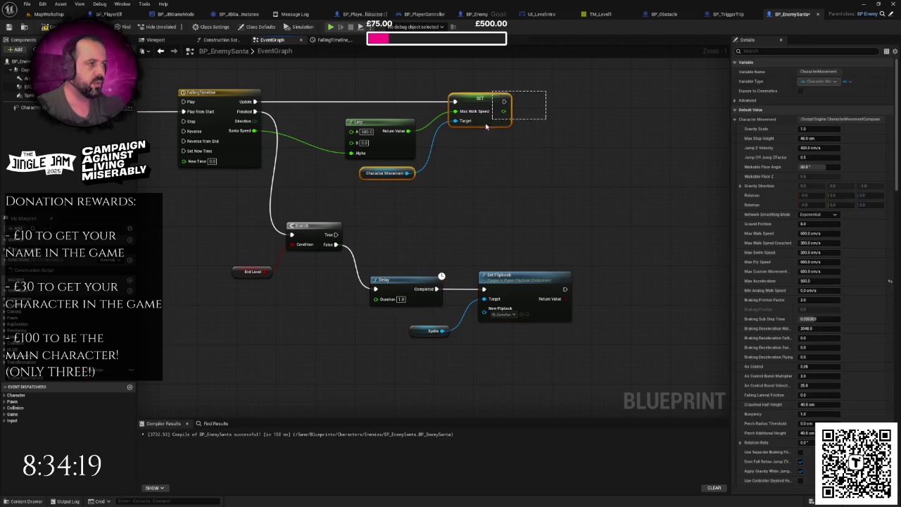
pyautogui.moveTo(598, 322); pyautogui.dragTo(487, 252)
pyautogui.scroll(1, 487, 252)
pyautogui.hotkey('ctrl', 'c')
pyautogui.hotkey('ctrl', 'v')
pyautogui.moveTo(447, 213)
pyautogui.mouseDown()
pyautogui.moveTo(553, 224)
pyautogui.moveTo(542, 212)
pyautogui.mouseUp()
pyautogui.click(561, 227)
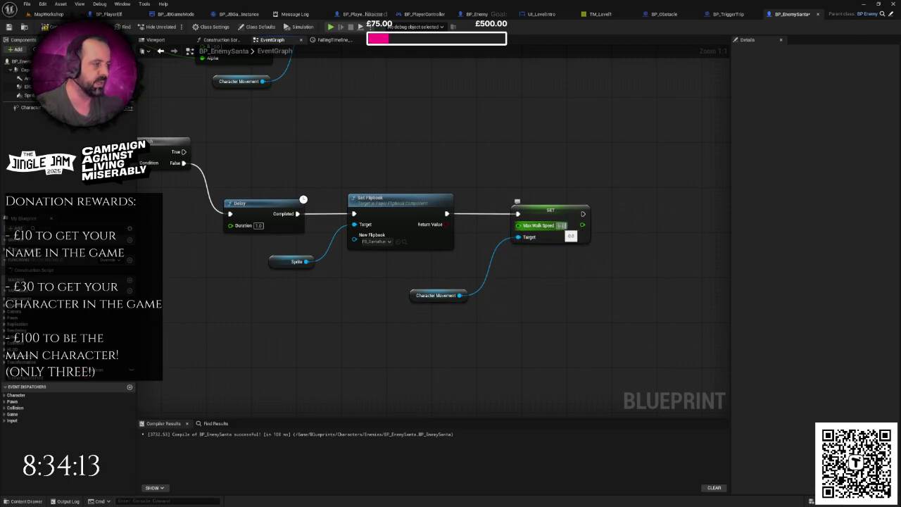
pyautogui.scroll(-4, 563, 300)
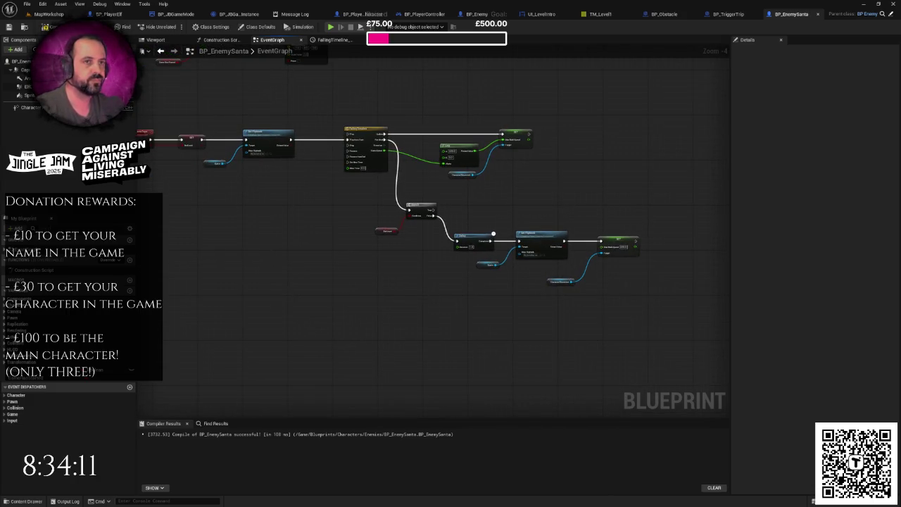
pyautogui.moveTo(205, 129); pyautogui.dragTo(243, 178)
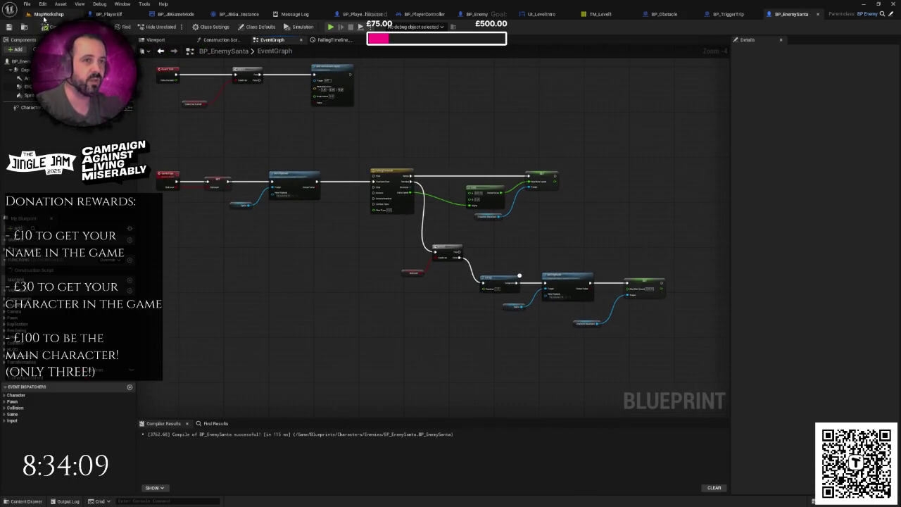
pyautogui.click(49, 13)
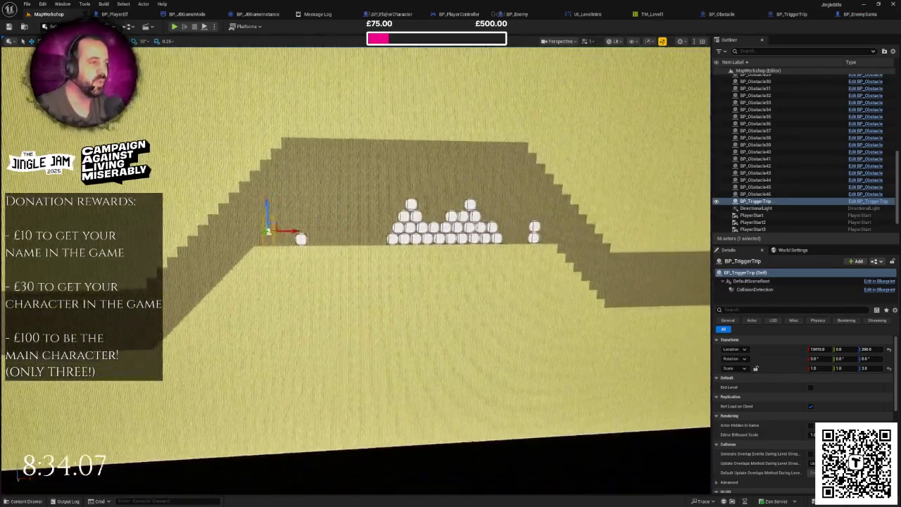
pyautogui.click(791, 13)
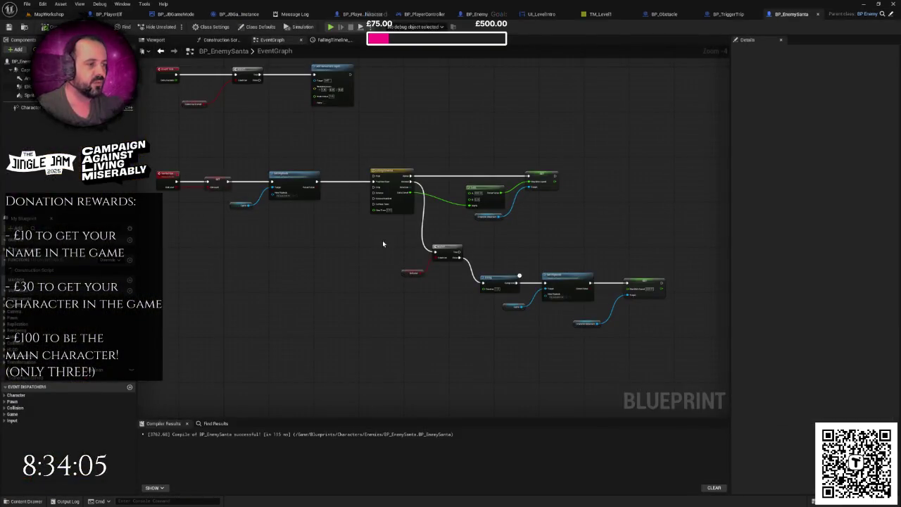
pyautogui.scroll(-1, 382, 240)
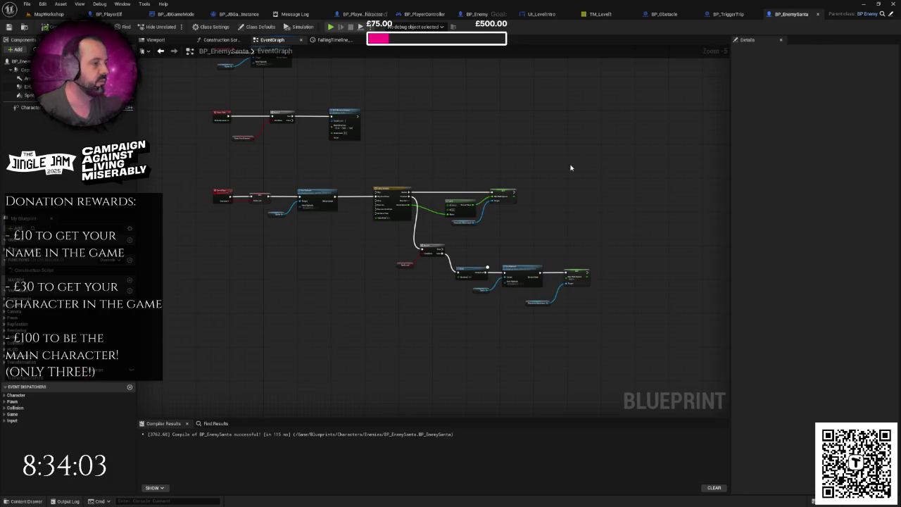
pyautogui.moveTo(571, 167); pyautogui.dragTo(549, 152)
pyautogui.click(49, 13)
pyautogui.scroll(3, 341, 126)
pyautogui.click(173, 27)
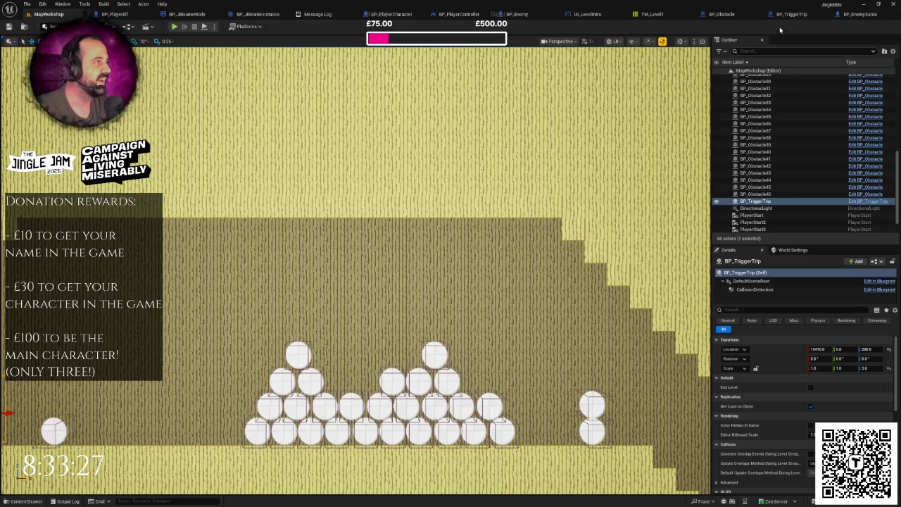
pyautogui.click(847, 17)
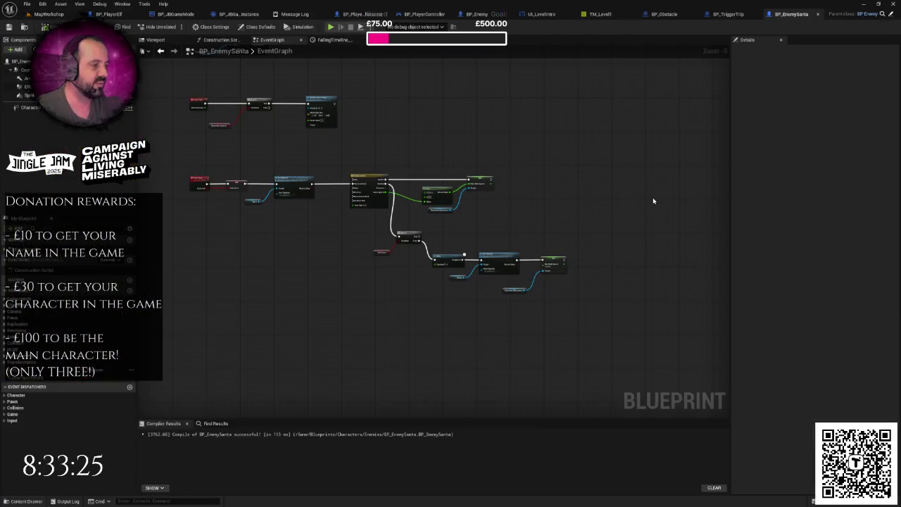
# Make room in the timeline chain and add a Set Looping node from the Sprite reference.
pyautogui.moveTo(655, 202); pyautogui.dragTo(654, 184)
pyautogui.scroll(3, 563, 204)
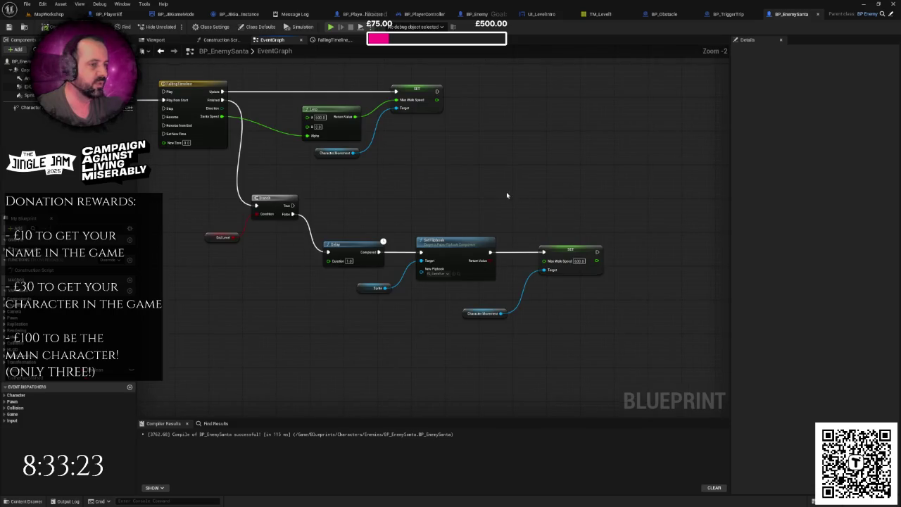
pyautogui.scroll(-4, 506, 195)
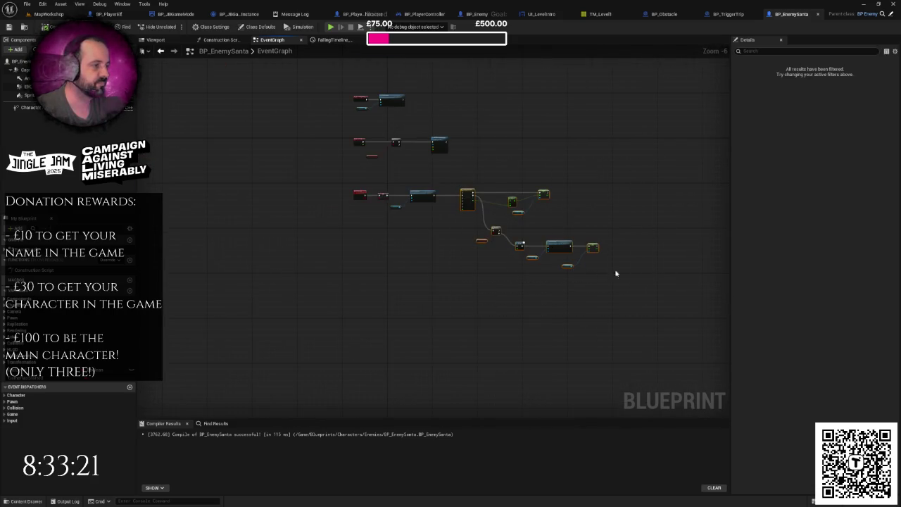
pyautogui.moveTo(465, 192); pyautogui.dragTo(499, 191)
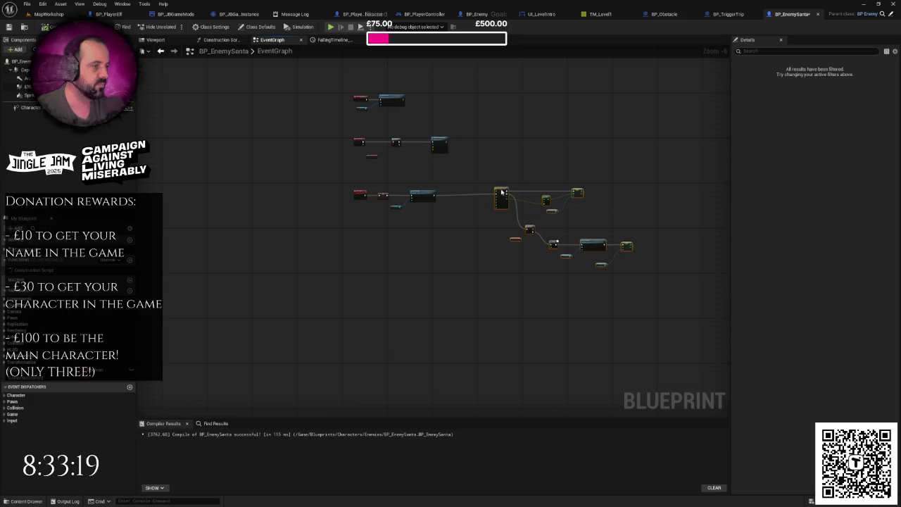
pyautogui.scroll(5, 458, 202)
pyautogui.moveTo(230, 212); pyautogui.dragTo(315, 237)
pyautogui.write('set')
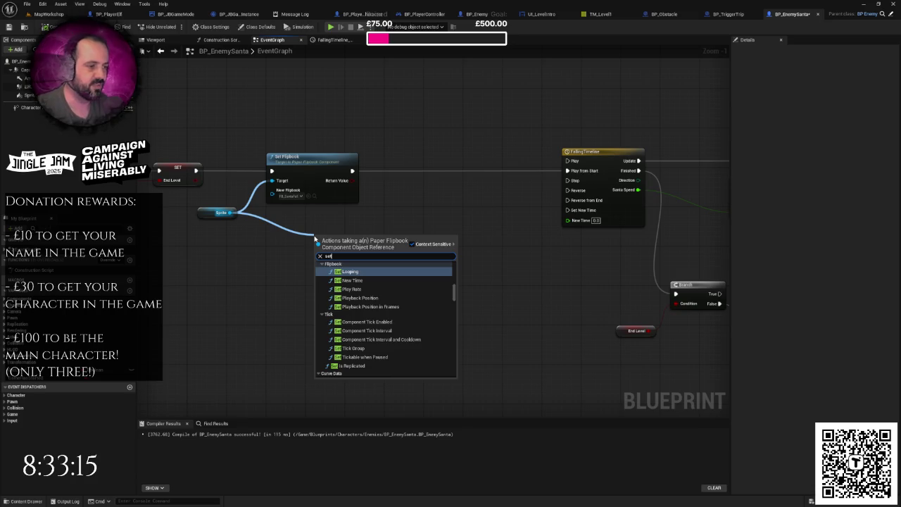
pyautogui.write('i')
pyautogui.press('BackSpace')
pyautogui.press('BackSpace')
pyautogui.press('BackSpace')
pyautogui.write('loop')
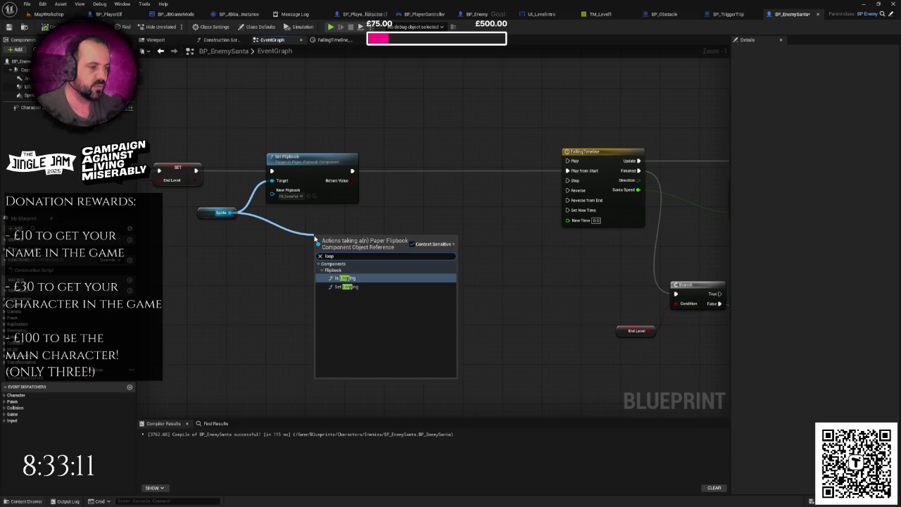
pyautogui.click(346, 286)
# Insert Set Looping right after Set Flipbook, discarding a trial reroute point on the Sprite wire.
pyautogui.moveTo(351, 259); pyautogui.dragTo(457, 179)
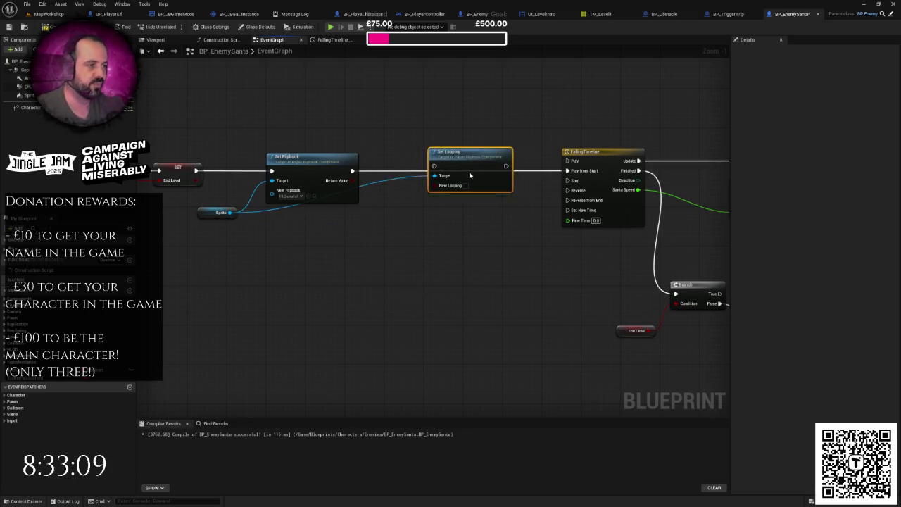
pyautogui.moveTo(352, 171); pyautogui.dragTo(595, 183)
pyautogui.doubleClick(272, 205)
pyautogui.moveTo(277, 207); pyautogui.dragTo(379, 223)
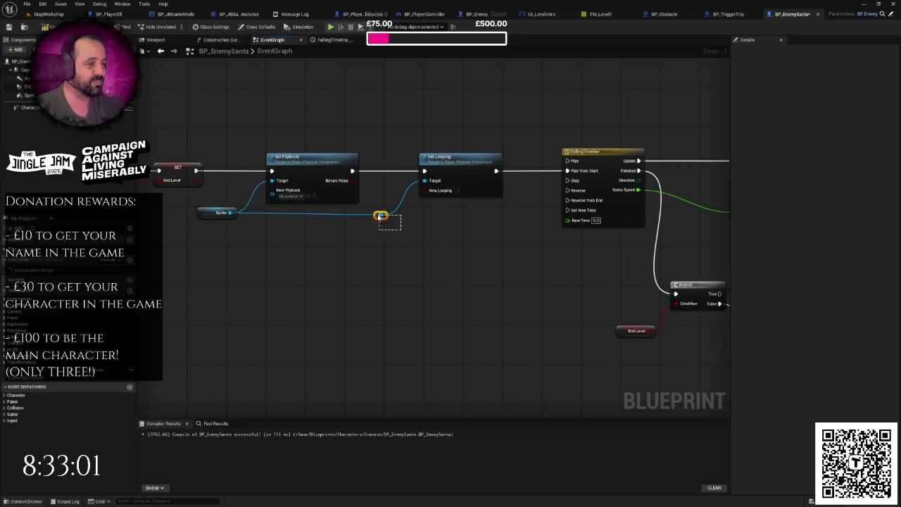
pyautogui.moveTo(383, 220); pyautogui.dragTo(384, 215)
pyautogui.moveTo(416, 145); pyautogui.dragTo(472, 206)
pyautogui.click(381, 210)
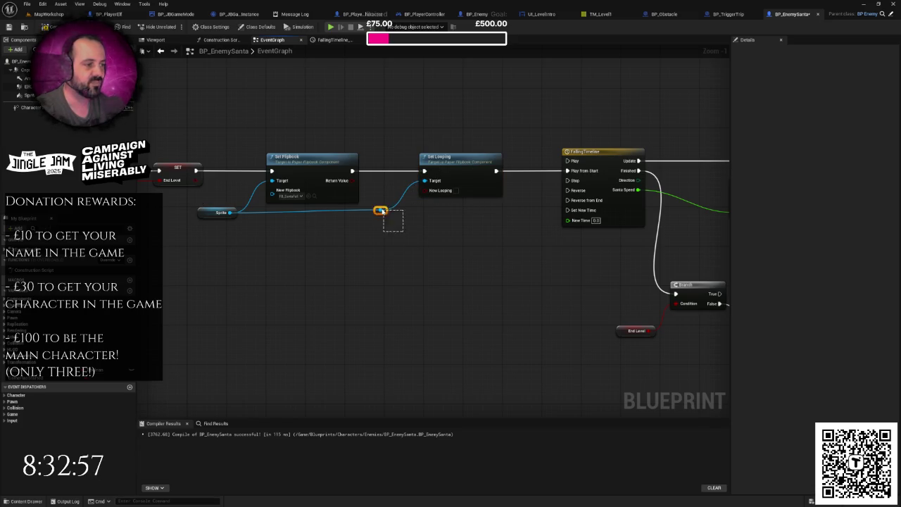
pyautogui.press('Delete')
# Paste a second Sprite getter and connect it as Set Looping's Target.
pyautogui.moveTo(195, 197); pyautogui.dragTo(249, 232)
pyautogui.hotkey('ctrl', 'c')
pyautogui.hotkey('ctrl', 'v')
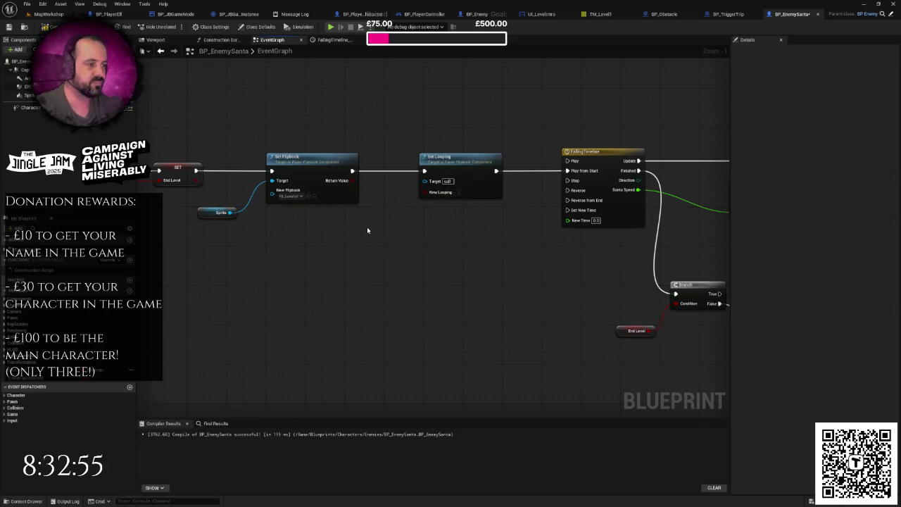
pyautogui.moveTo(392, 233); pyautogui.dragTo(425, 181)
pyautogui.moveTo(416, 151); pyautogui.dragTo(446, 257)
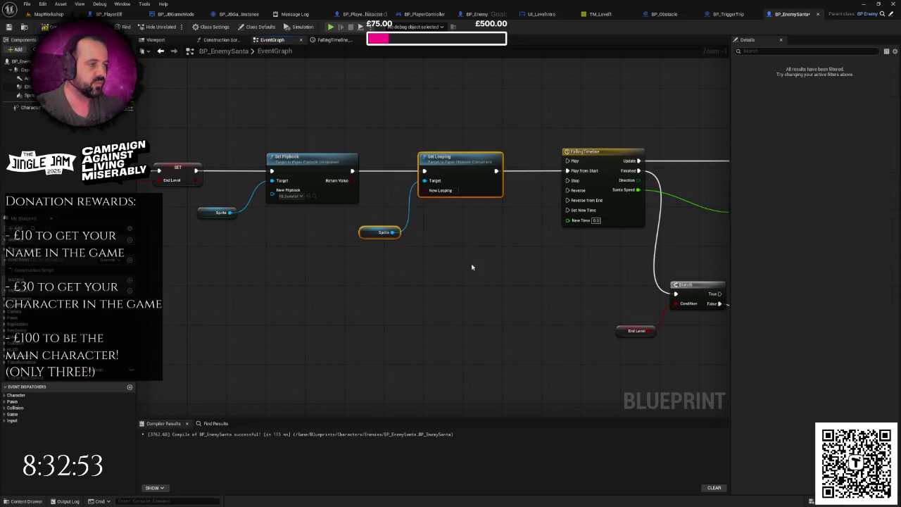
pyautogui.scroll(-3, 395, 259)
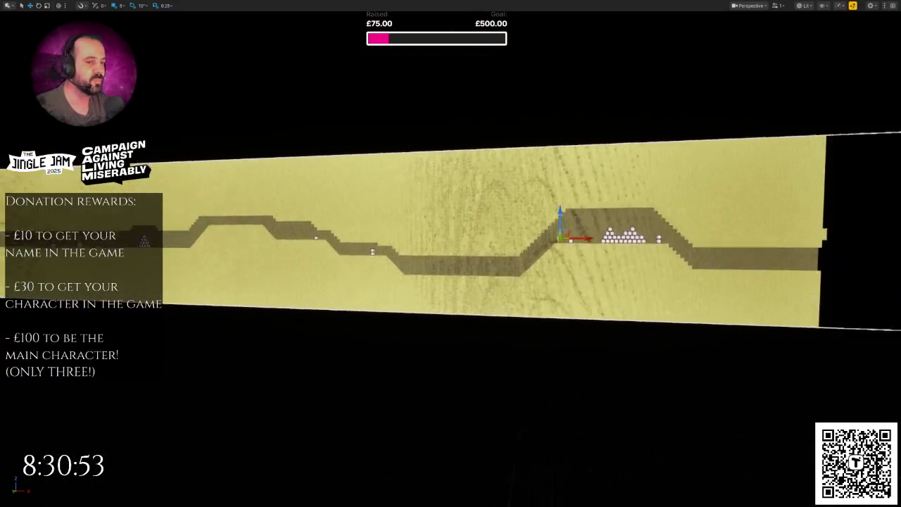
# Exit immersive mode with F11 so the full editor layout shows around MapWorkshop.
pyautogui.press('F11')
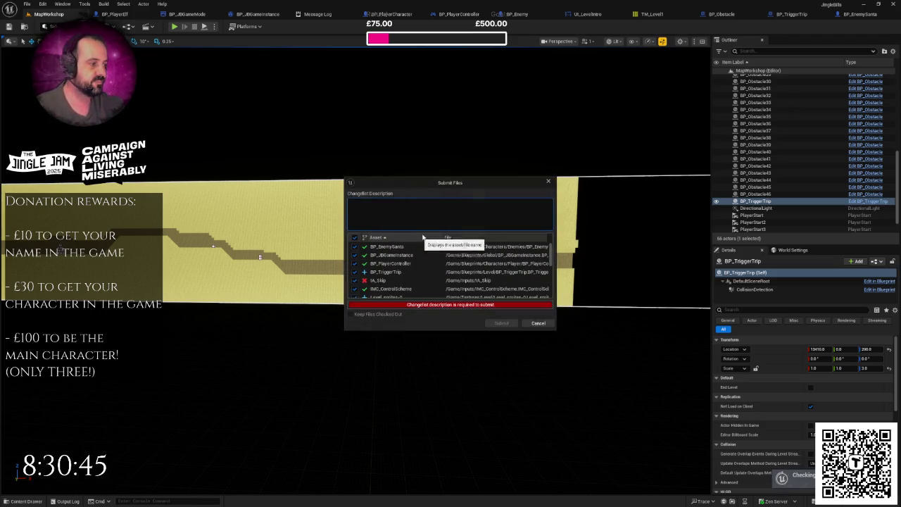
# Submit the files with description 'Added Santa tripping functionality', then frame the BP_TriggerTrip actor.
pyautogui.write('Ad')
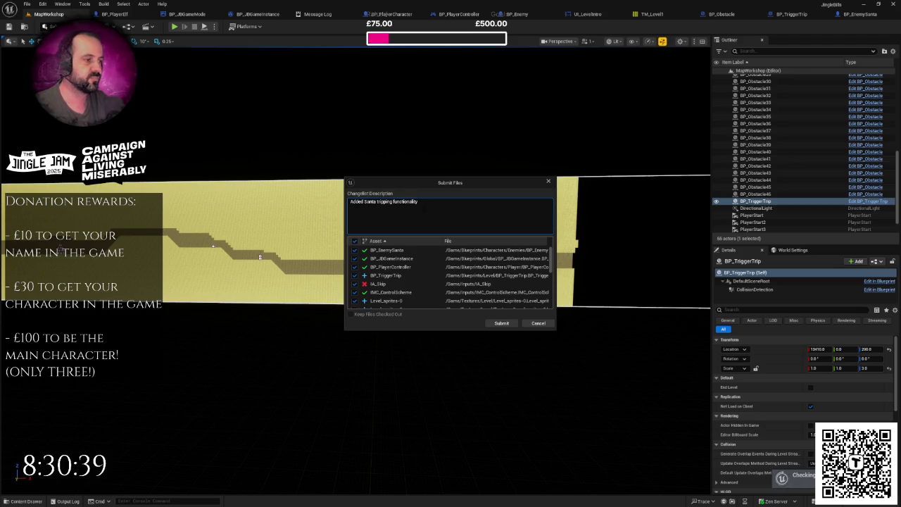
pyautogui.click(500, 323)
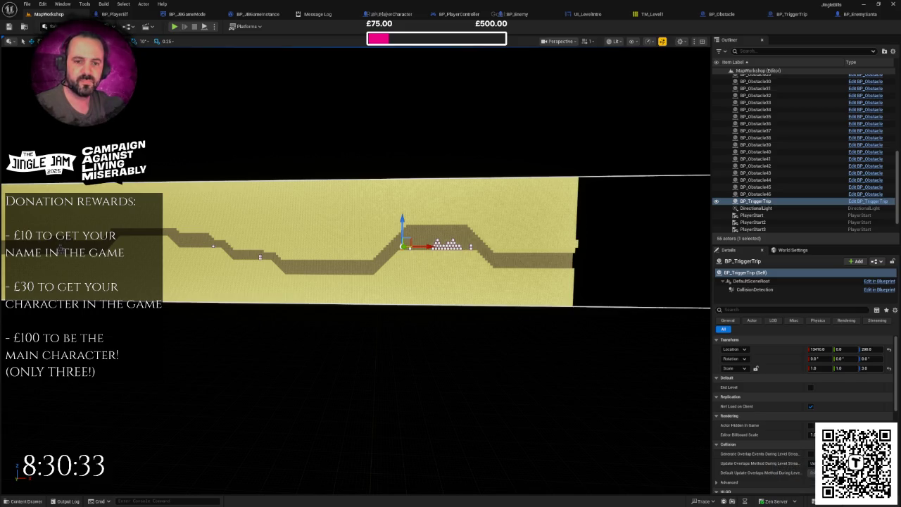
pyautogui.press('w')
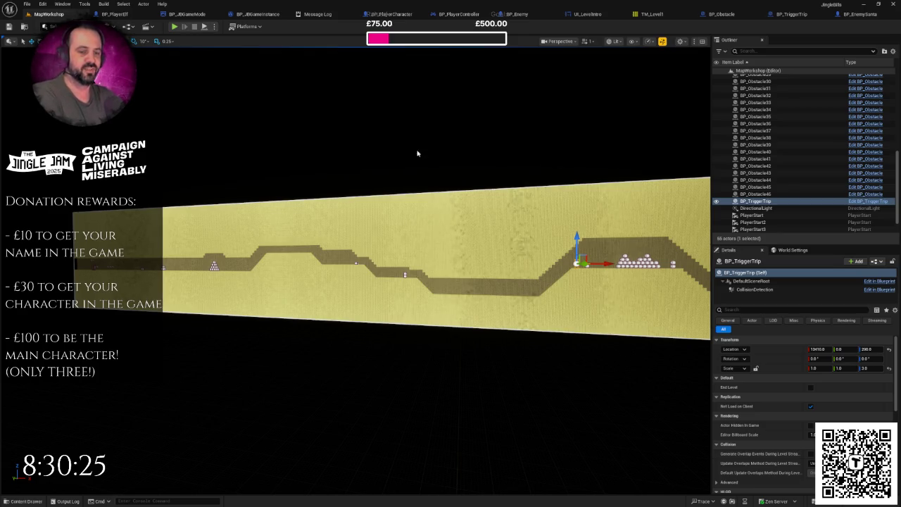
pyautogui.press('f')
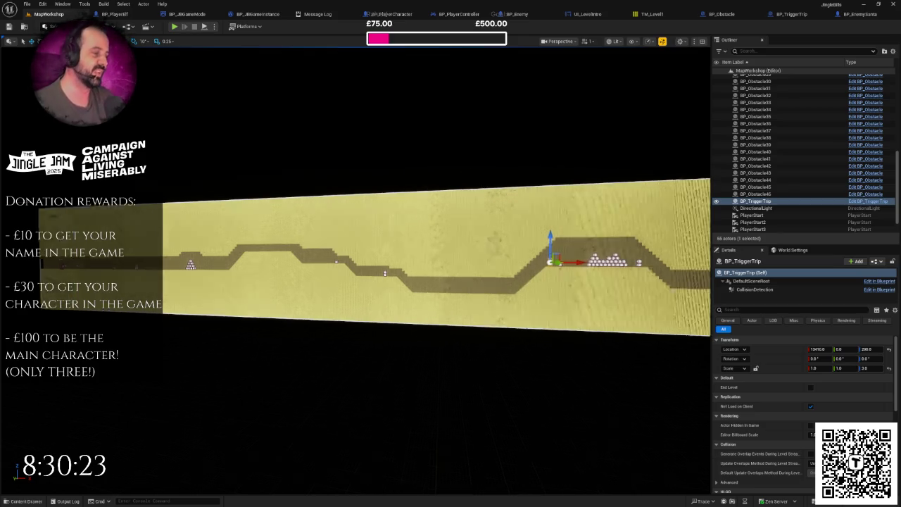
# Open the TM_Level1 tile map, pan to its unpainted right end, and select Map Width.
pyautogui.click(650, 14)
pyautogui.scroll(2, 453, 159)
pyautogui.scroll(-3, 453, 160)
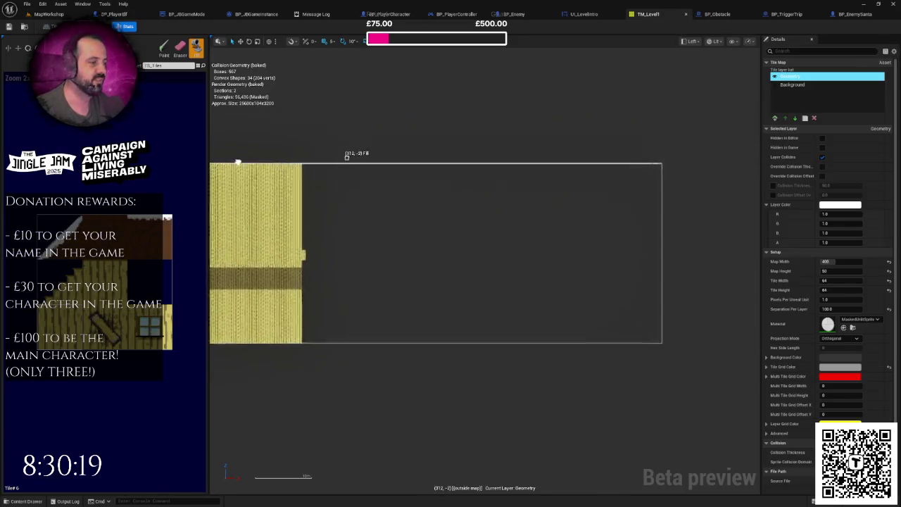
pyautogui.scroll(-2, 559, 193)
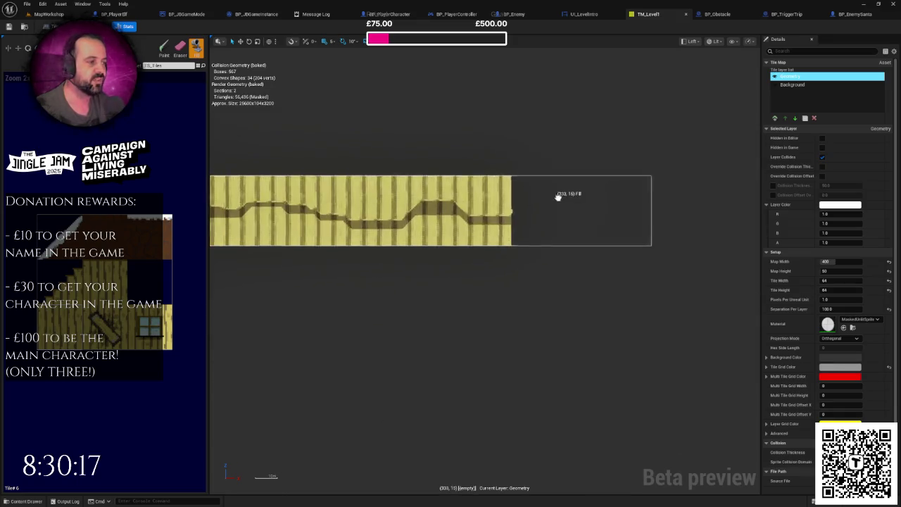
pyautogui.scroll(-1, 612, 201)
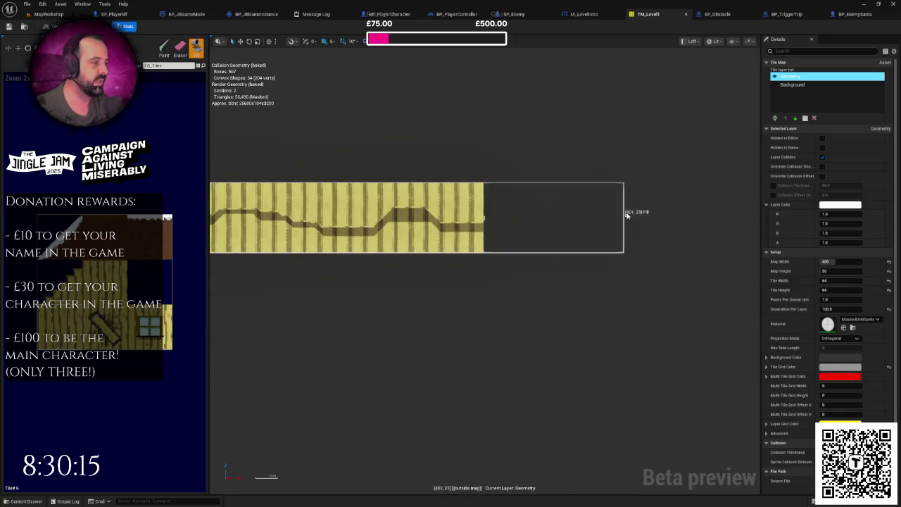
pyautogui.moveTo(587, 207)
pyautogui.mouseDown()
pyautogui.moveTo(737, 202)
pyautogui.moveTo(577, 197)
pyautogui.moveTo(340, 228)
pyautogui.moveTo(469, 239)
pyautogui.moveTo(603, 218)
pyautogui.moveTo(581, 207)
pyautogui.moveTo(614, 209)
pyautogui.moveTo(362, 235)
pyautogui.mouseUp()
pyautogui.scroll(-1, 605, 211)
pyautogui.scroll(3, 374, 235)
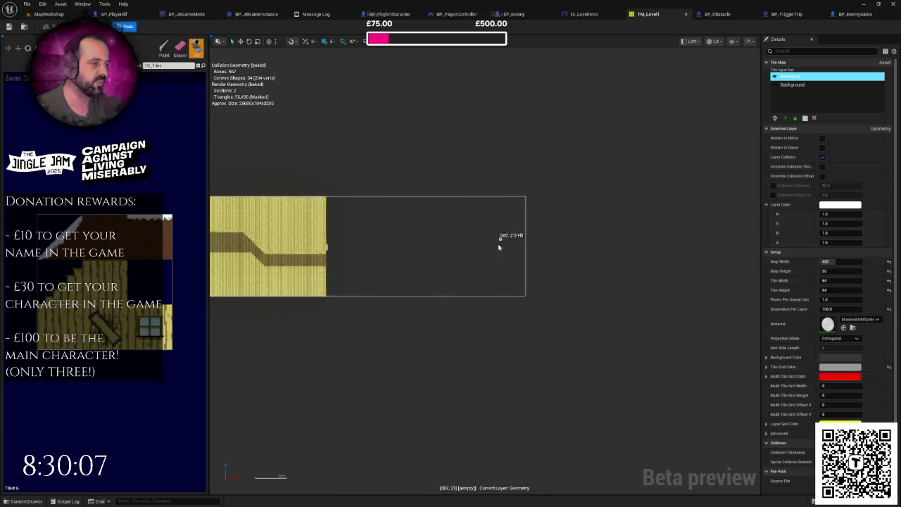
pyautogui.moveTo(523, 237)
pyautogui.mouseDown()
pyautogui.moveTo(579, 221)
pyautogui.moveTo(542, 207)
pyautogui.moveTo(565, 209)
pyautogui.mouseUp()
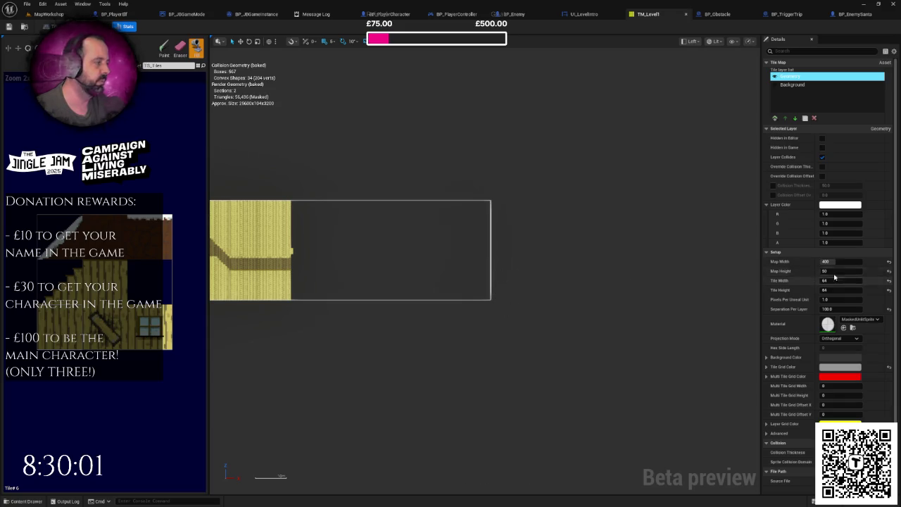
pyautogui.click(827, 261)
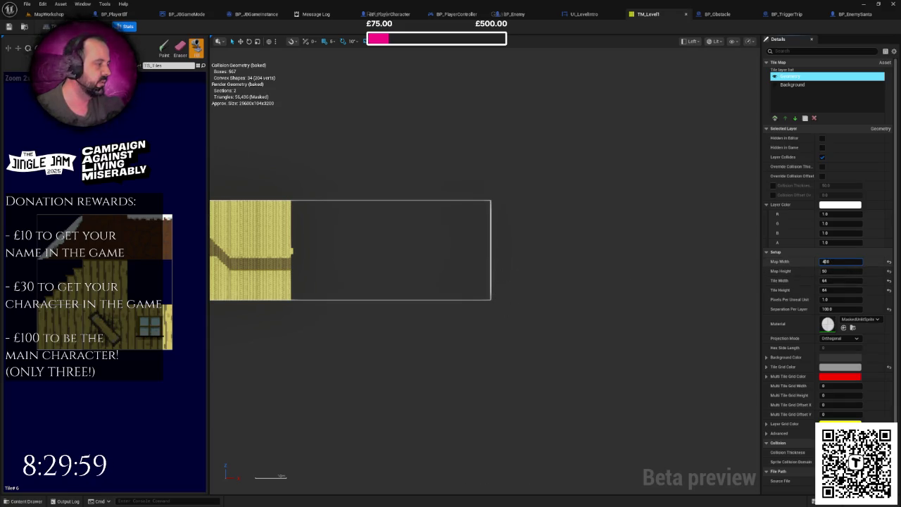
# Widen TM_Level1 to a map width of 450 tiles and bring the painted yellow tiles into view.
pyautogui.write('450')
pyautogui.press('Return')
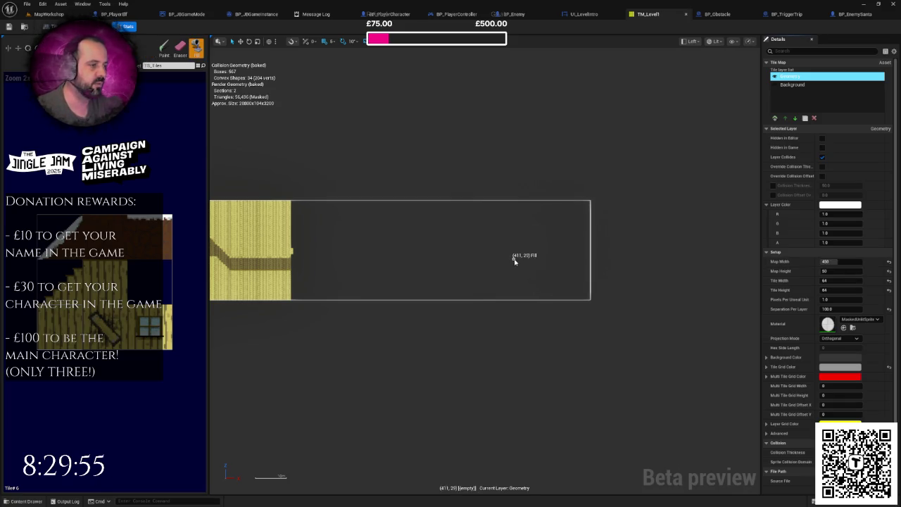
pyautogui.scroll(2, 514, 260)
pyautogui.moveTo(294, 175)
pyautogui.mouseDown()
pyautogui.moveTo(466, 229)
pyautogui.moveTo(549, 228)
pyautogui.moveTo(527, 229)
pyautogui.mouseUp()
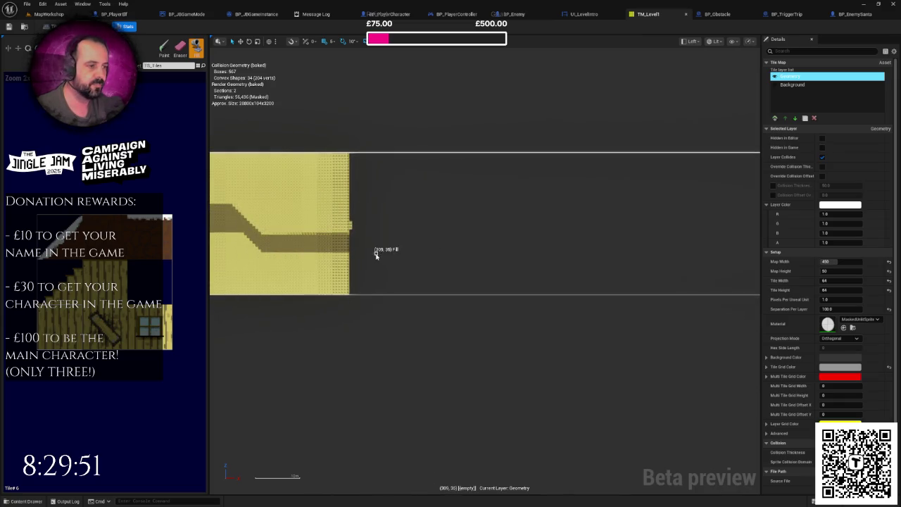
pyautogui.scroll(1, 376, 254)
pyautogui.scroll(1, 350, 258)
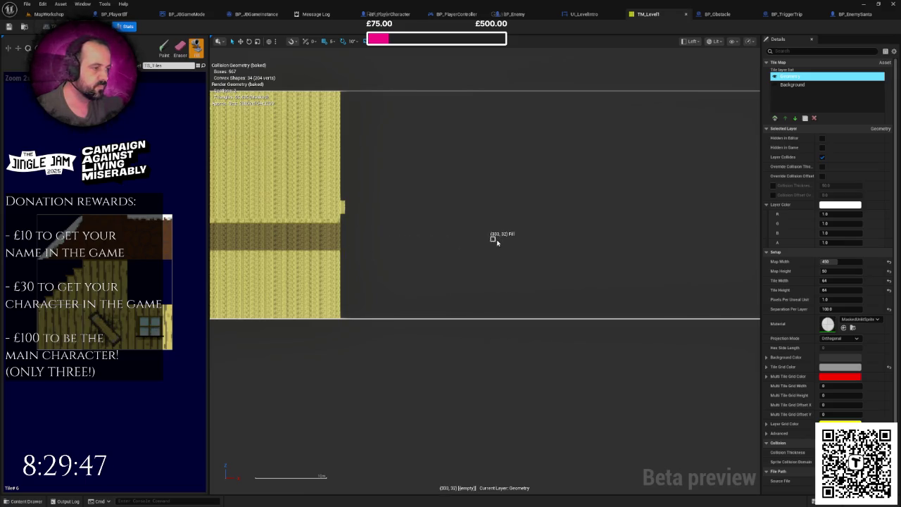
# Try a brown plank fill on the empty right side, undo it, and switch to the Paint tool.
pyautogui.moveTo(657, 232); pyautogui.dragTo(399, 235)
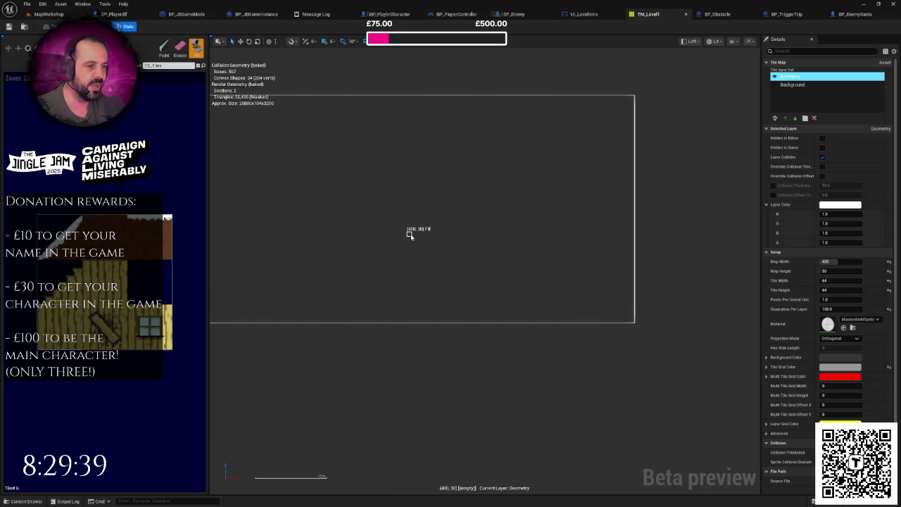
pyautogui.scroll(3, 401, 227)
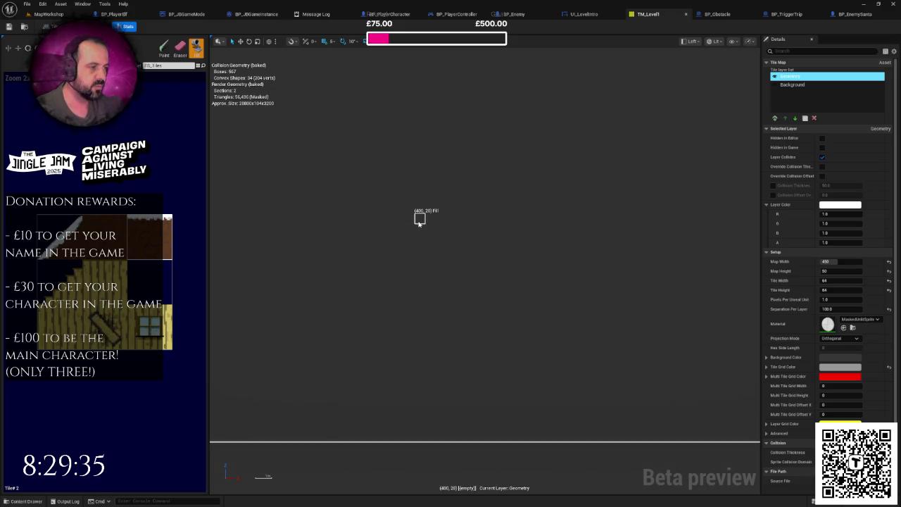
pyautogui.click(485, 241)
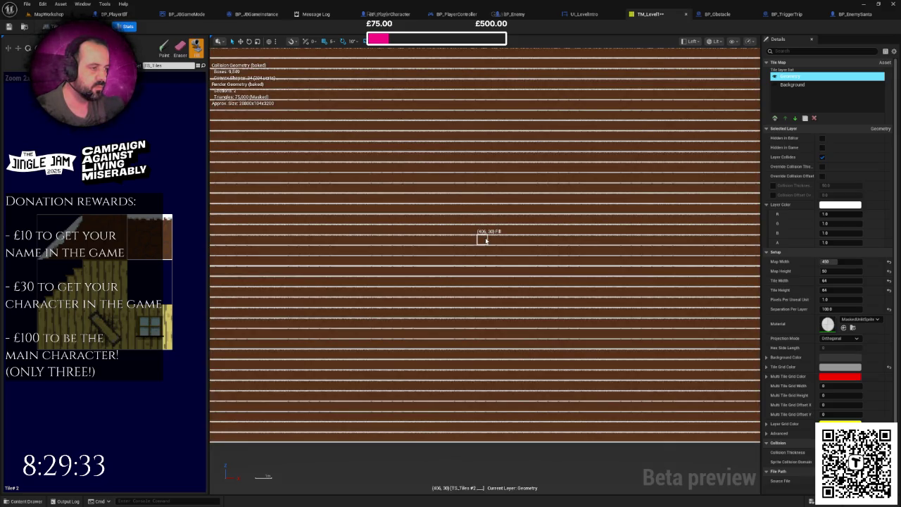
pyautogui.hotkey('ctrl', 'z')
pyautogui.hotkey('shift', 'b')
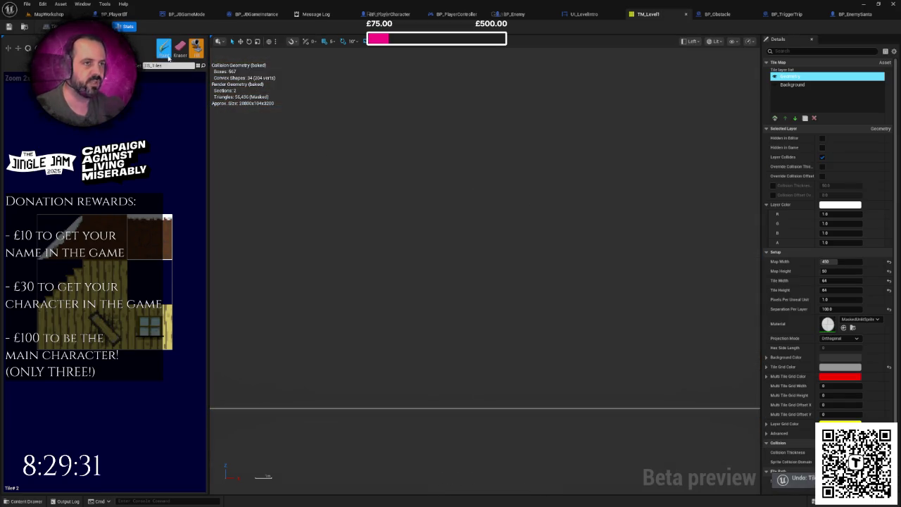
pyautogui.scroll(1, 447, 196)
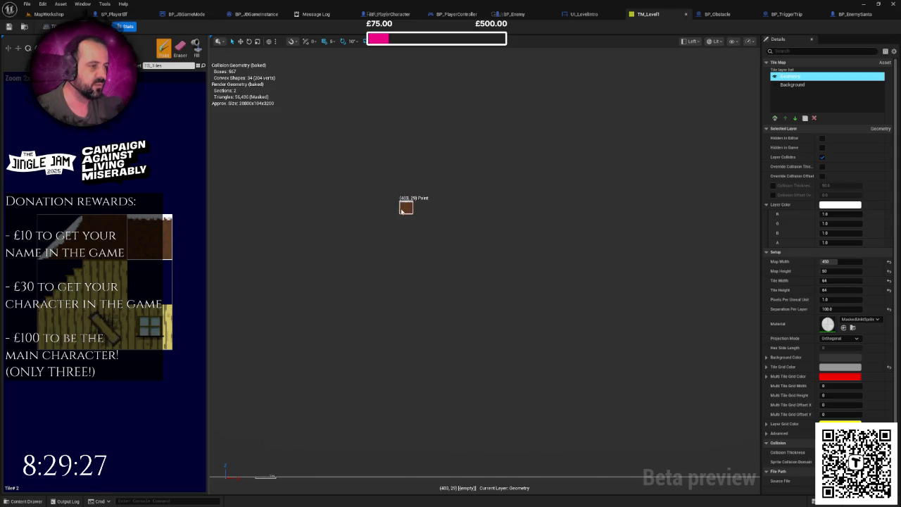
# Paint a row of brown plank tiles and fill the gaps within it.
pyautogui.moveTo(369, 217); pyautogui.dragTo(508, 224)
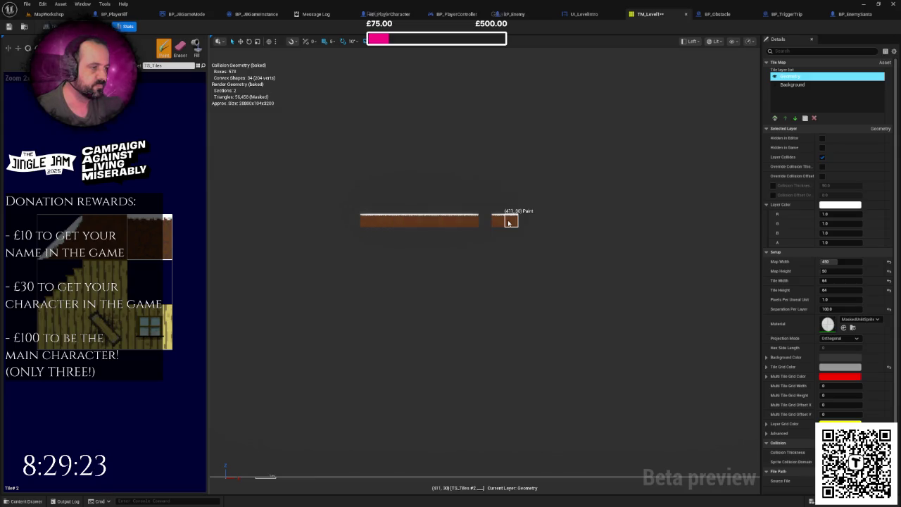
pyautogui.scroll(-3, 493, 227)
pyautogui.scroll(5, 439, 235)
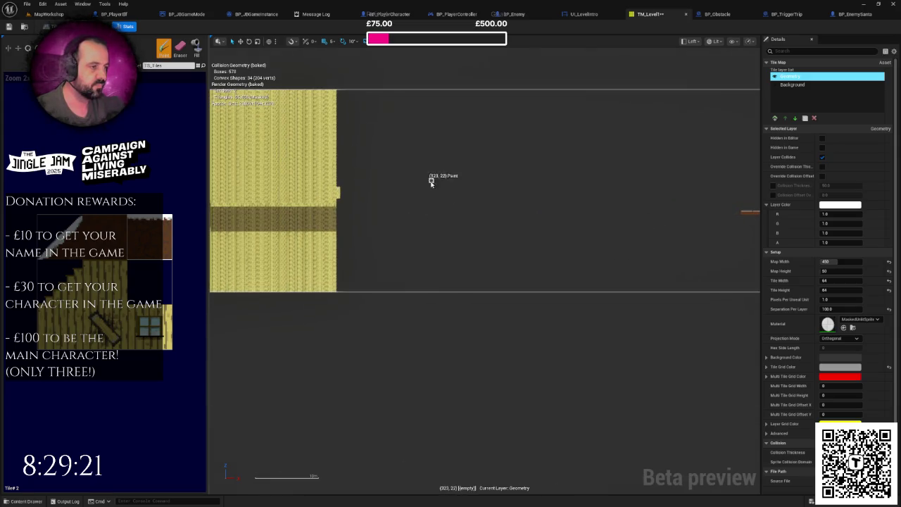
pyautogui.scroll(-4, 430, 192)
pyautogui.scroll(3, 303, 227)
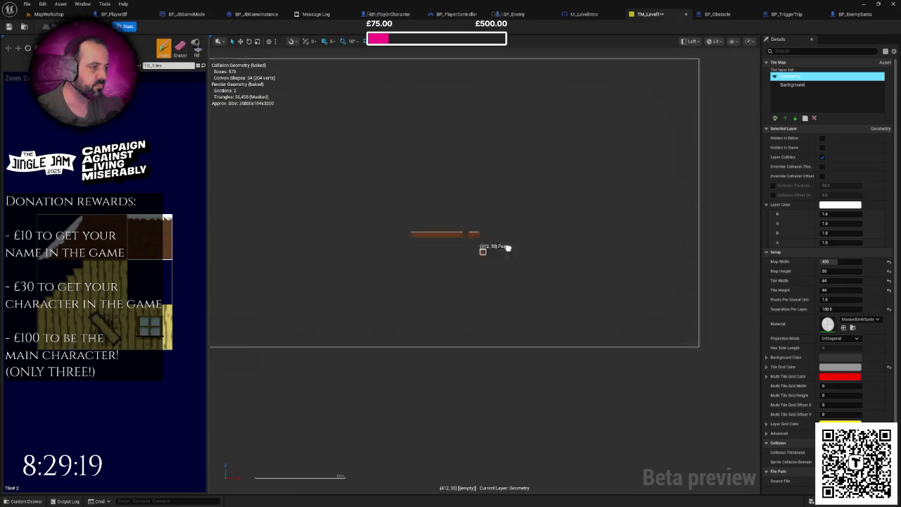
pyautogui.moveTo(415, 238); pyautogui.dragTo(400, 237)
pyautogui.click(435, 236)
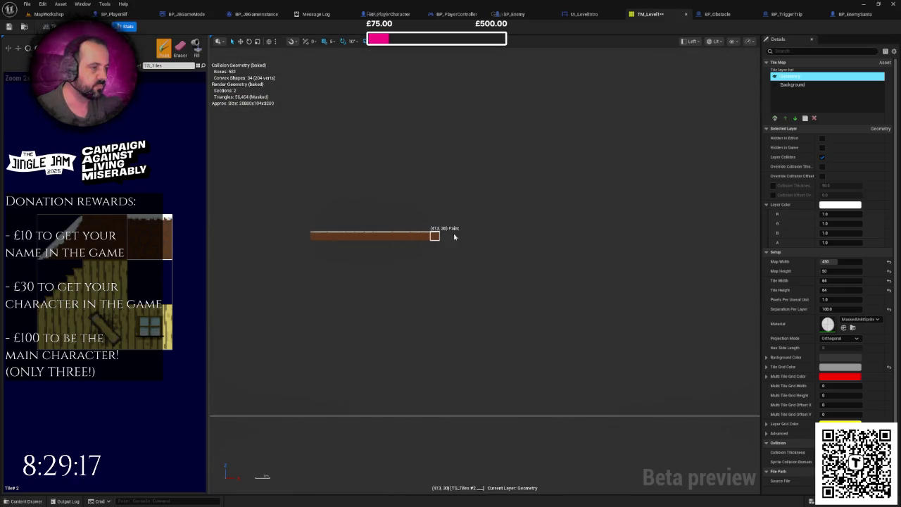
pyautogui.scroll(-2, 457, 239)
pyautogui.scroll(5, 462, 242)
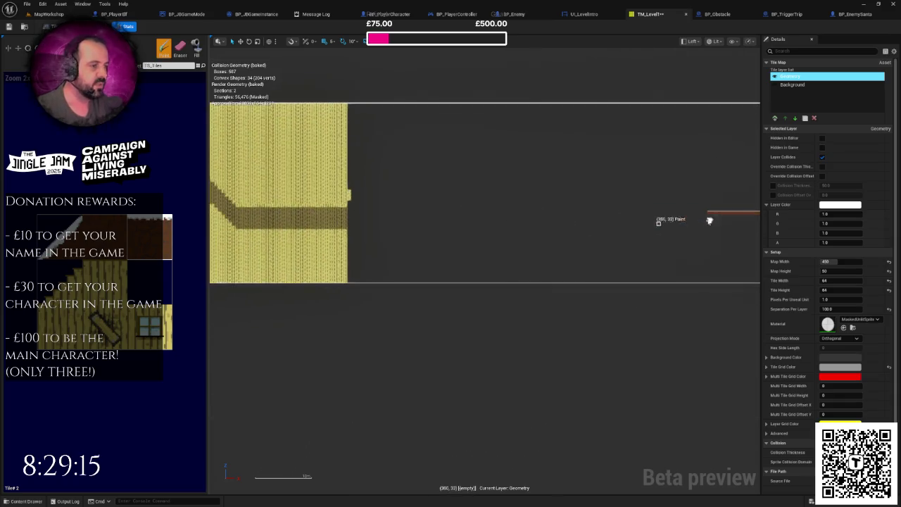
# Extend the brown row to the map's right edge and add a yellow plank tile at its left.
pyautogui.moveTo(459, 207)
pyautogui.mouseDown()
pyautogui.moveTo(380, 225)
pyautogui.moveTo(331, 249)
pyautogui.mouseUp()
pyautogui.scroll(5, 450, 249)
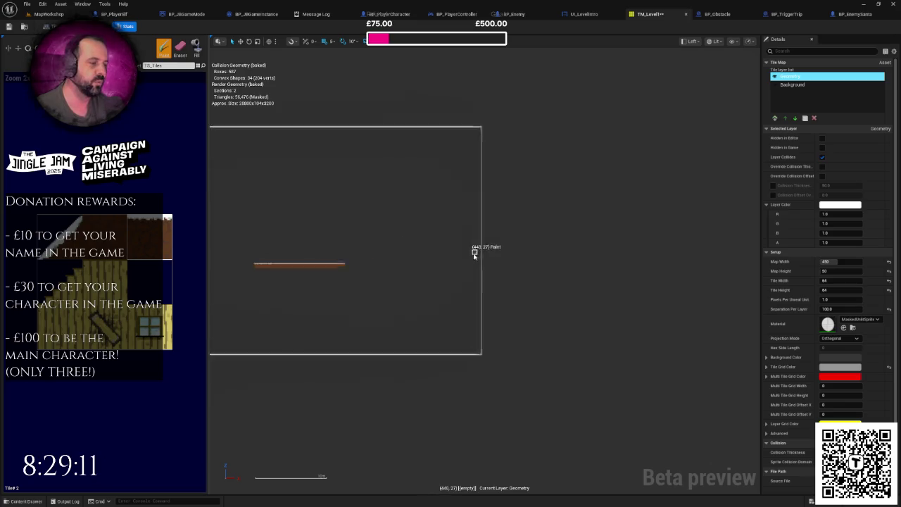
pyautogui.moveTo(366, 262); pyautogui.dragTo(373, 263)
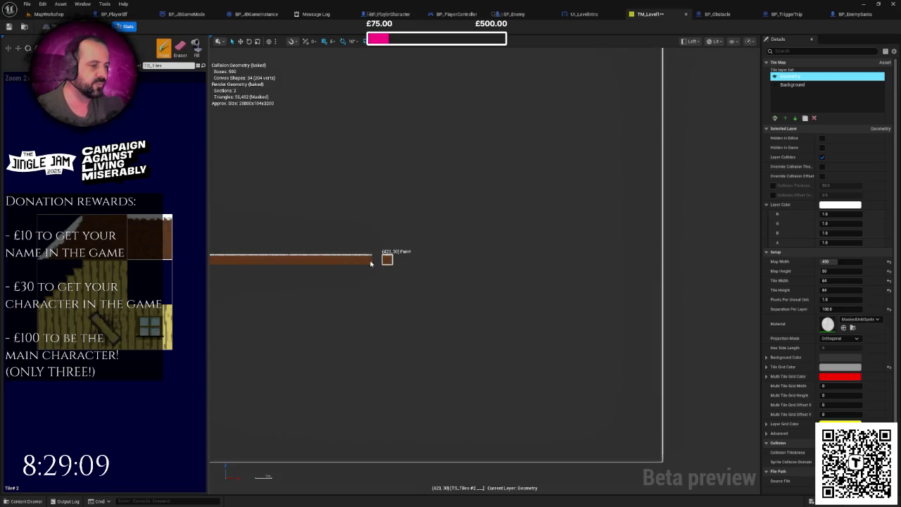
pyautogui.moveTo(435, 262)
pyautogui.mouseDown()
pyautogui.moveTo(423, 262)
pyautogui.moveTo(658, 258)
pyautogui.mouseUp()
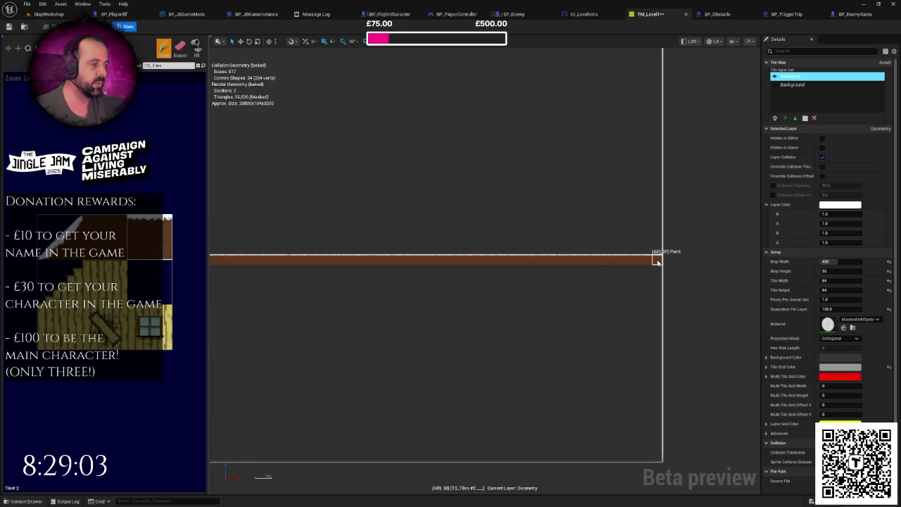
pyautogui.scroll(-2, 598, 261)
pyautogui.moveTo(438, 271); pyautogui.dragTo(555, 254)
pyautogui.scroll(1, 416, 259)
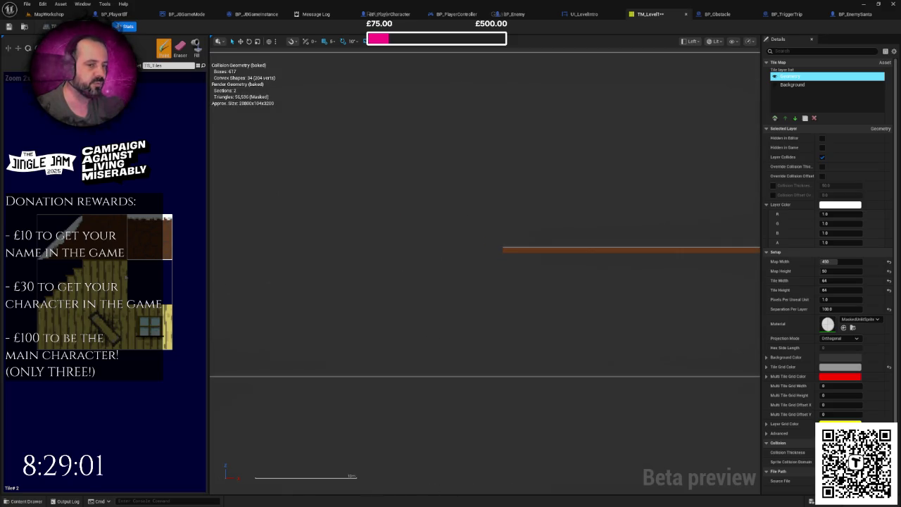
pyautogui.scroll(1, 466, 261)
pyautogui.click(500, 249)
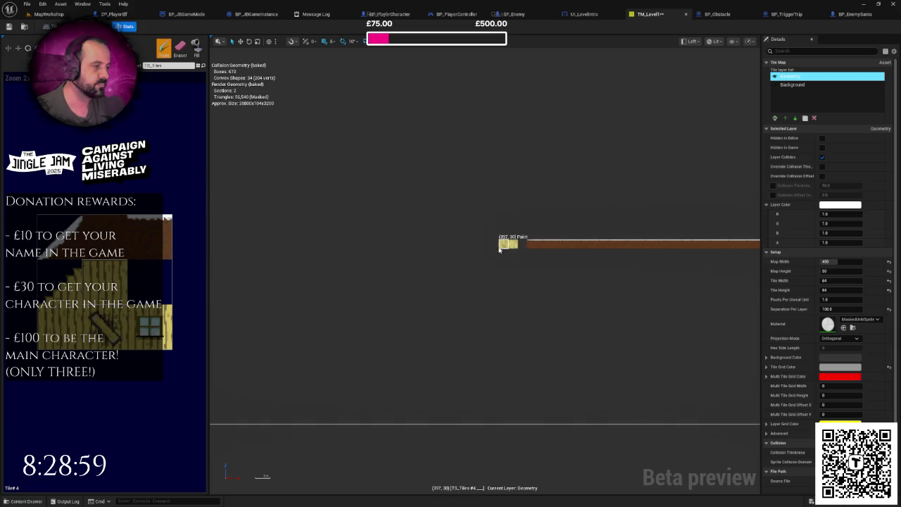
# Paint yellow plank tiles leftward along row 30 from the brown row, lengthening the strip.
pyautogui.moveTo(446, 249); pyautogui.dragTo(426, 248)
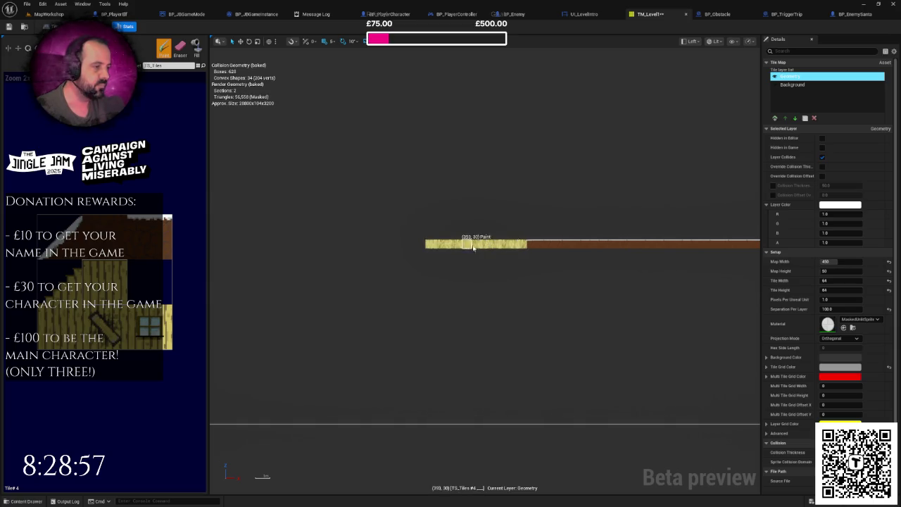
pyautogui.scroll(1, 266, 289)
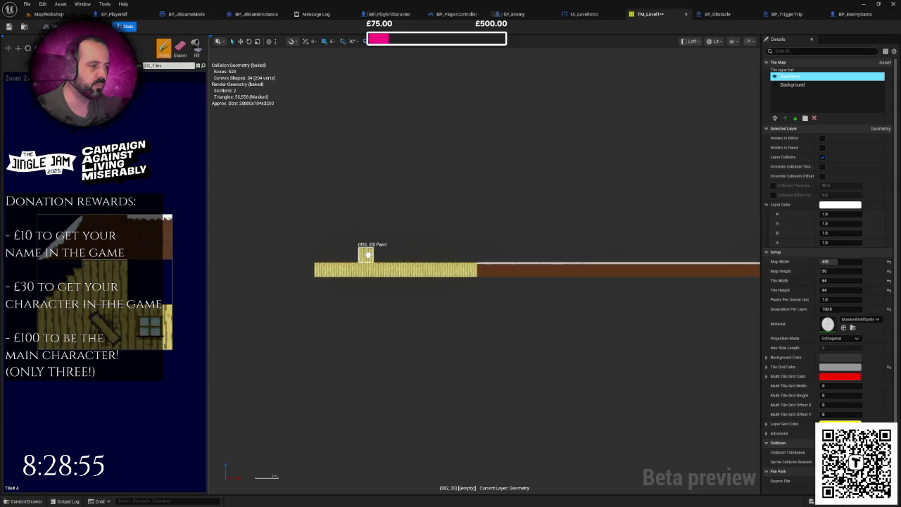
pyautogui.scroll(-1, 460, 265)
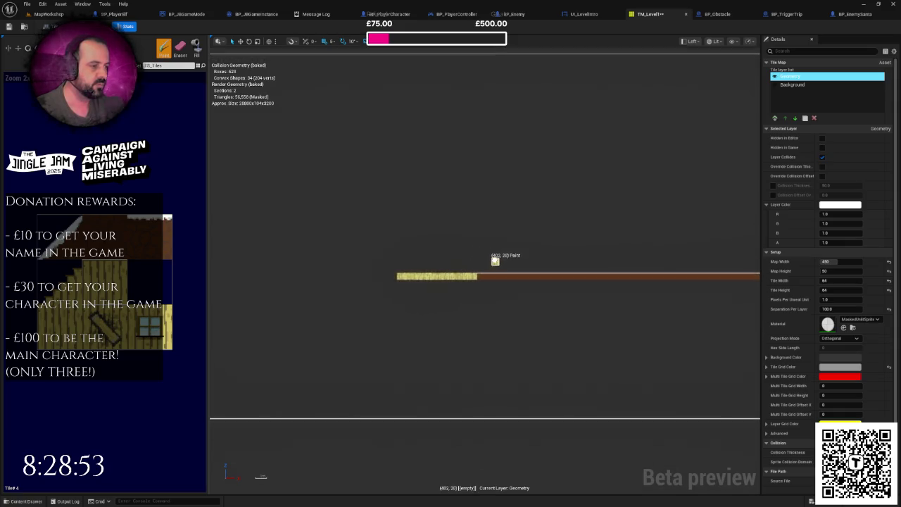
pyautogui.scroll(1, 483, 263)
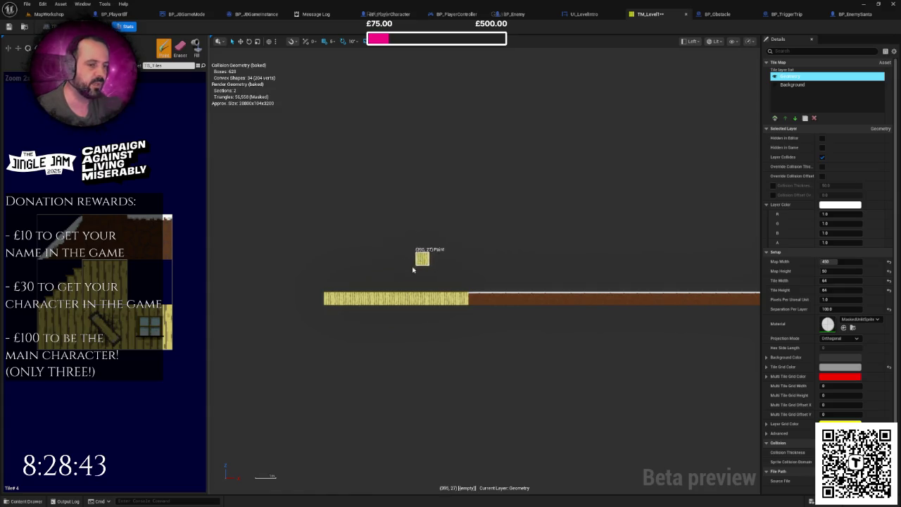
pyautogui.scroll(1, 413, 271)
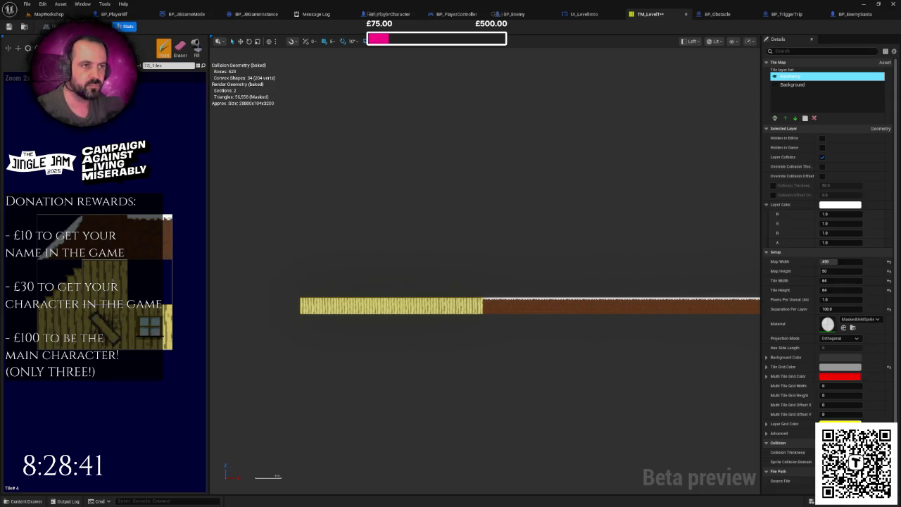
pyautogui.scroll(-2, 505, 267)
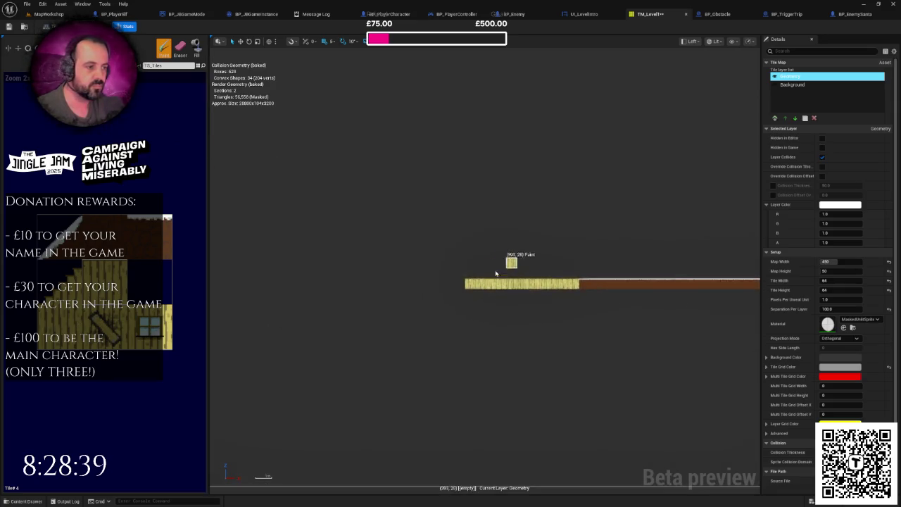
pyautogui.scroll(1, 505, 267)
pyautogui.moveTo(432, 293); pyautogui.dragTo(404, 289)
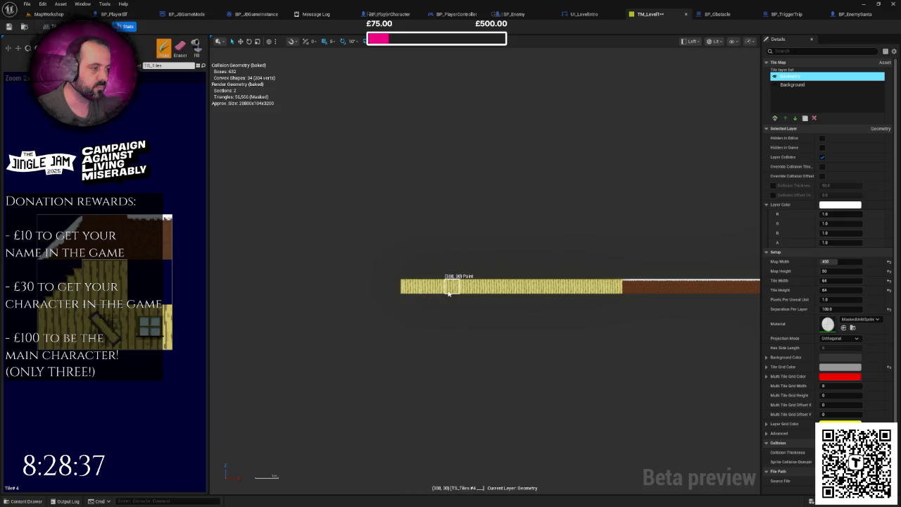
pyautogui.scroll(1, 396, 261)
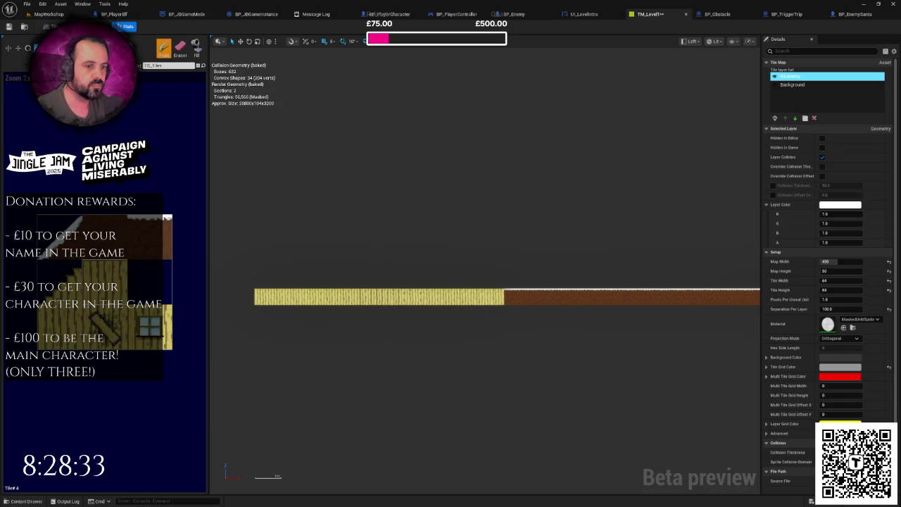
pyautogui.scroll(1, 479, 218)
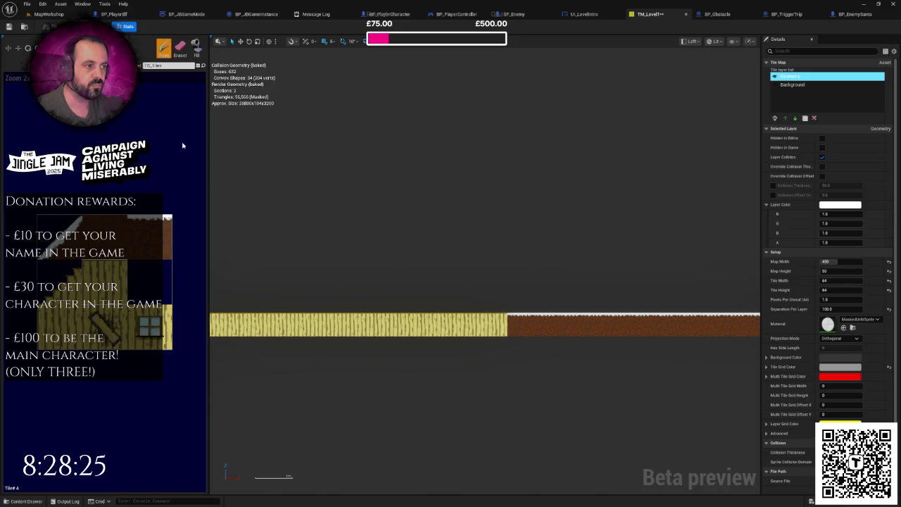
pyautogui.scroll(1, 468, 211)
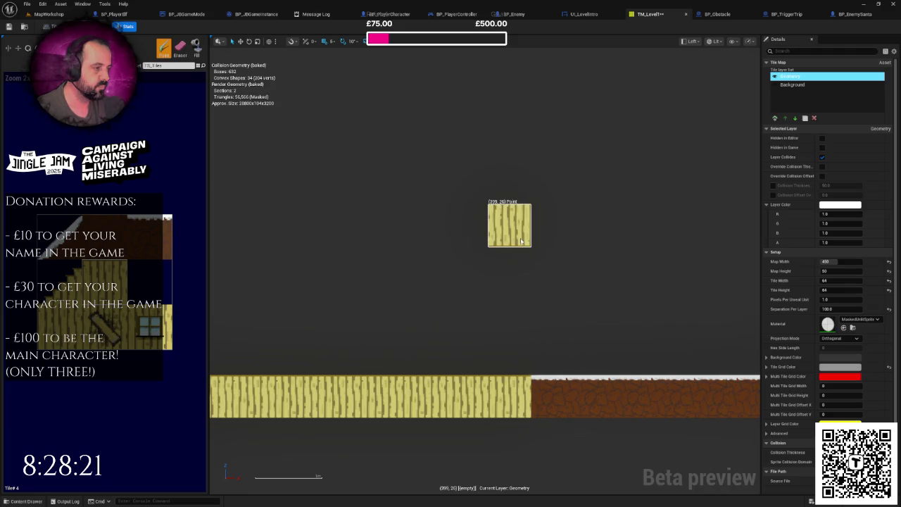
pyautogui.scroll(-1, 521, 240)
# Place two floating plank tiles diagonally above the ground row.
pyautogui.click(520, 233)
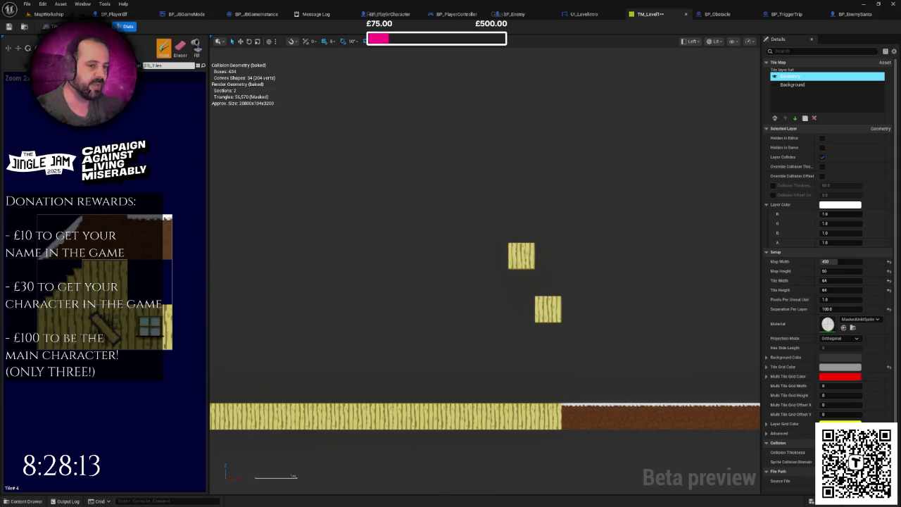
pyautogui.click(548, 285)
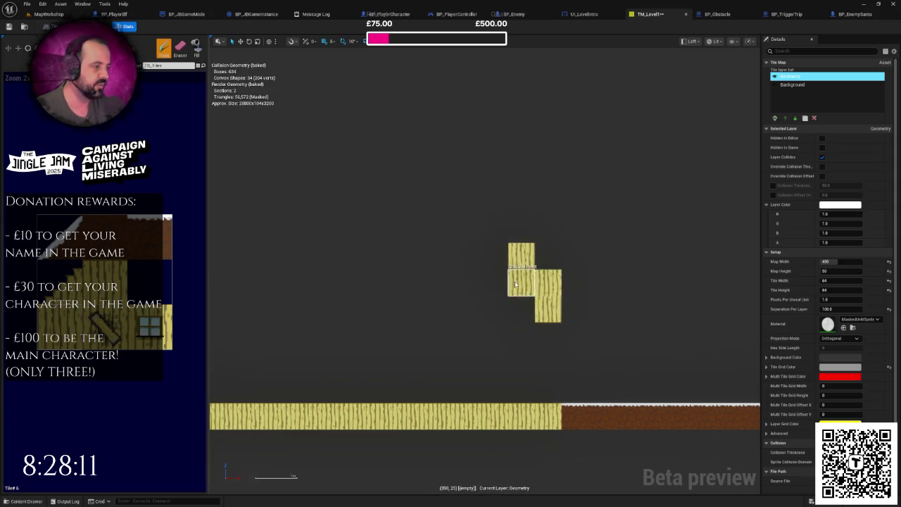
pyautogui.scroll(-3, 556, 257)
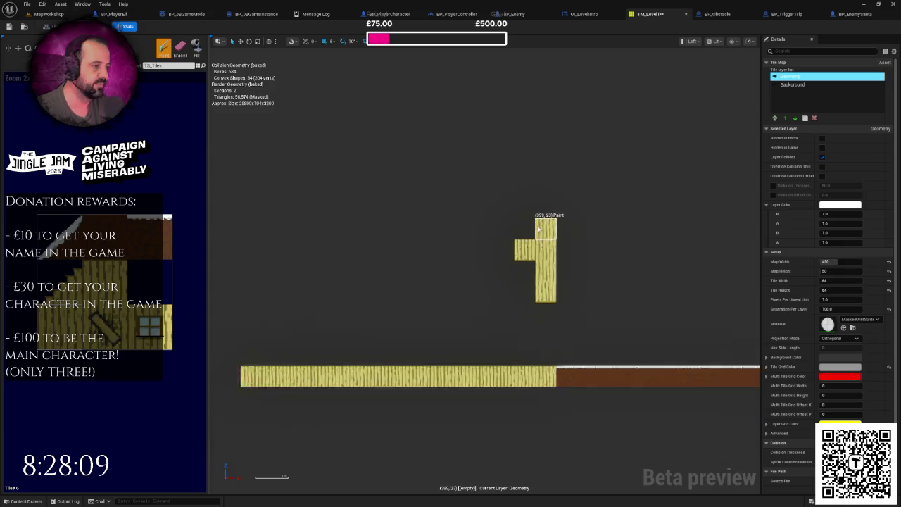
pyautogui.scroll(2, 549, 208)
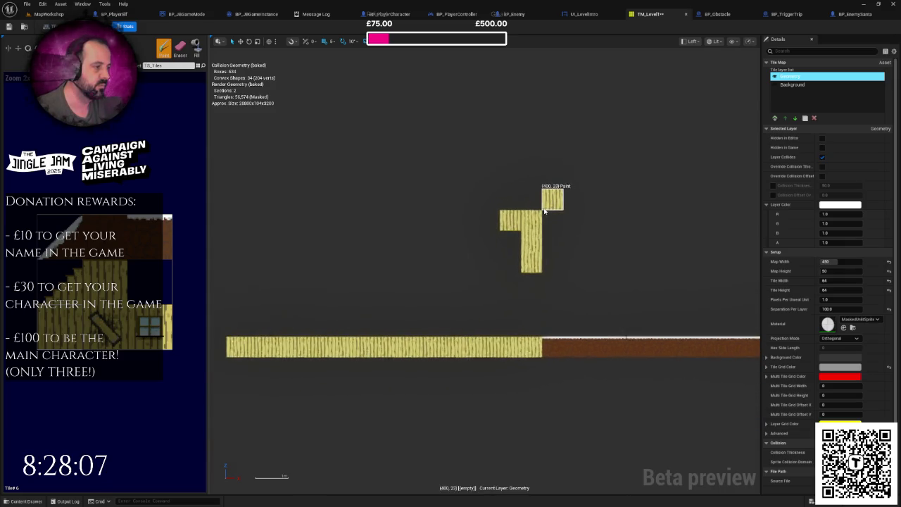
pyautogui.scroll(-1, 544, 210)
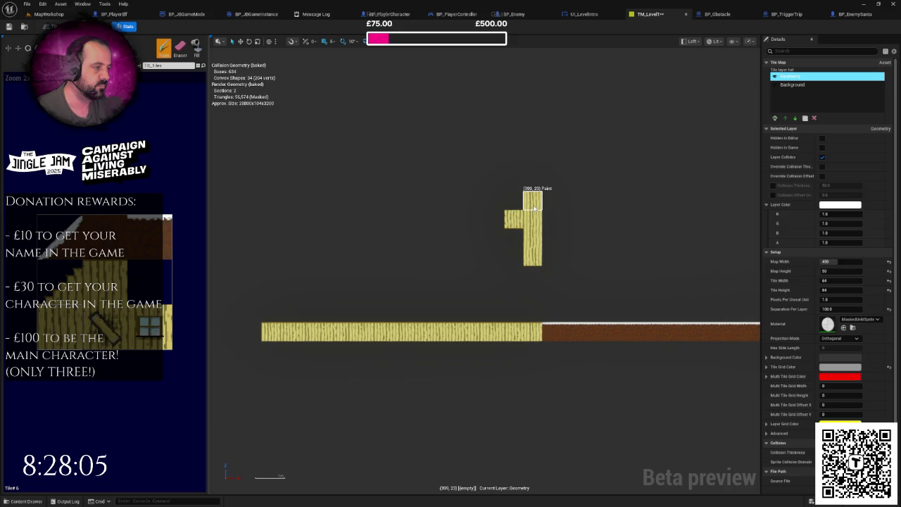
# Reshape the column top by painting and erasing tiles, then paint a long plank row leftward.
pyautogui.click(514, 201)
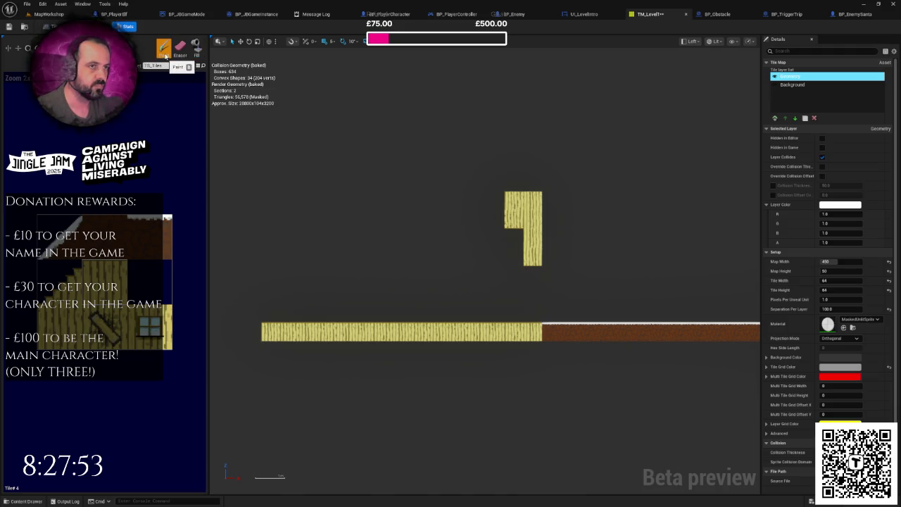
pyautogui.scroll(2, 445, 225)
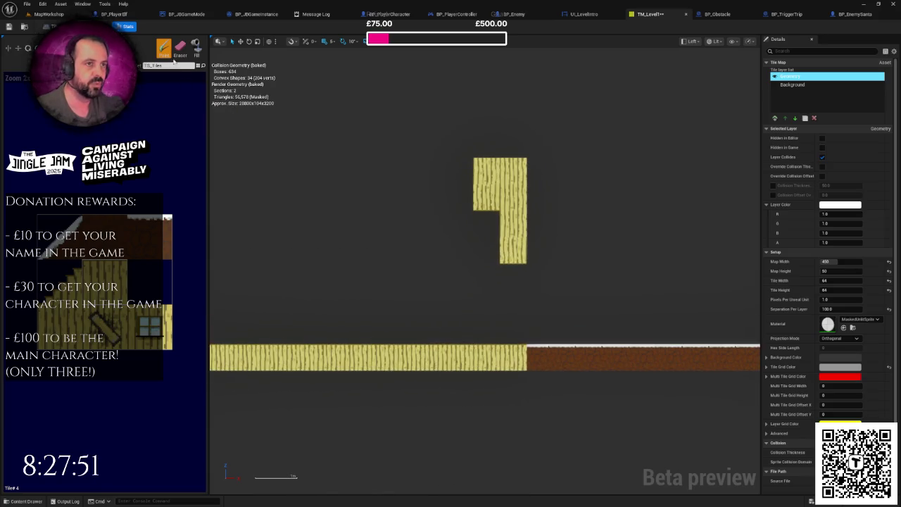
pyautogui.click(180, 47)
pyautogui.click(485, 197)
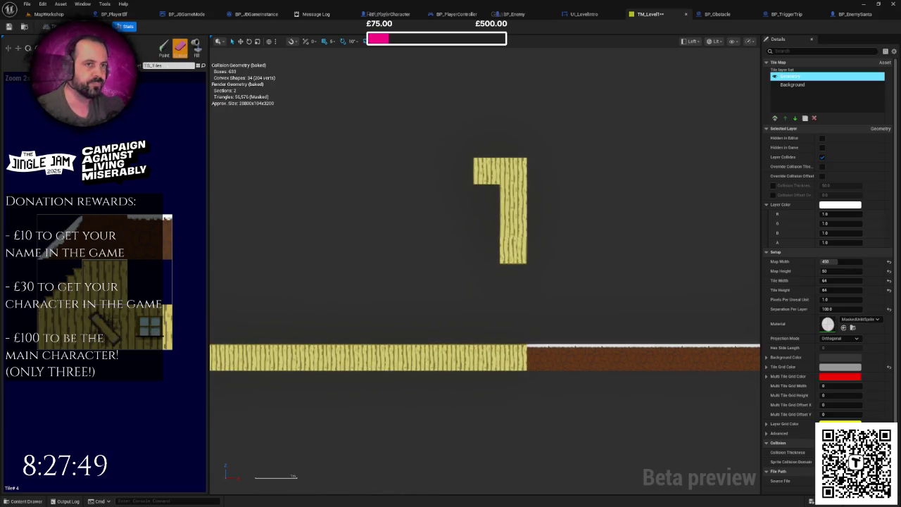
pyautogui.click(163, 48)
pyautogui.click(459, 197)
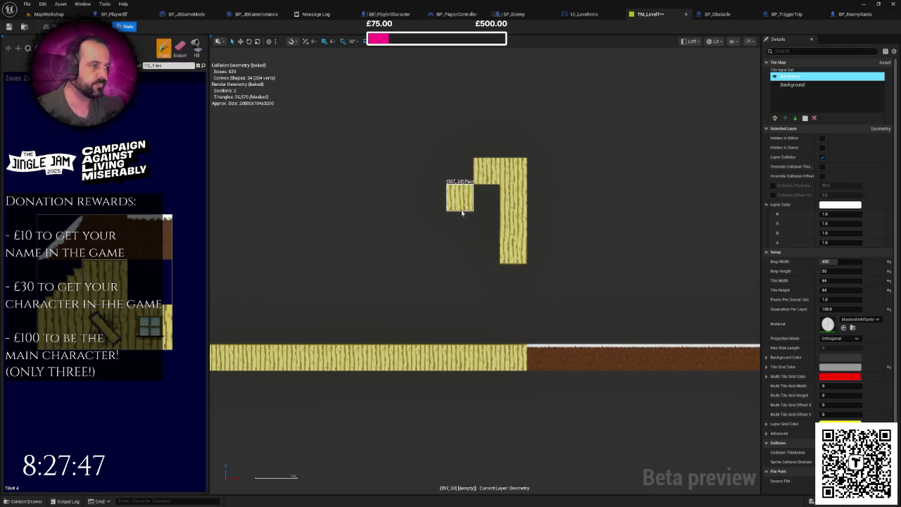
pyautogui.click(486, 223)
pyautogui.click(432, 223)
pyautogui.scroll(-2, 439, 225)
pyautogui.moveTo(559, 197); pyautogui.dragTo(389, 198)
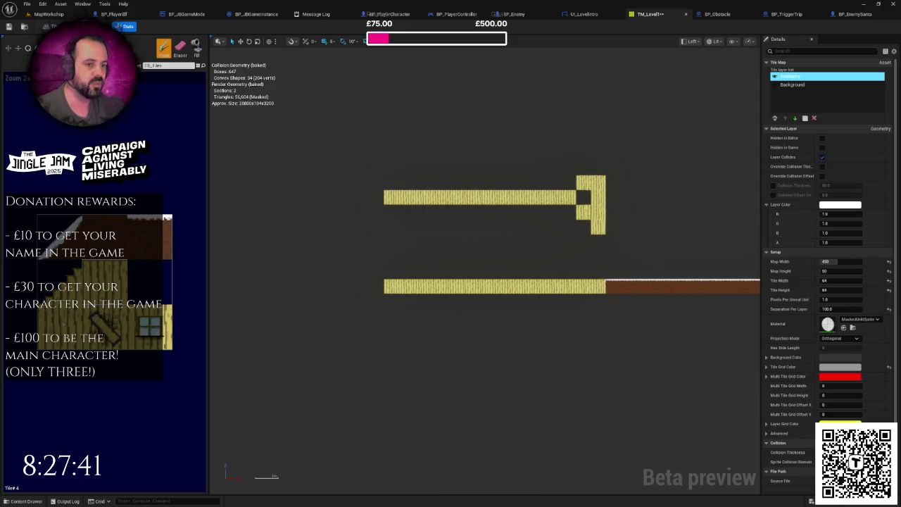
pyautogui.click(583, 197)
# Paint a brown column downward from the ground edge.
pyautogui.moveTo(664, 210); pyautogui.dragTo(492, 288)
pyautogui.scroll(-1, 493, 288)
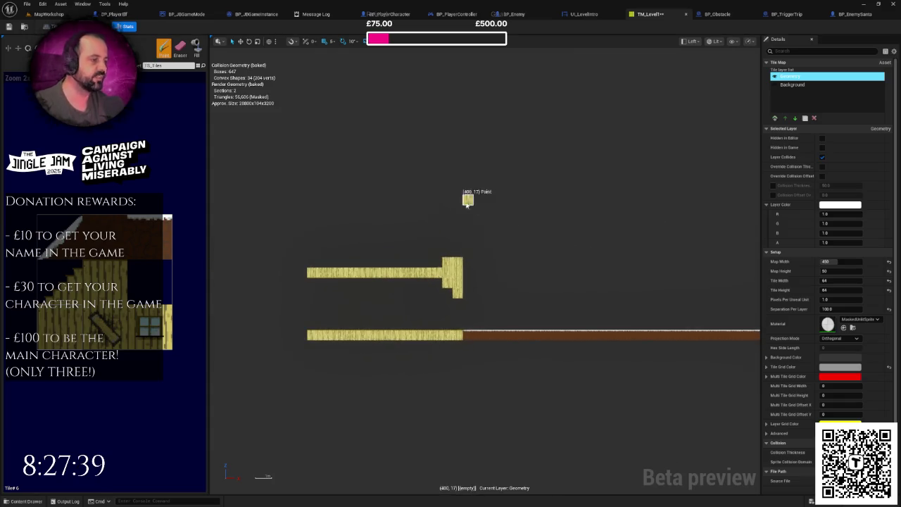
pyautogui.moveTo(464, 203); pyautogui.dragTo(496, 243)
pyautogui.moveTo(556, 235); pyautogui.dragTo(543, 191)
pyautogui.scroll(-2, 564, 277)
pyautogui.moveTo(564, 277); pyautogui.dragTo(492, 243)
pyautogui.scroll(1, 493, 243)
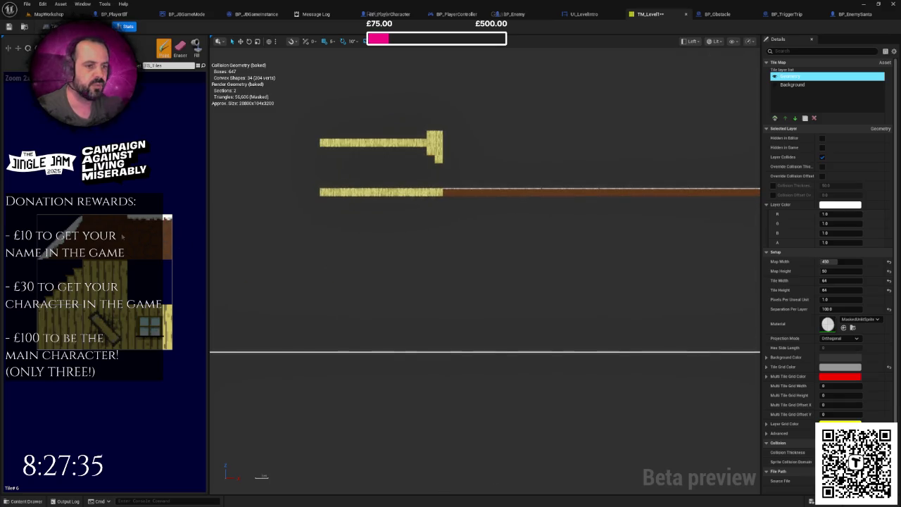
pyautogui.moveTo(448, 219); pyautogui.dragTo(446, 302)
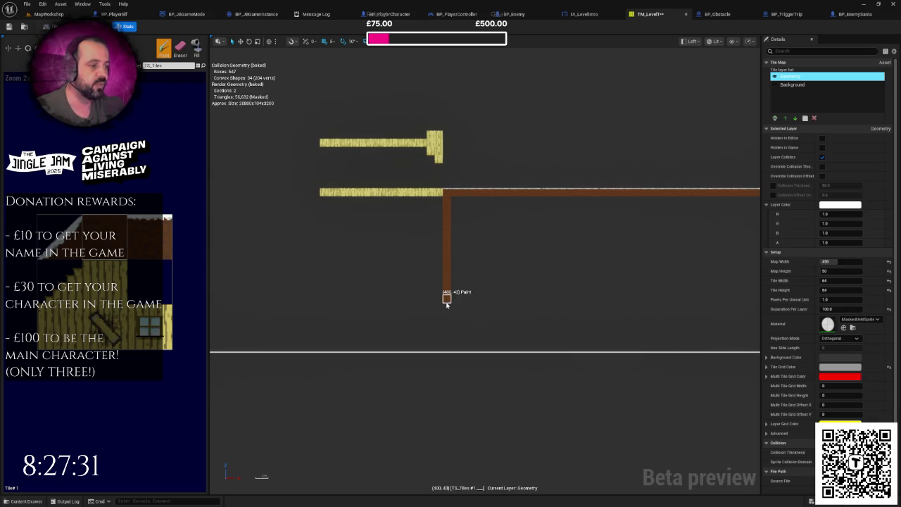
# Flood-fill the empty area right of the brown border with brown earth tiles and save TM_Level1.
pyautogui.scroll(-1, 464, 263)
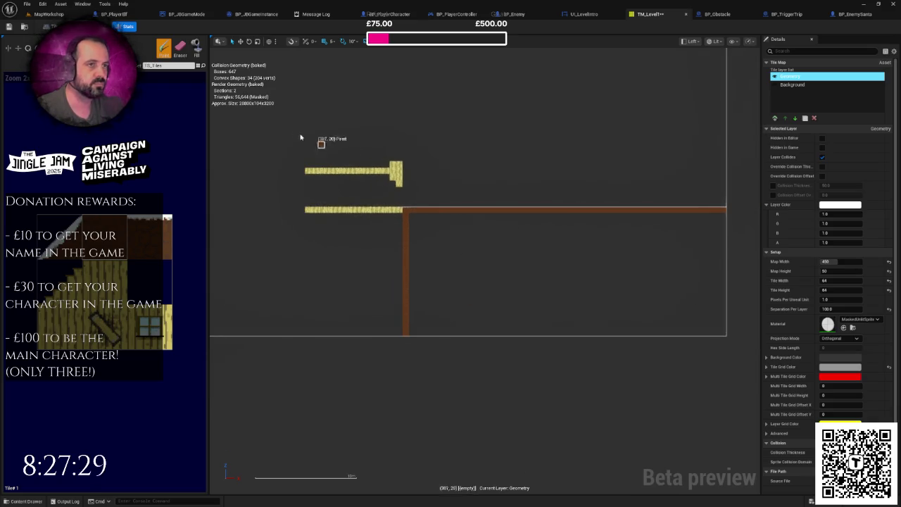
pyautogui.hotkey('shift', 'f')
pyautogui.click(535, 237)
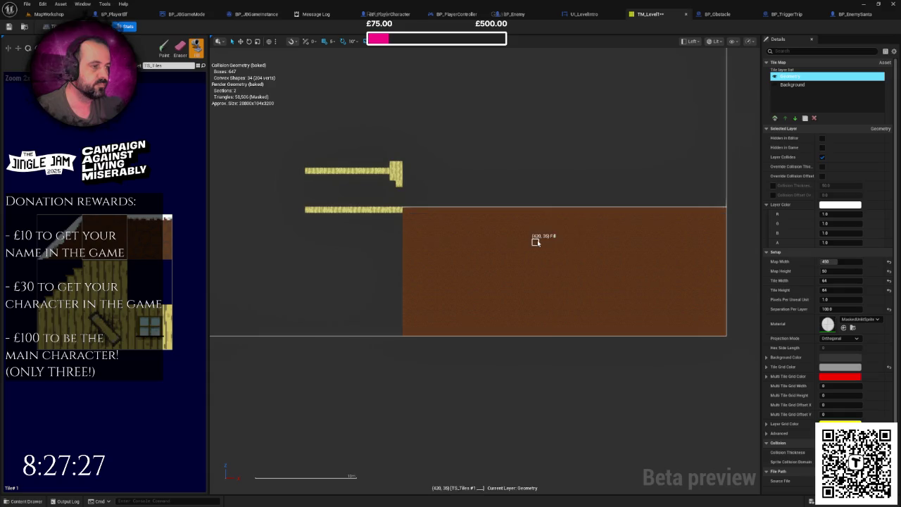
pyautogui.hotkey('ctrl', 's')
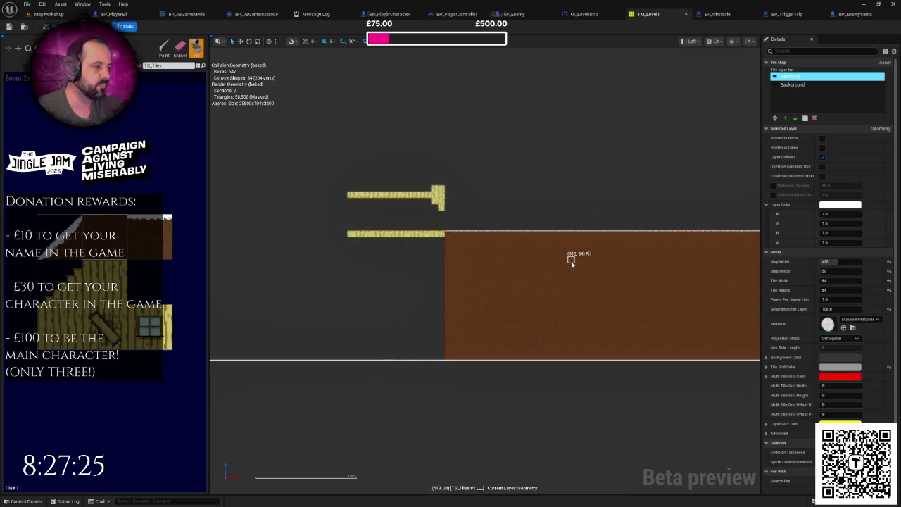
pyautogui.scroll(-1, 570, 260)
pyautogui.scroll(3, 542, 252)
pyautogui.scroll(4, 577, 298)
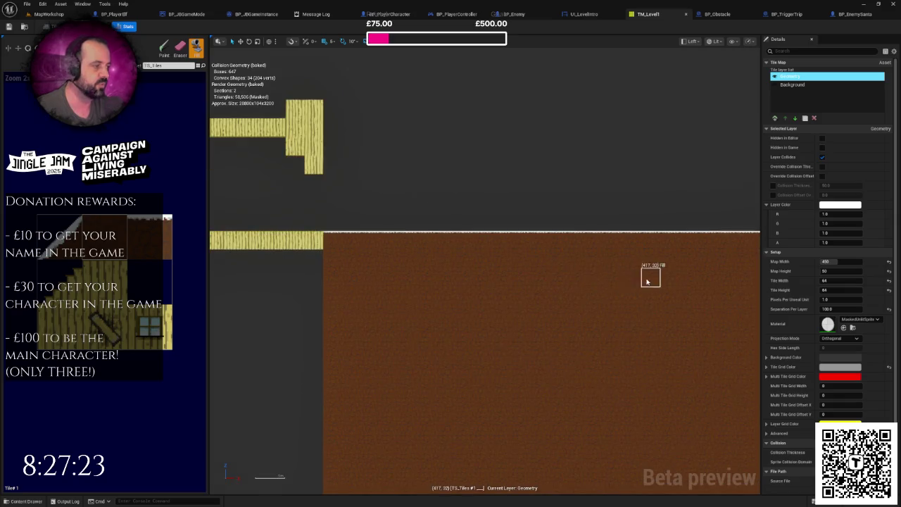
pyautogui.scroll(-3, 486, 293)
pyautogui.moveTo(480, 302)
pyautogui.mouseDown()
pyautogui.moveTo(650, 305)
pyautogui.moveTo(655, 335)
pyautogui.mouseUp()
# Paint a tall plank post column upward from the T-shaped platform.
pyautogui.scroll(2, 470, 259)
pyautogui.scroll(1, 528, 316)
pyautogui.scroll(-1, 488, 296)
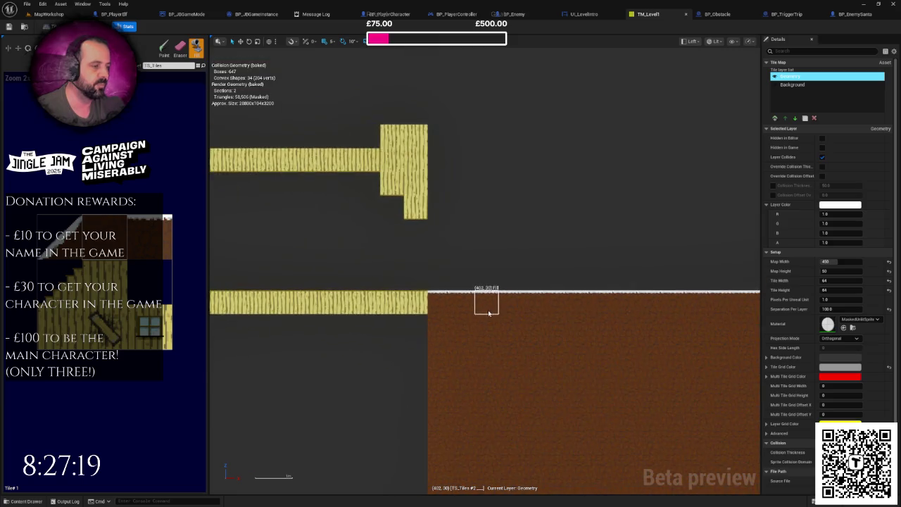
pyautogui.moveTo(488, 295); pyautogui.dragTo(610, 302)
pyautogui.scroll(-1, 596, 314)
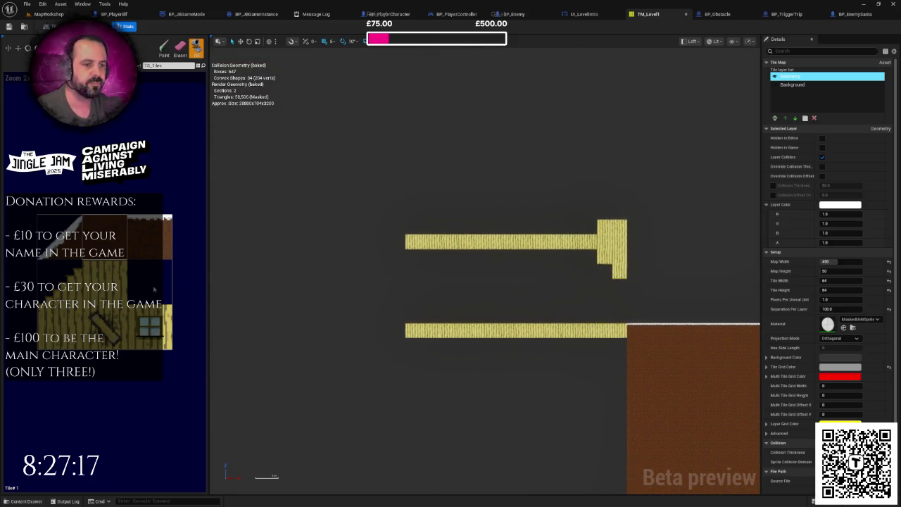
pyautogui.moveTo(287, 238); pyautogui.dragTo(238, 250)
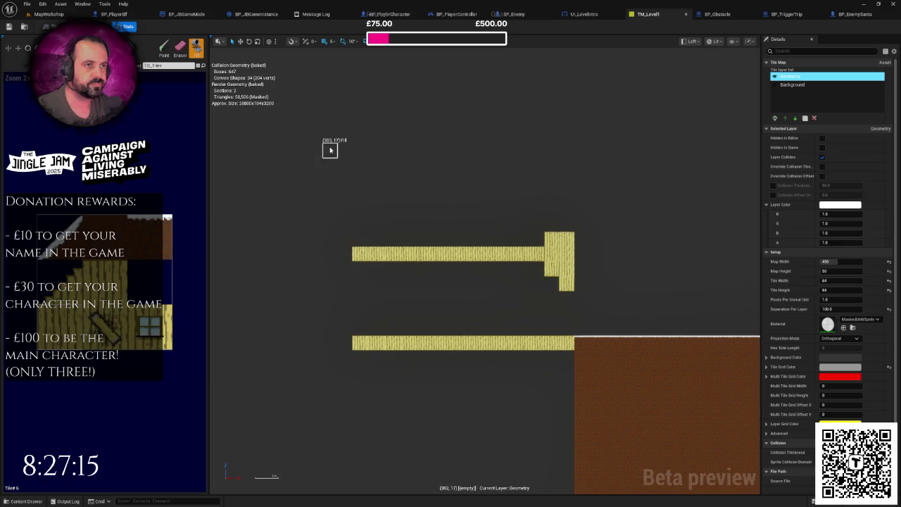
pyautogui.moveTo(316, 147); pyautogui.dragTo(223, 151)
pyautogui.press('b')
pyautogui.moveTo(447, 259); pyautogui.dragTo(446, 149)
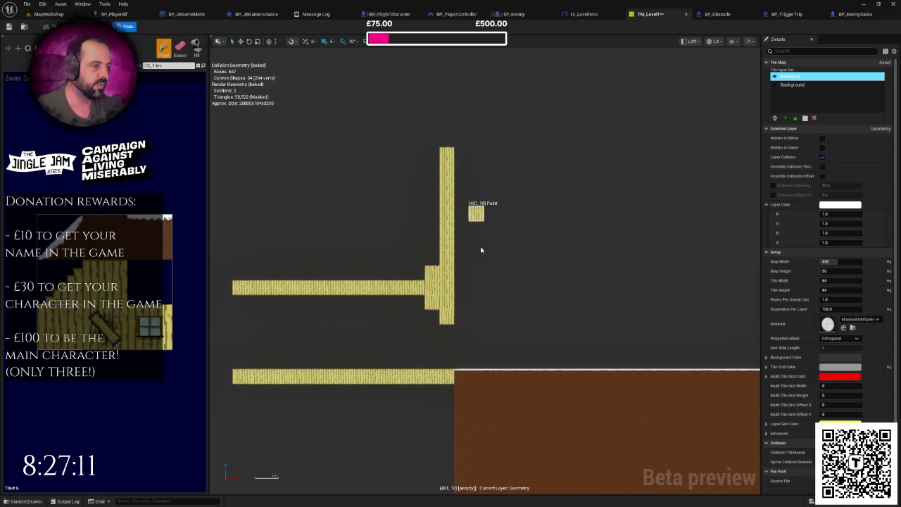
pyautogui.moveTo(549, 281); pyautogui.dragTo(546, 222)
# Pan and zoom the view to bring the brown ground back into view.
pyautogui.scroll(2, 545, 221)
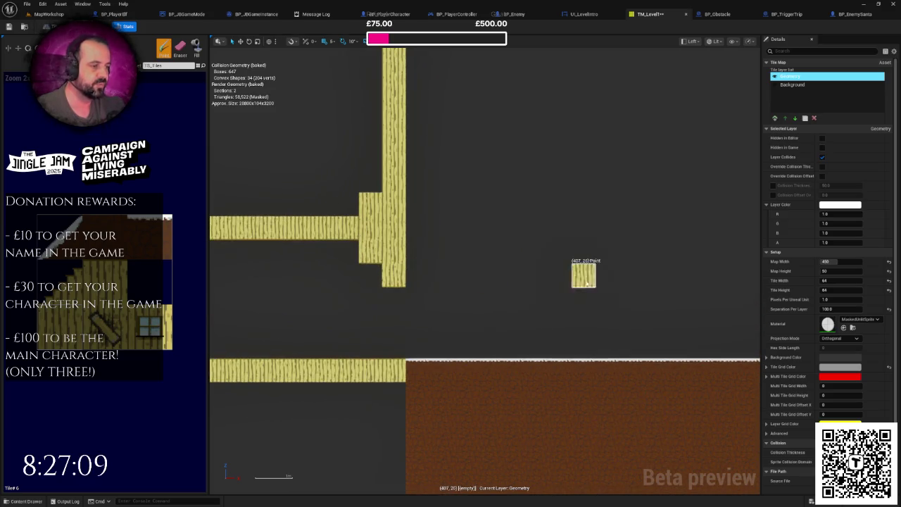
pyautogui.scroll(2, 504, 191)
pyautogui.scroll(-2, 504, 192)
pyautogui.moveTo(538, 401); pyautogui.dragTo(461, 301)
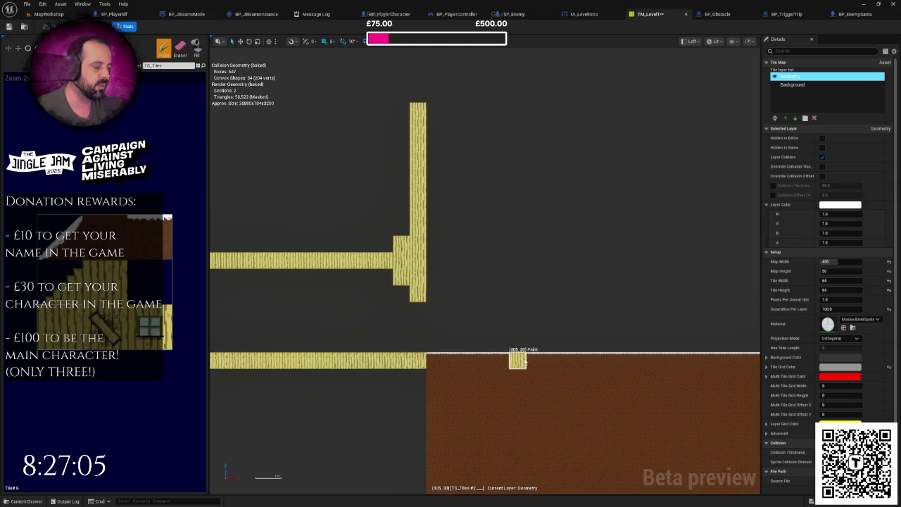
pyautogui.scroll(-1, 533, 345)
pyautogui.scroll(2, 464, 307)
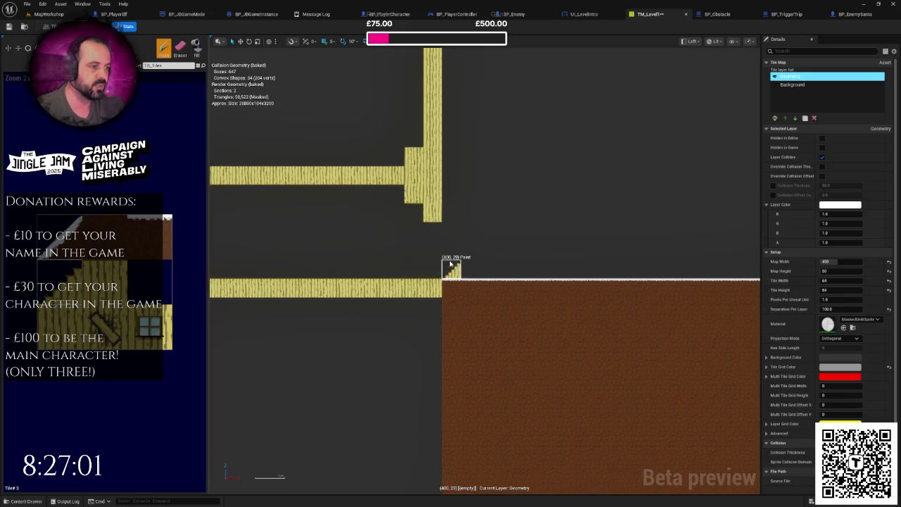
pyautogui.moveTo(453, 263); pyautogui.dragTo(418, 241)
pyautogui.scroll(1, 291, 257)
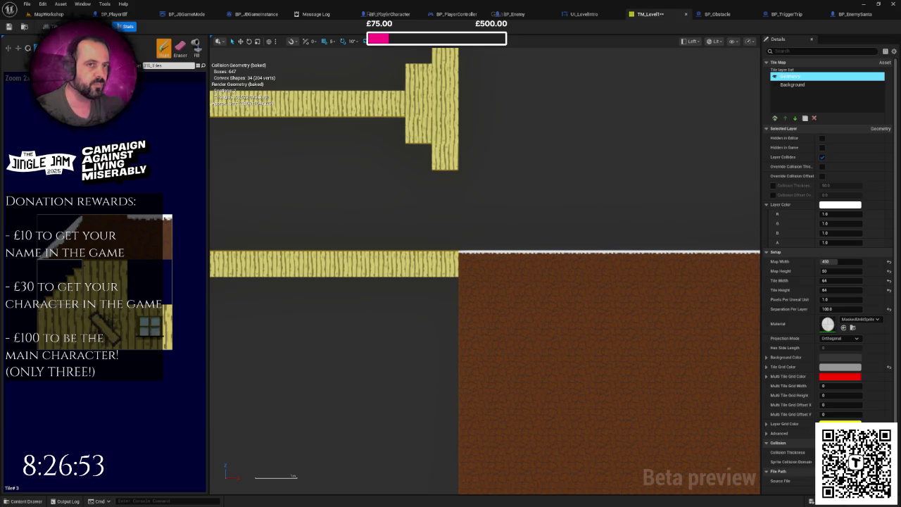
pyautogui.scroll(1, 409, 241)
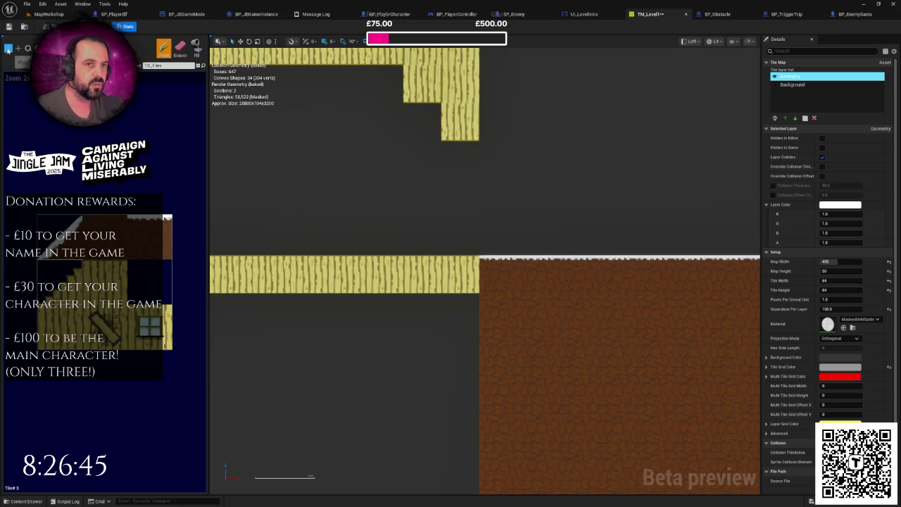
# Add a slope tile at the floor strip's end and erase the brown ground's top row.
pyautogui.click(498, 273)
pyautogui.scroll(-2, 583, 267)
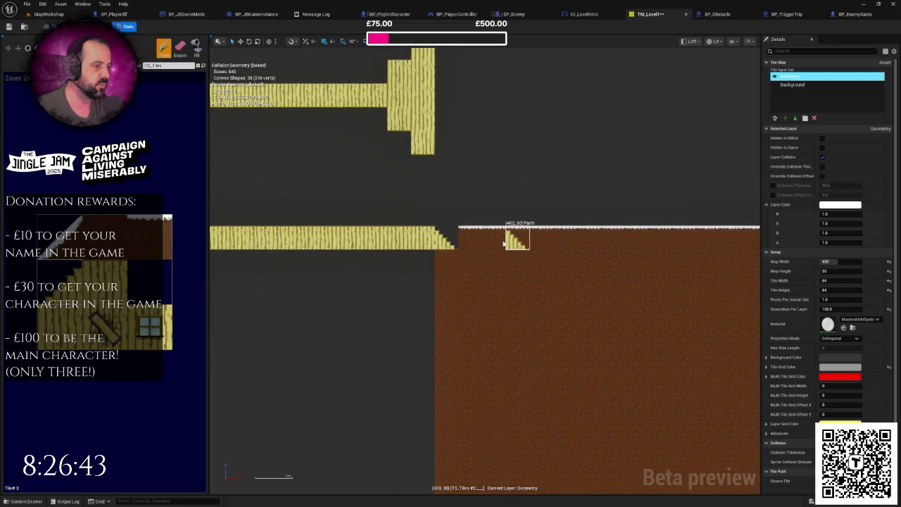
pyautogui.scroll(-2, 539, 238)
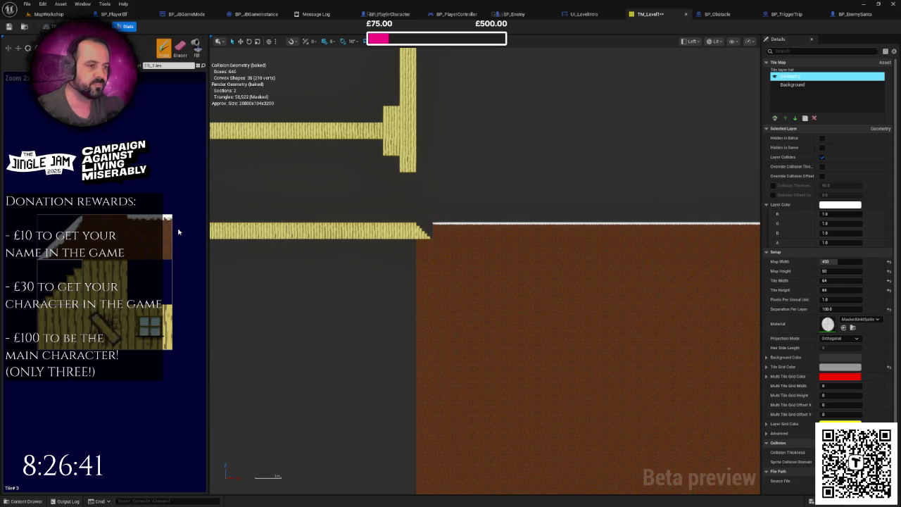
pyautogui.click(180, 48)
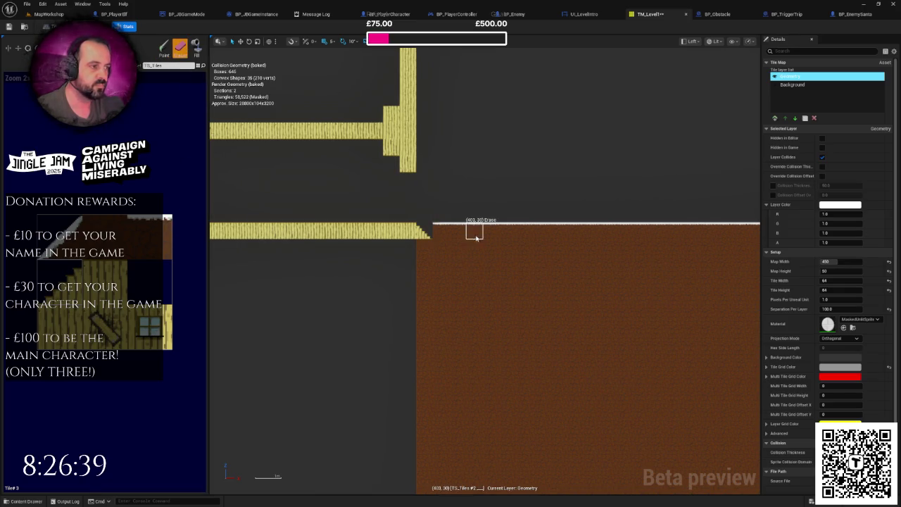
pyautogui.moveTo(547, 230)
pyautogui.mouseDown()
pyautogui.moveTo(519, 225)
pyautogui.moveTo(589, 230)
pyautogui.mouseUp()
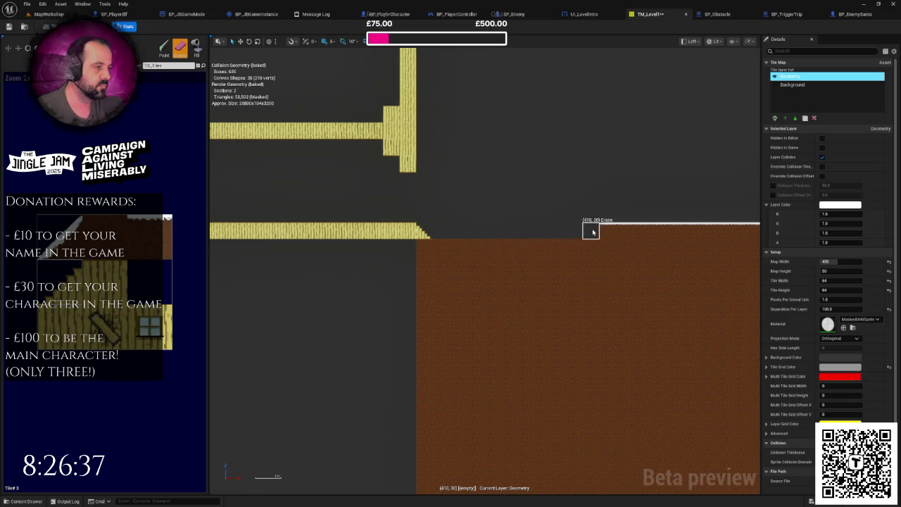
pyautogui.scroll(-2, 588, 237)
pyautogui.moveTo(433, 238)
pyautogui.mouseDown()
pyautogui.moveTo(406, 235)
pyautogui.moveTo(526, 235)
pyautogui.moveTo(454, 238)
pyautogui.mouseUp()
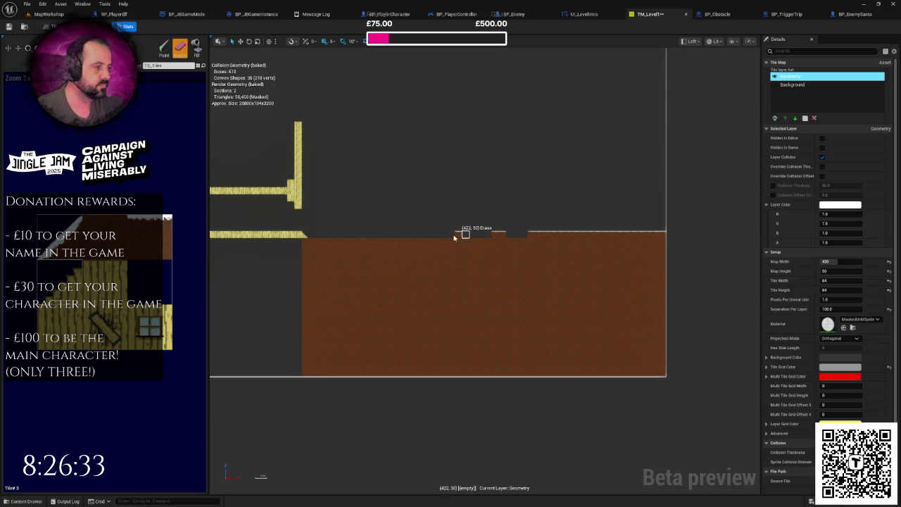
pyautogui.moveTo(548, 240); pyautogui.dragTo(503, 238)
pyautogui.moveTo(661, 238); pyautogui.dragTo(591, 238)
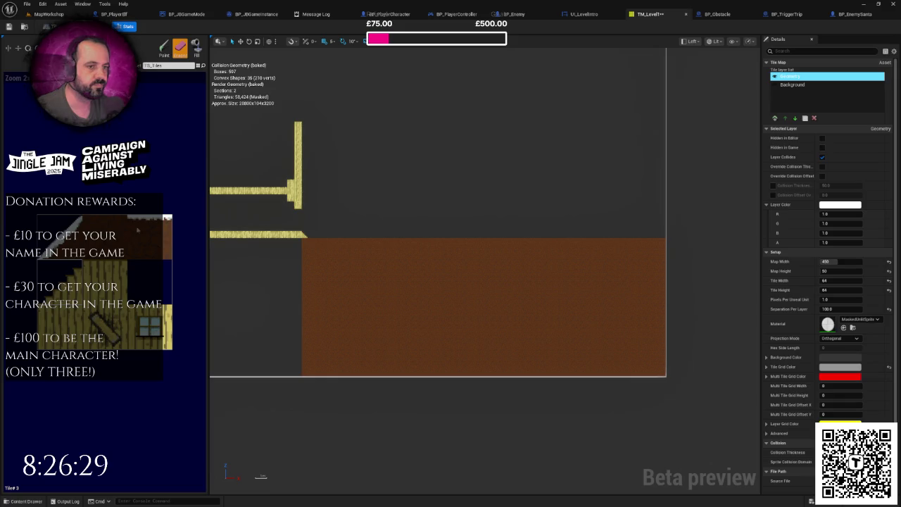
# Repaint the ground's top row with white-edged tiles out to the map's right edge.
pyautogui.hotkey('shift', 'p')
pyautogui.scroll(1, 298, 238)
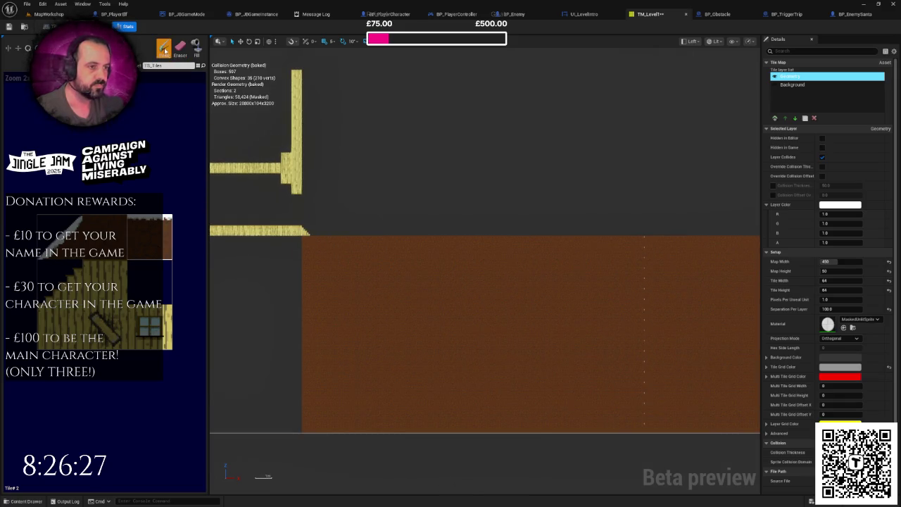
pyautogui.moveTo(352, 244); pyautogui.dragTo(477, 242)
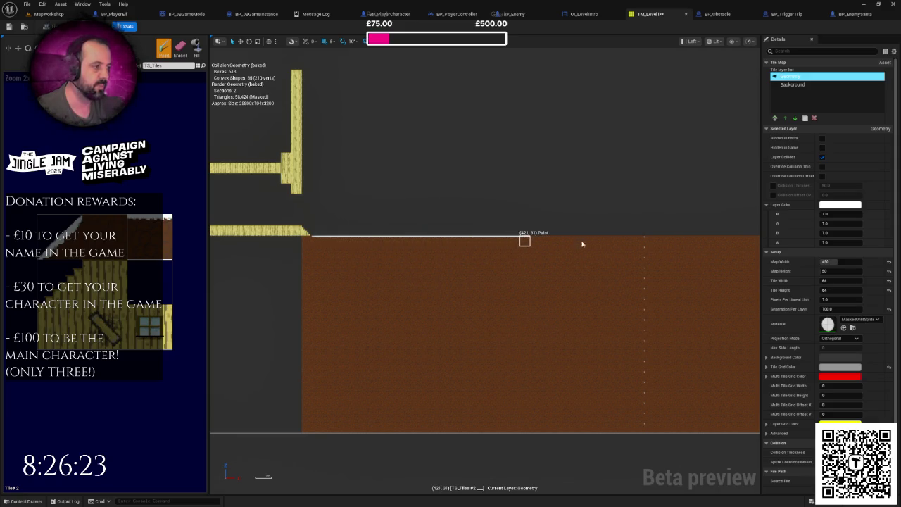
pyautogui.click(662, 245)
pyautogui.moveTo(661, 245); pyautogui.dragTo(480, 262)
pyautogui.moveTo(568, 257)
pyautogui.mouseDown()
pyautogui.moveTo(639, 261)
pyautogui.moveTo(513, 235)
pyautogui.moveTo(503, 242)
pyautogui.moveTo(593, 247)
pyautogui.mouseUp()
pyautogui.scroll(-2, 593, 247)
pyautogui.moveTo(469, 264); pyautogui.dragTo(578, 258)
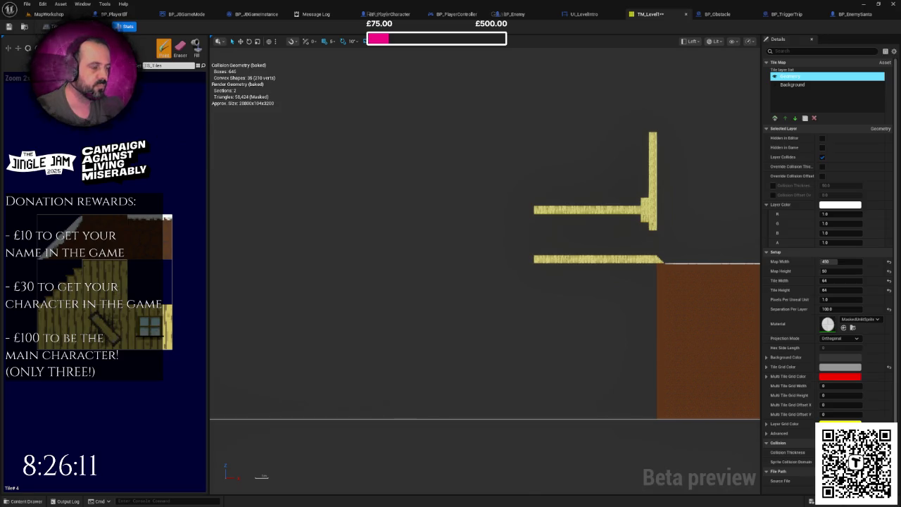
pyautogui.scroll(-2, 454, 281)
pyautogui.moveTo(446, 283); pyautogui.dragTo(624, 247)
# Just past the map's right edge, paint two rising slope tiles topped by a plank block.
pyautogui.press('s')
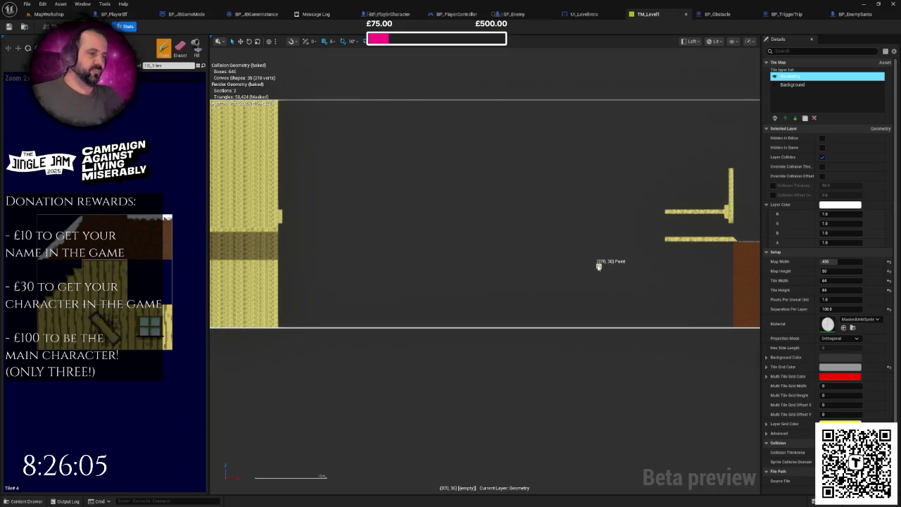
pyautogui.scroll(5, 694, 187)
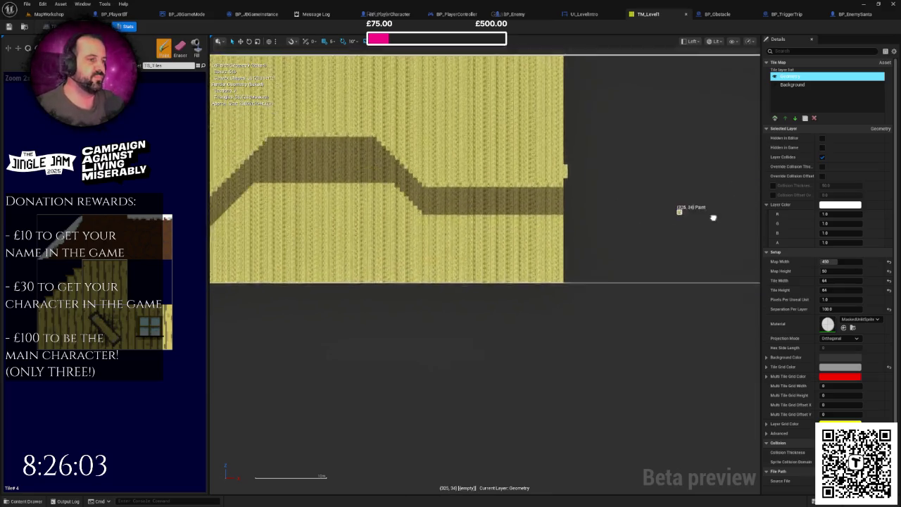
pyautogui.scroll(-3, 669, 211)
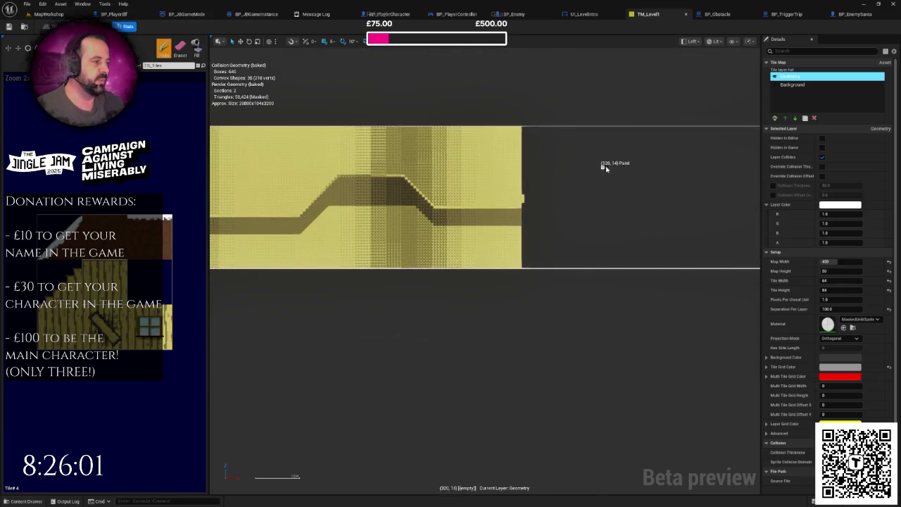
pyautogui.moveTo(643, 244)
pyautogui.mouseDown()
pyautogui.moveTo(446, 238)
pyautogui.moveTo(521, 229)
pyautogui.moveTo(635, 246)
pyautogui.moveTo(690, 232)
pyautogui.moveTo(759, 245)
pyautogui.moveTo(513, 253)
pyautogui.moveTo(432, 241)
pyautogui.mouseUp()
pyautogui.scroll(2, 563, 235)
pyautogui.scroll(-2, 690, 232)
pyautogui.scroll(1, 689, 233)
pyautogui.scroll(3, 484, 255)
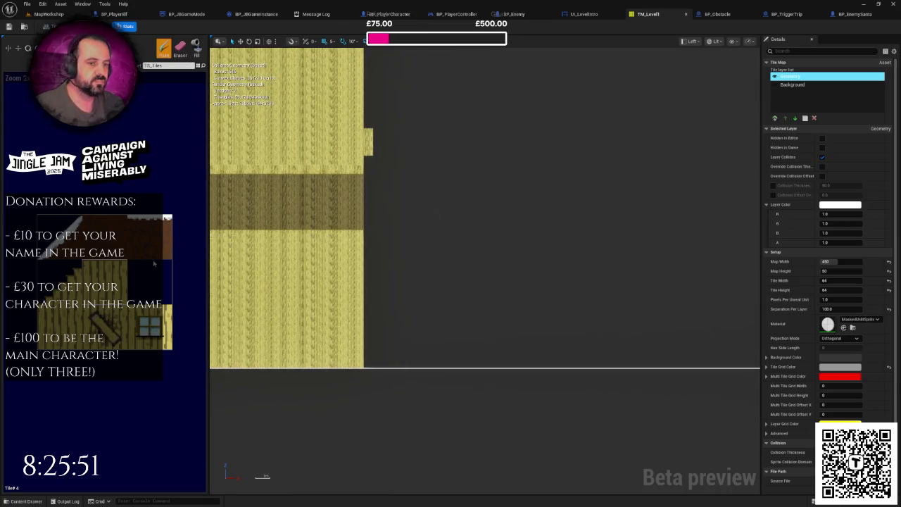
pyautogui.scroll(-2, 626, 219)
pyautogui.moveTo(331, 232)
pyautogui.mouseDown()
pyautogui.moveTo(626, 219)
pyautogui.moveTo(598, 200)
pyautogui.moveTo(308, 227)
pyautogui.mouseUp()
pyautogui.scroll(2, 308, 228)
pyautogui.scroll(1, 414, 240)
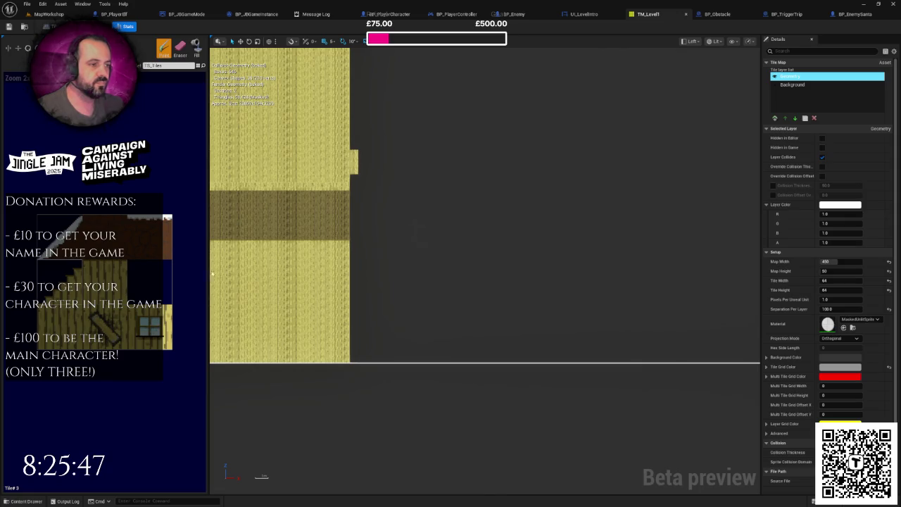
pyautogui.moveTo(394, 250); pyautogui.dragTo(455, 241)
pyautogui.scroll(2, 456, 223)
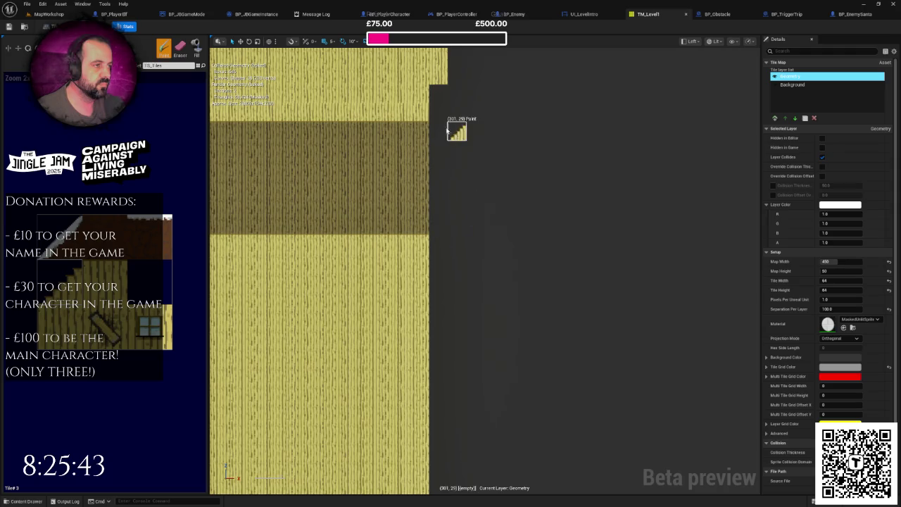
pyautogui.click(439, 226)
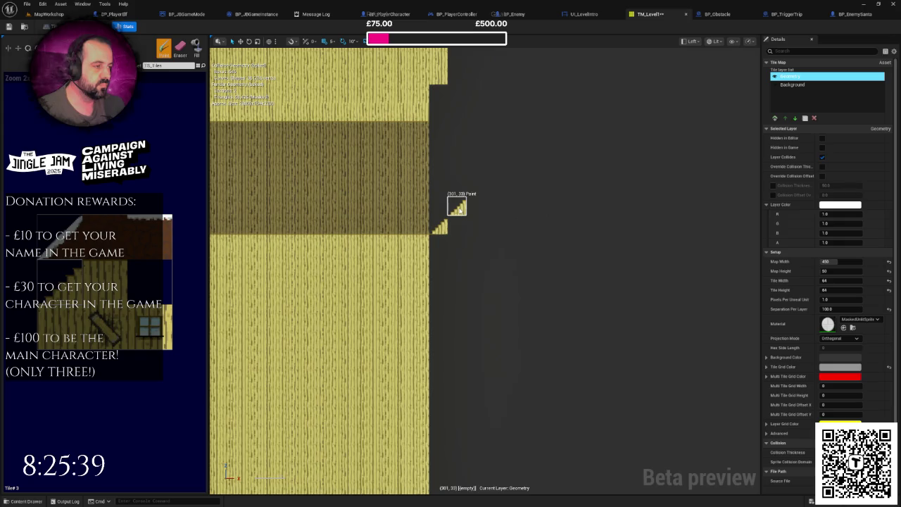
pyautogui.click(458, 209)
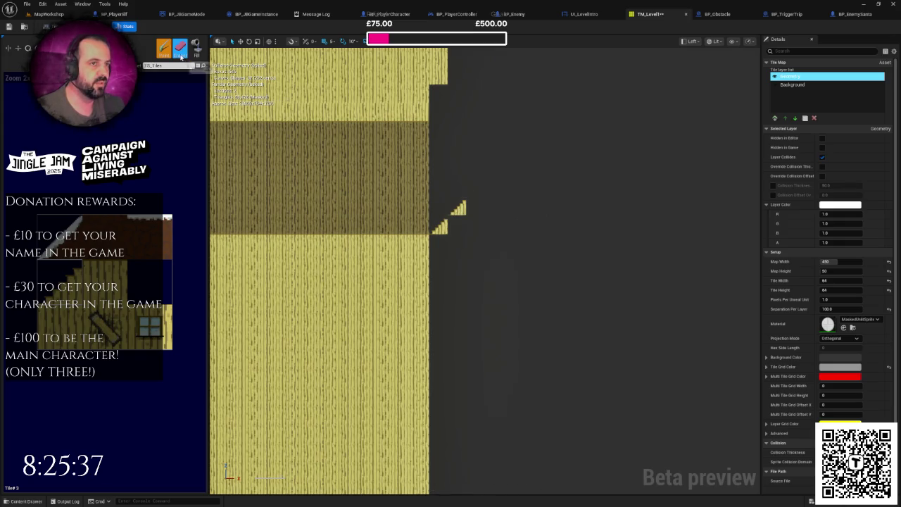
pyautogui.click(476, 202)
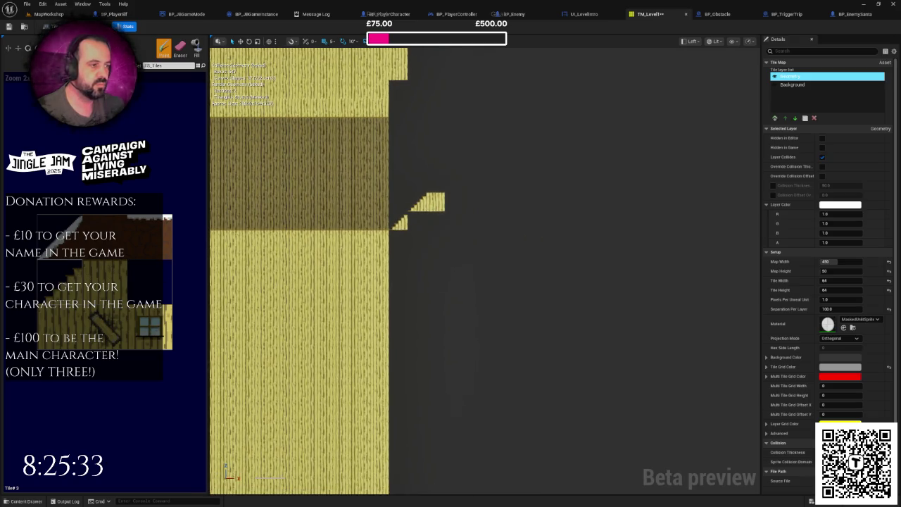
# Add a down-slope after the first peak, remove the extra stair tile, and lay a short low plank row.
pyautogui.scroll(2, 462, 237)
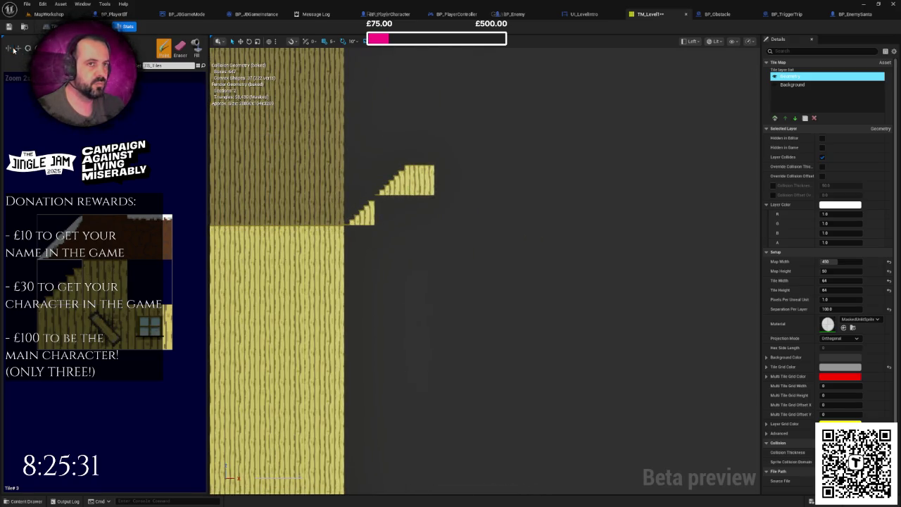
pyautogui.click(446, 213)
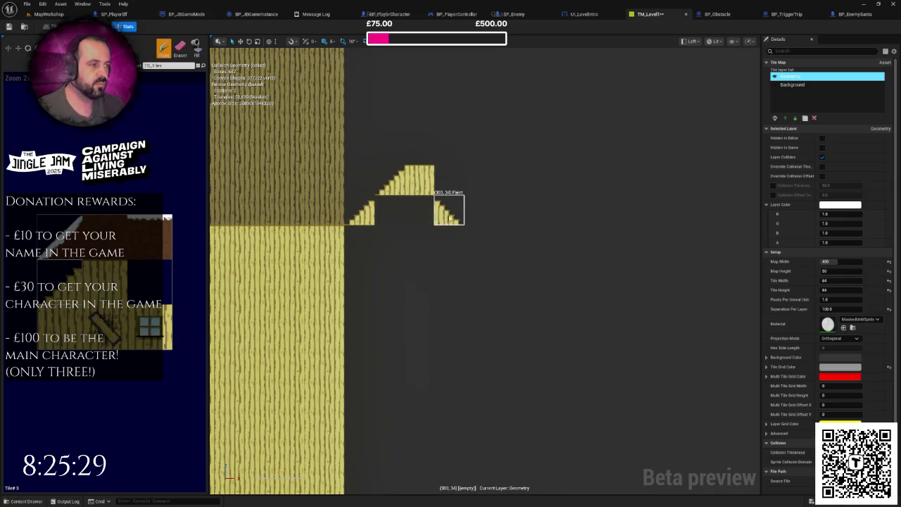
pyautogui.moveTo(455, 202); pyautogui.dragTo(486, 215)
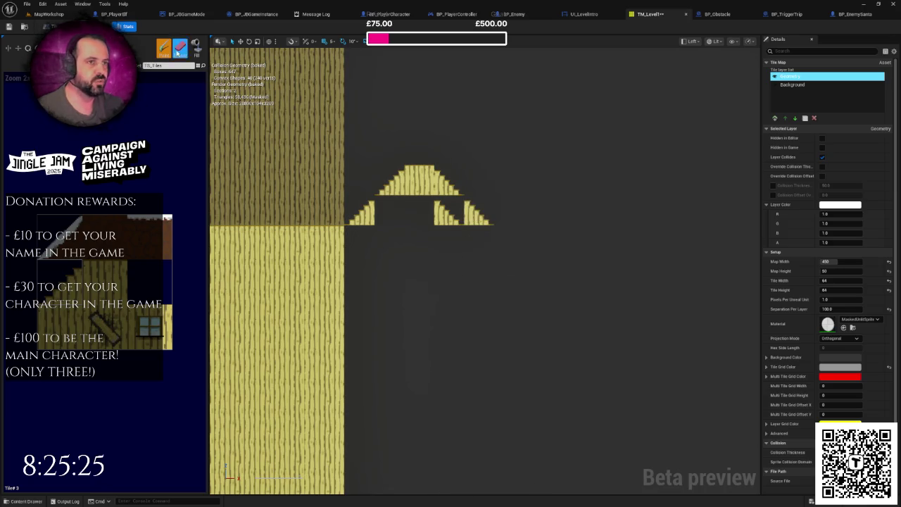
pyautogui.click(177, 51)
pyautogui.click(453, 212)
pyautogui.scroll(-2, 493, 232)
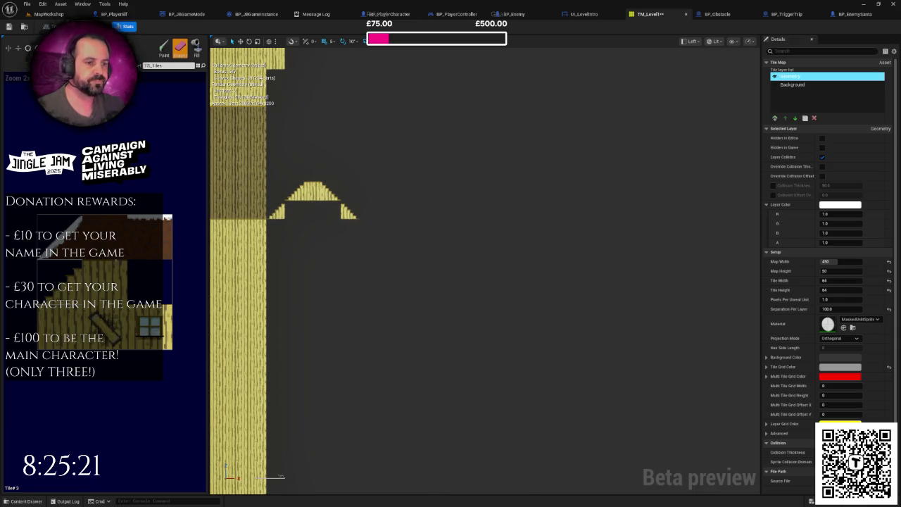
pyautogui.click(163, 48)
pyautogui.moveTo(368, 229); pyautogui.dragTo(434, 233)
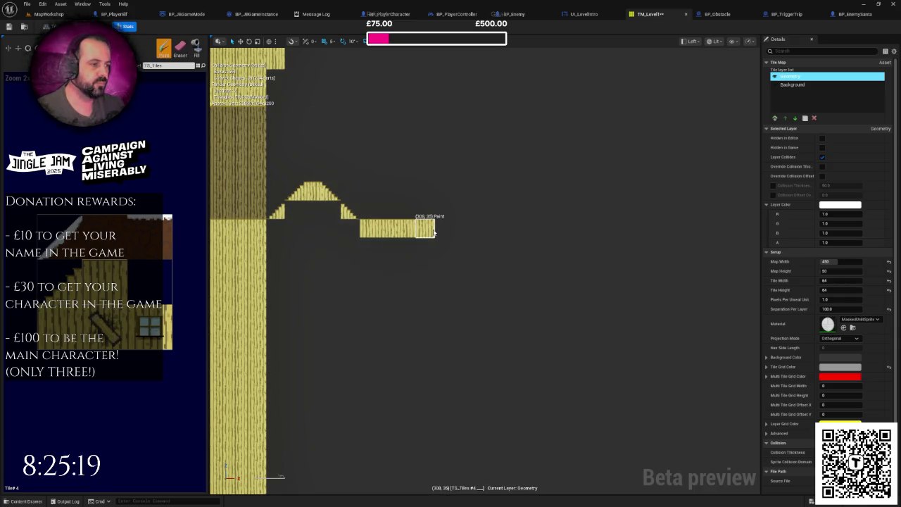
pyautogui.scroll(2, 429, 225)
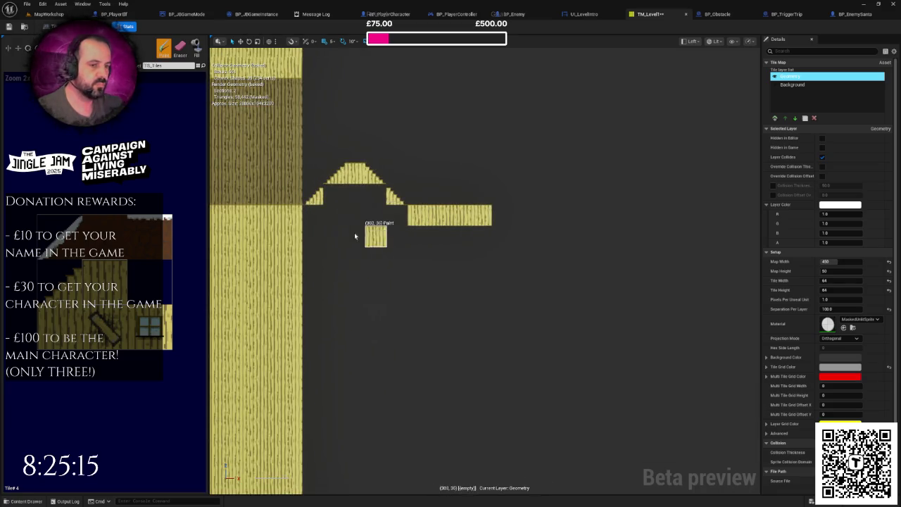
pyautogui.moveTo(439, 215); pyautogui.dragTo(481, 215)
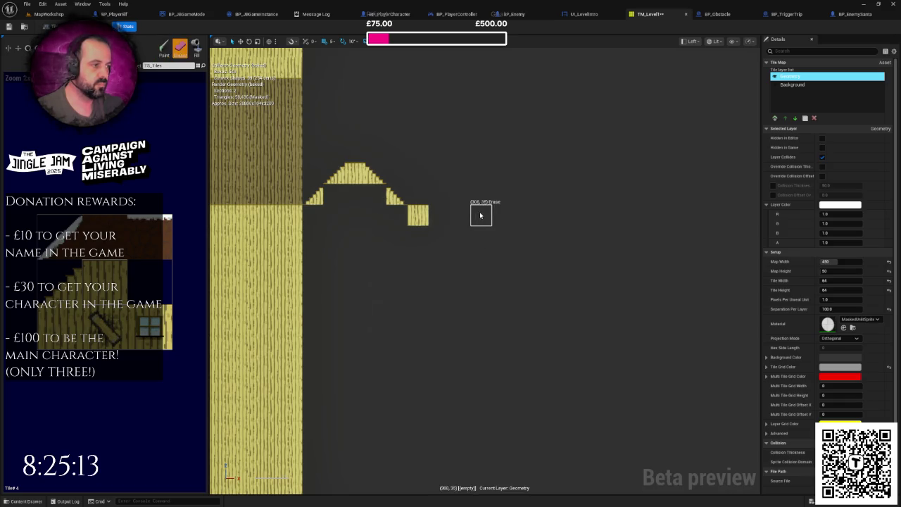
# Build a second peak from an up-slope, plank block and down-slope, plus a slope at the row's end.
pyautogui.click(84, 278)
pyautogui.click(439, 197)
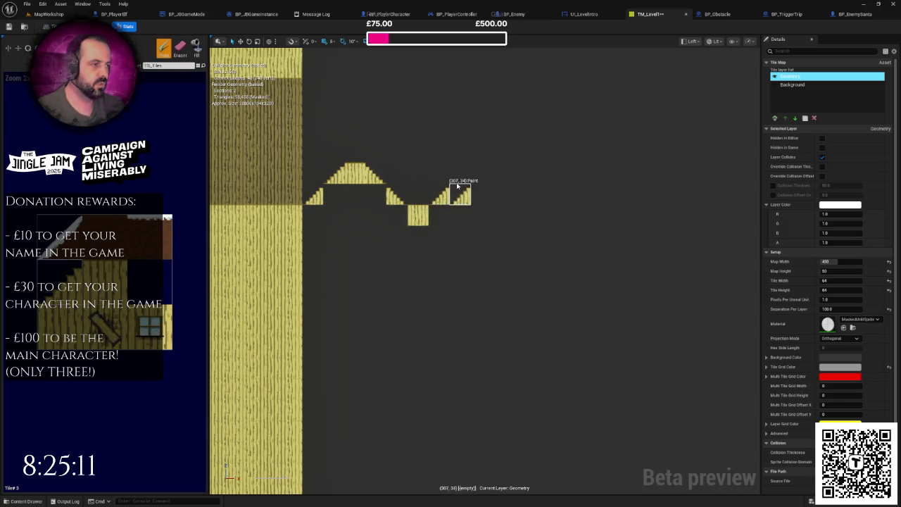
pyautogui.click(461, 192)
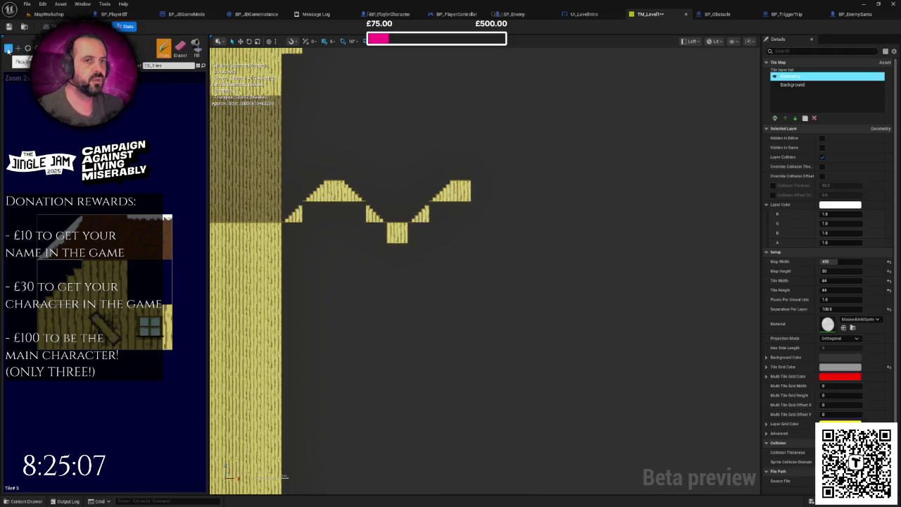
pyautogui.click(480, 192)
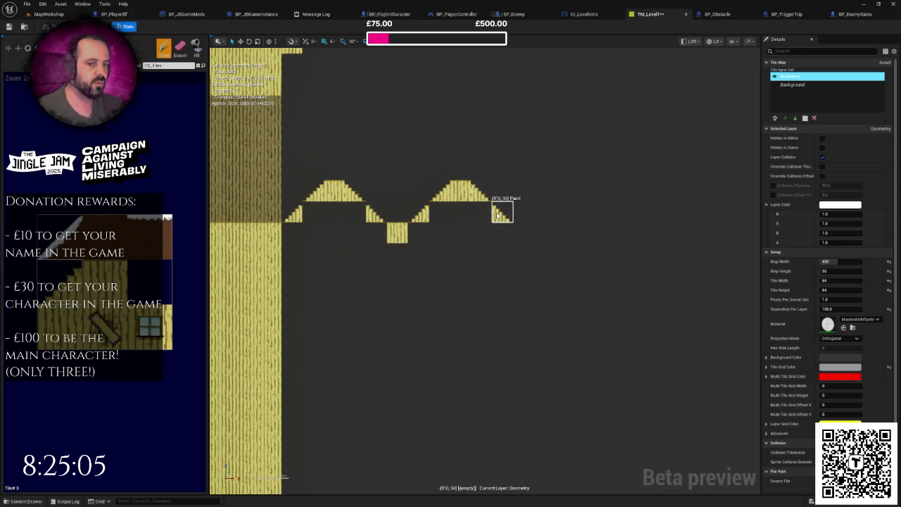
pyautogui.click(498, 227)
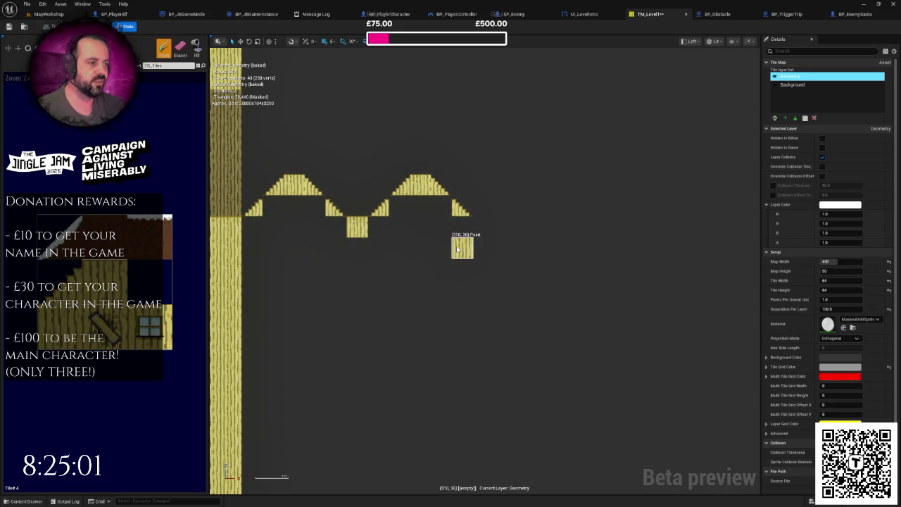
# Build a third peak with two rising slopes, a plank block and a down-slope.
pyautogui.click(197, 294)
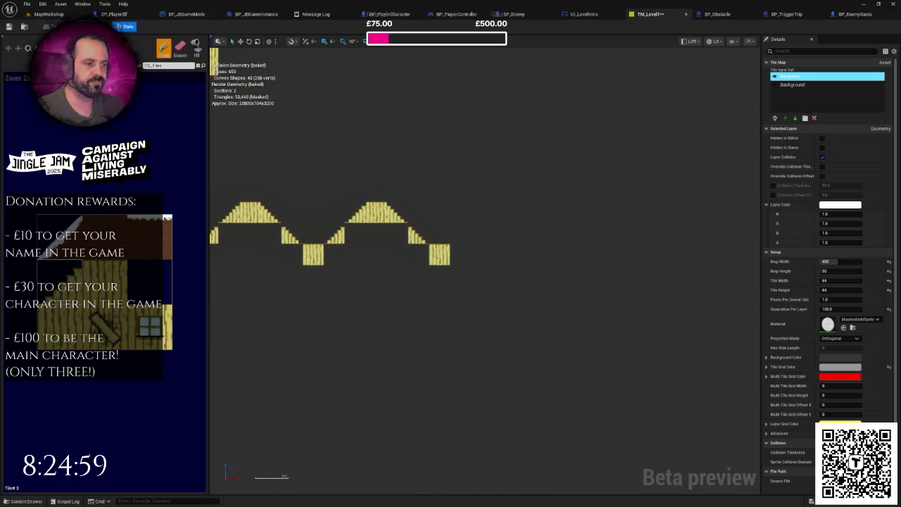
pyautogui.click(462, 236)
pyautogui.click(482, 219)
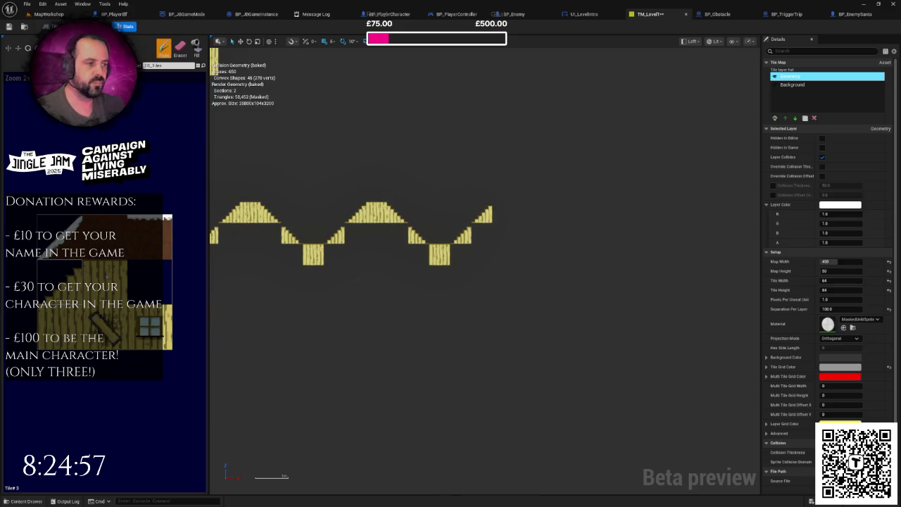
pyautogui.click(502, 211)
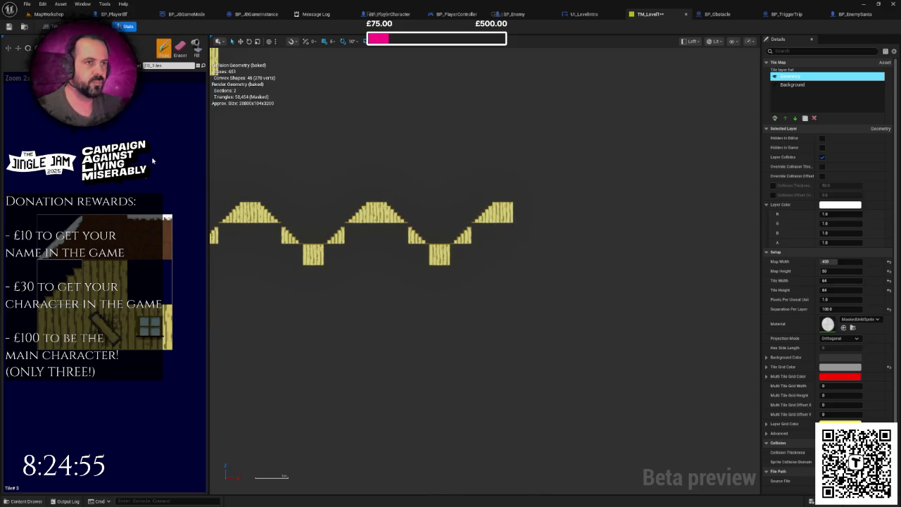
pyautogui.click(523, 211)
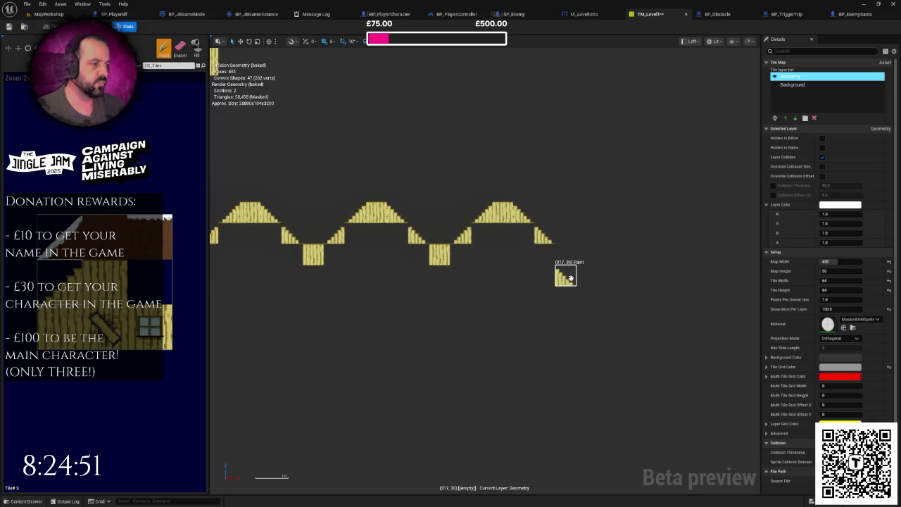
pyautogui.press('Escape')
pyautogui.press('b')
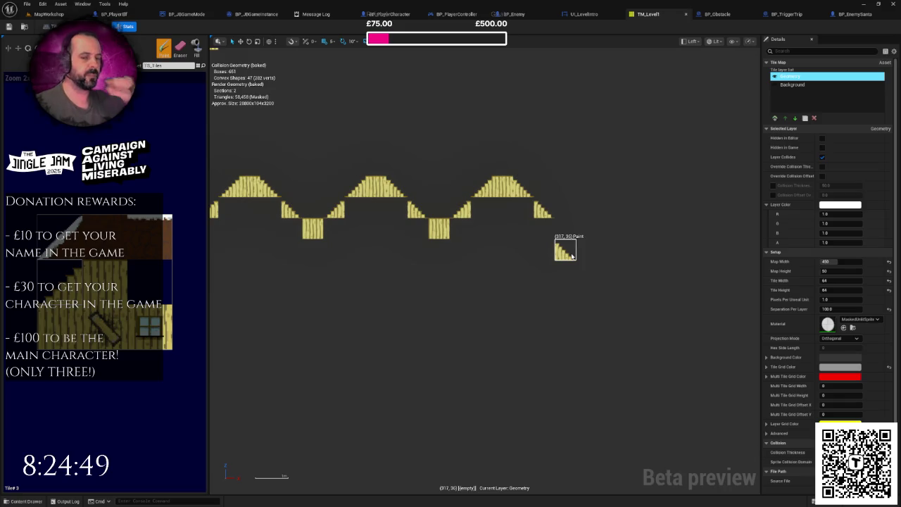
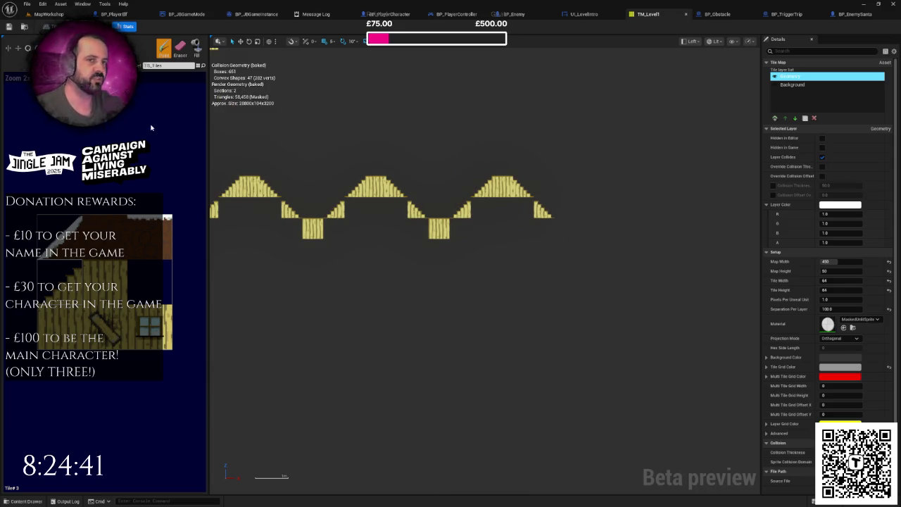
# Paint a rising stepped slope of stair tiles to the right of the bumpy hills.
pyautogui.moveTo(502, 226); pyautogui.dragTo(294, 258)
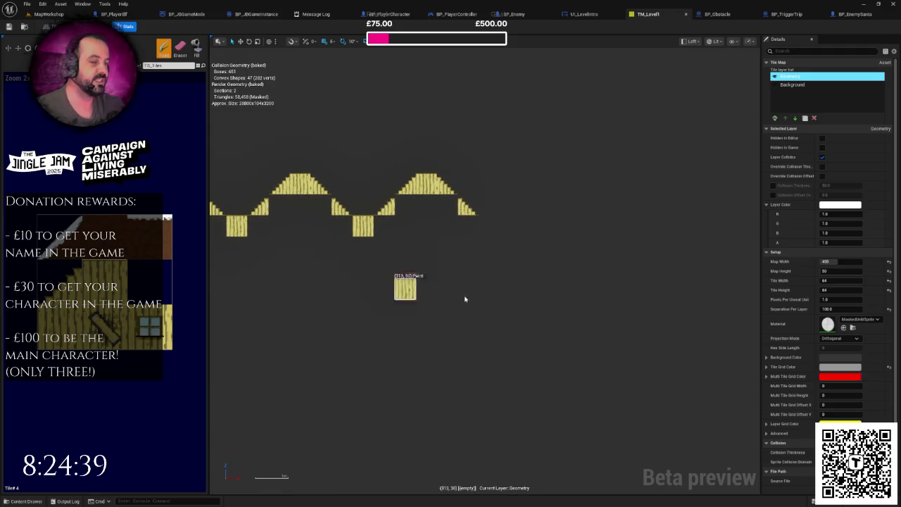
pyautogui.scroll(3, 431, 226)
pyautogui.click(432, 212)
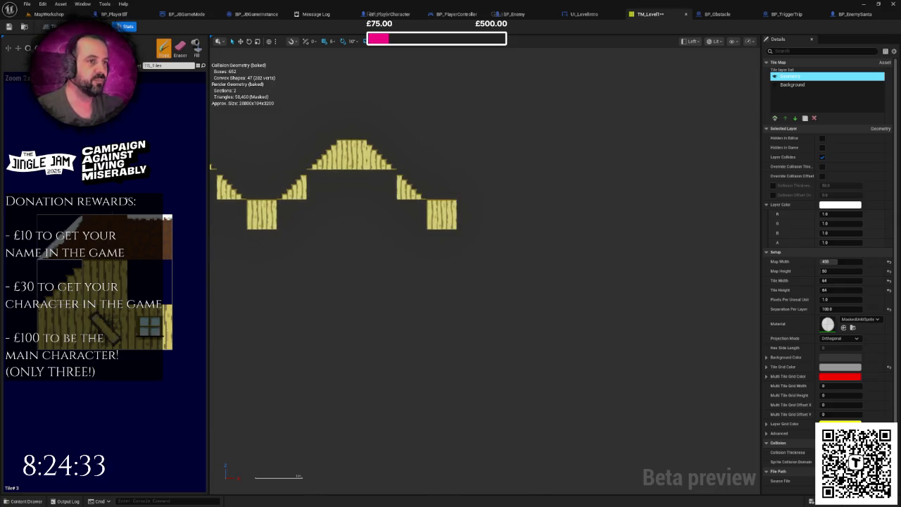
pyautogui.click(473, 196)
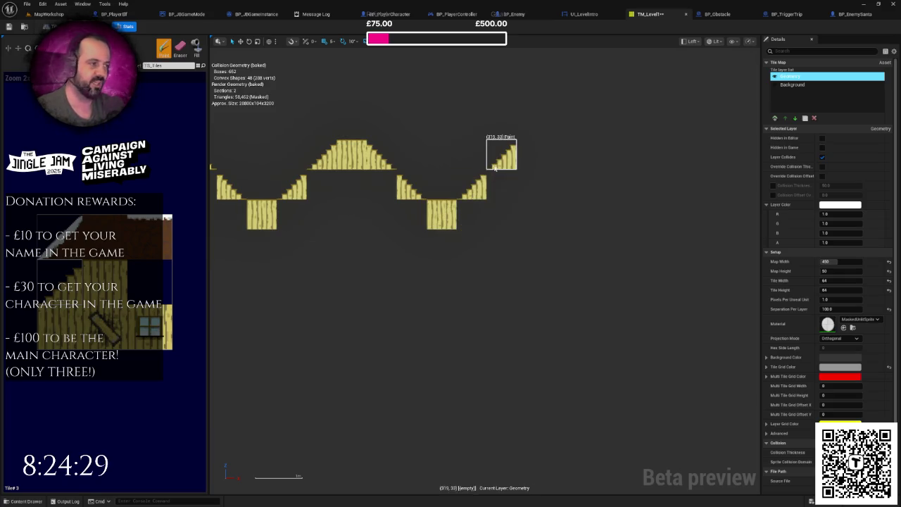
pyautogui.click(504, 170)
pyautogui.click(59, 279)
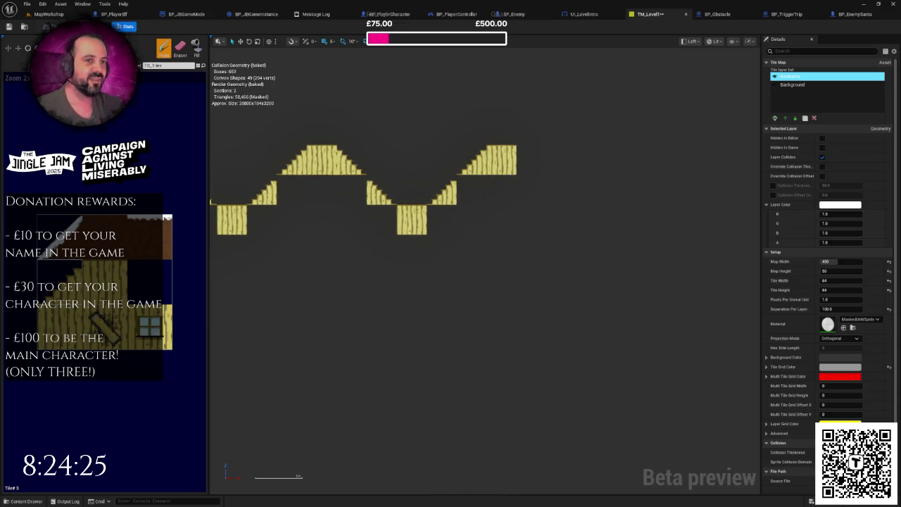
pyautogui.click(543, 180)
pyautogui.click(562, 185)
pyautogui.click(181, 49)
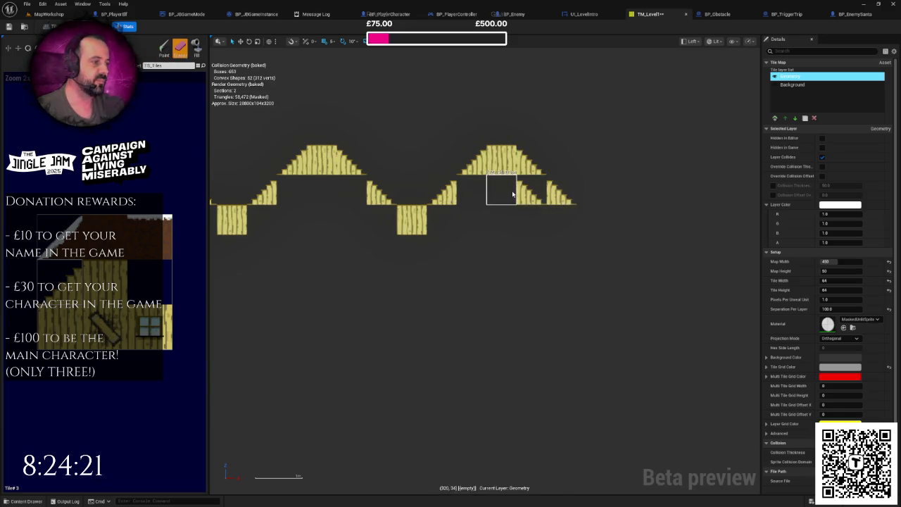
# Return to the Paint tool and paint a flat ledge row at the hills' right end.
pyautogui.scroll(-3, 478, 239)
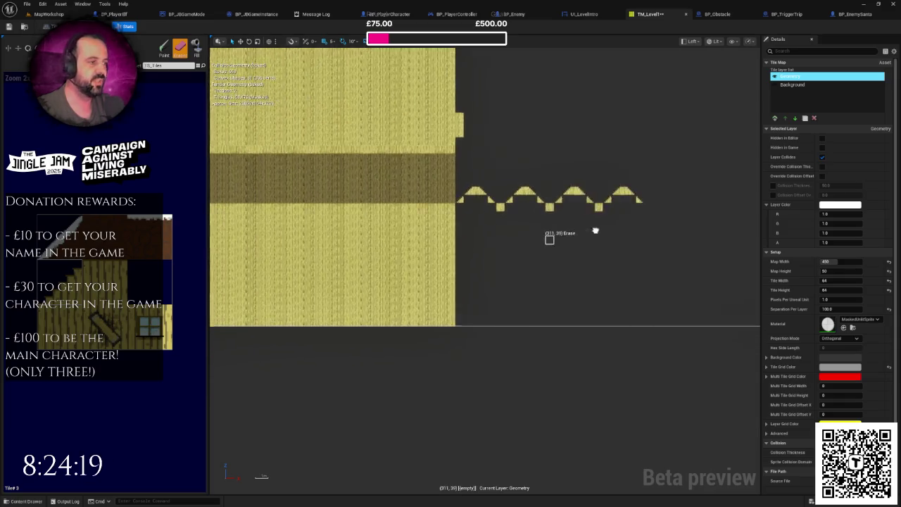
pyautogui.scroll(2, 354, 208)
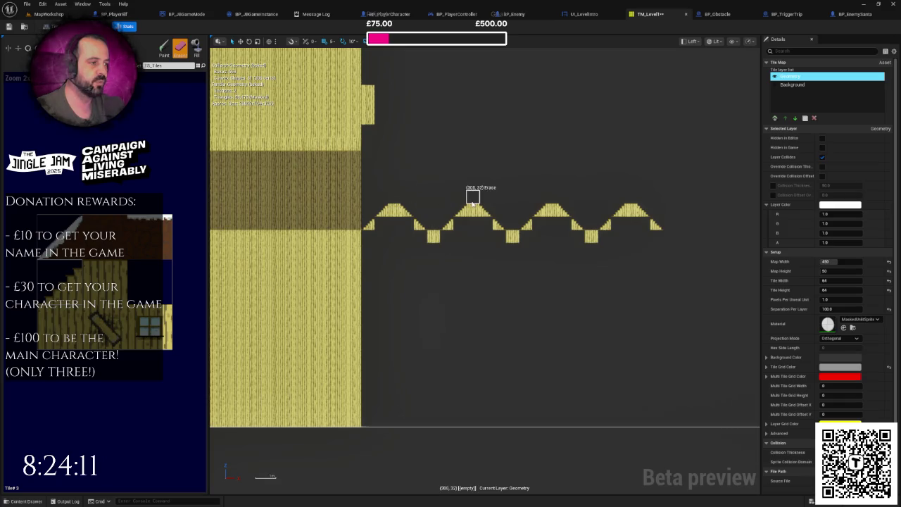
pyautogui.hotkey('shift', 'b')
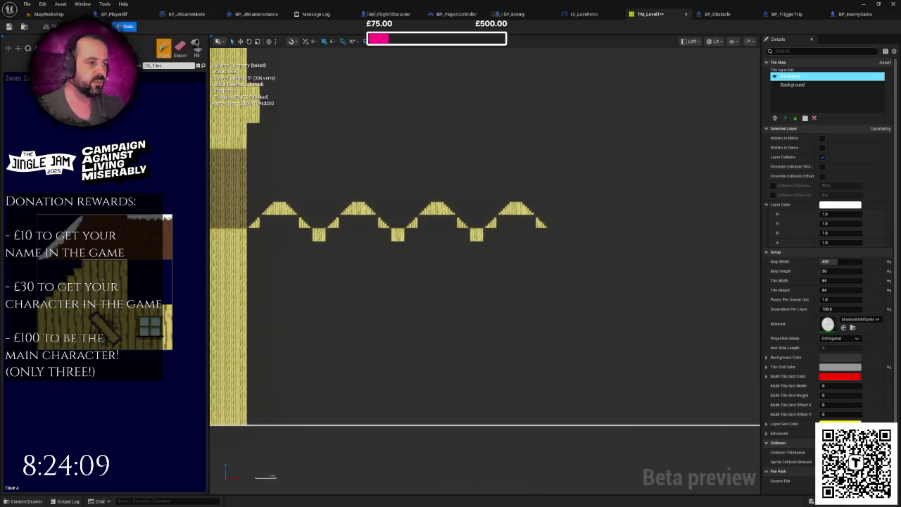
pyautogui.scroll(-3, 491, 234)
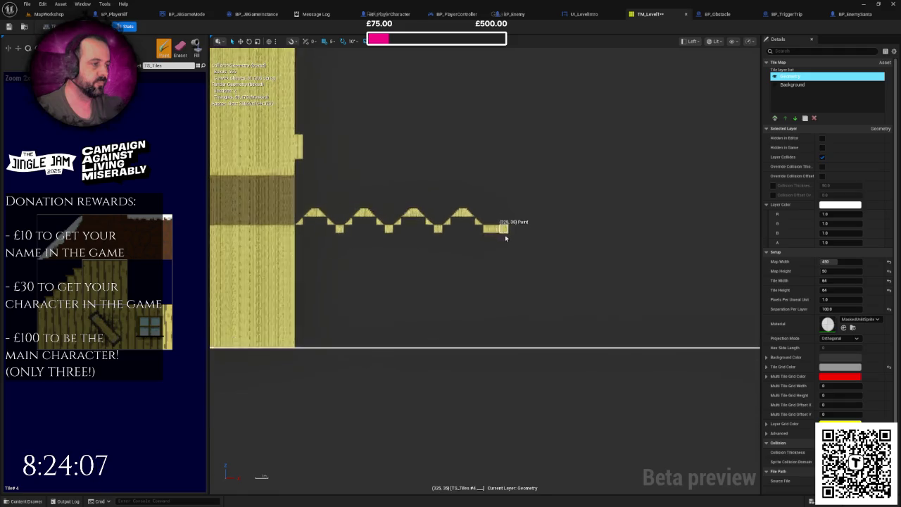
pyautogui.scroll(3, 302, 249)
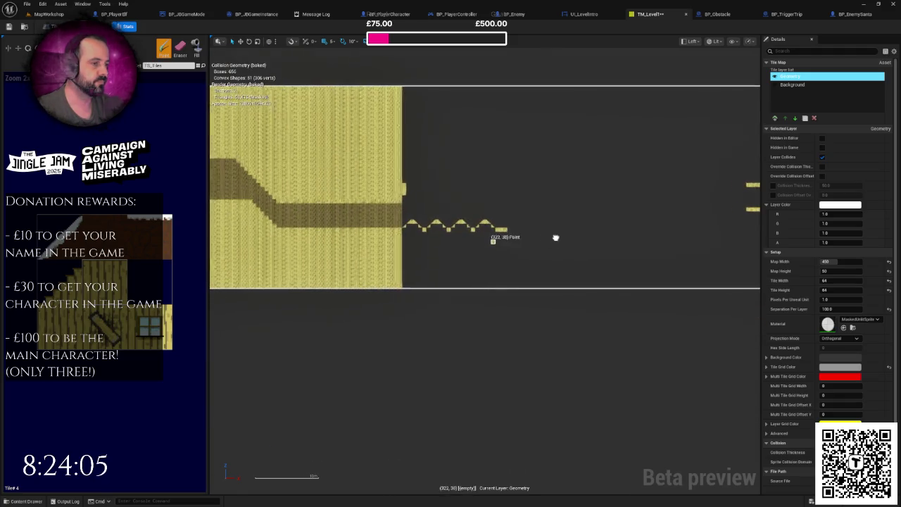
pyautogui.scroll(2, 281, 261)
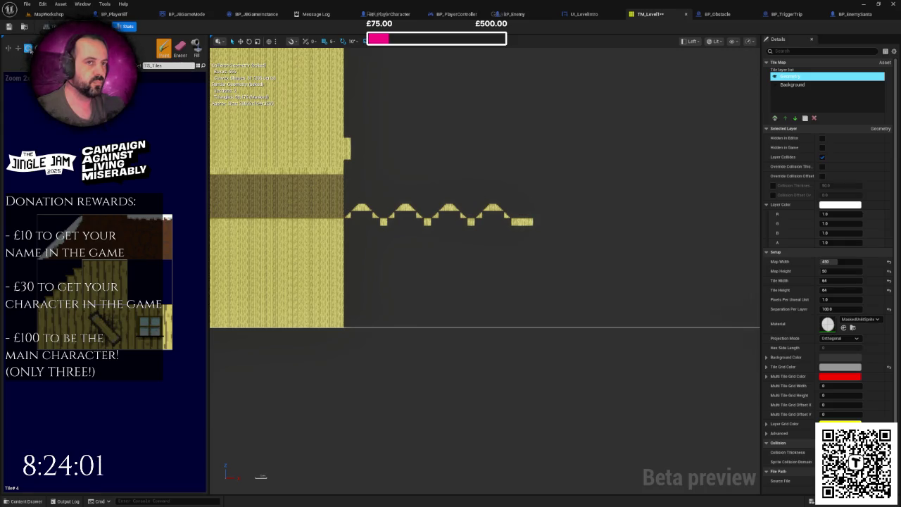
pyautogui.scroll(1, 337, 174)
pyautogui.moveTo(369, 174); pyautogui.dragTo(457, 173)
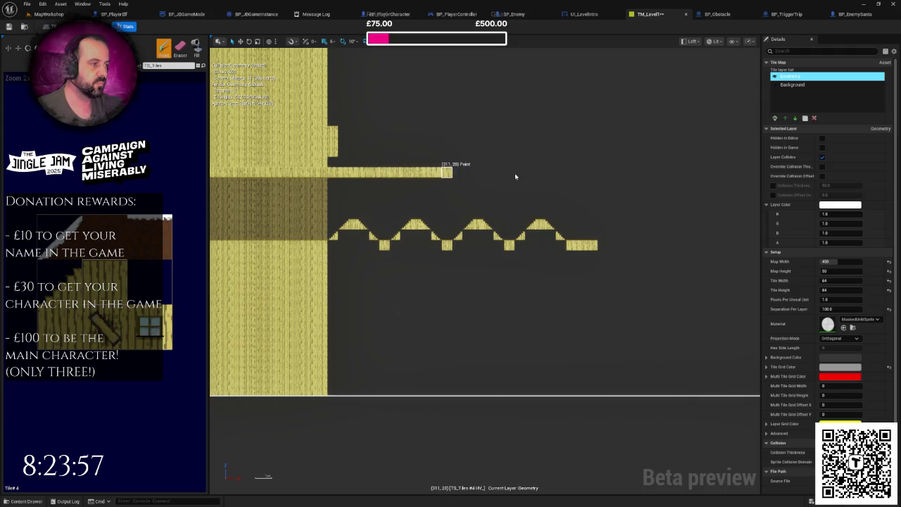
# Lengthen the wooden ledge row above the hills further to the right.
pyautogui.moveTo(520, 172); pyautogui.dragTo(476, 173)
pyautogui.moveTo(551, 176); pyautogui.dragTo(634, 174)
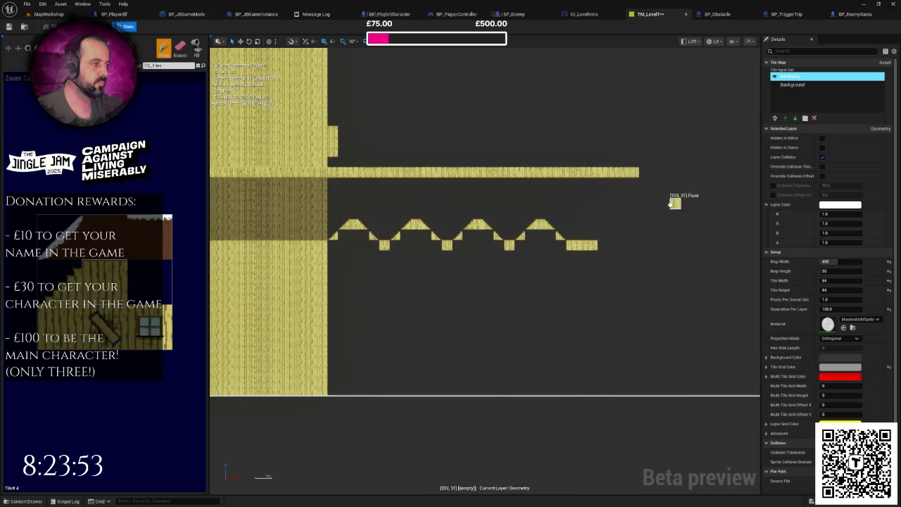
pyautogui.scroll(-4, 501, 221)
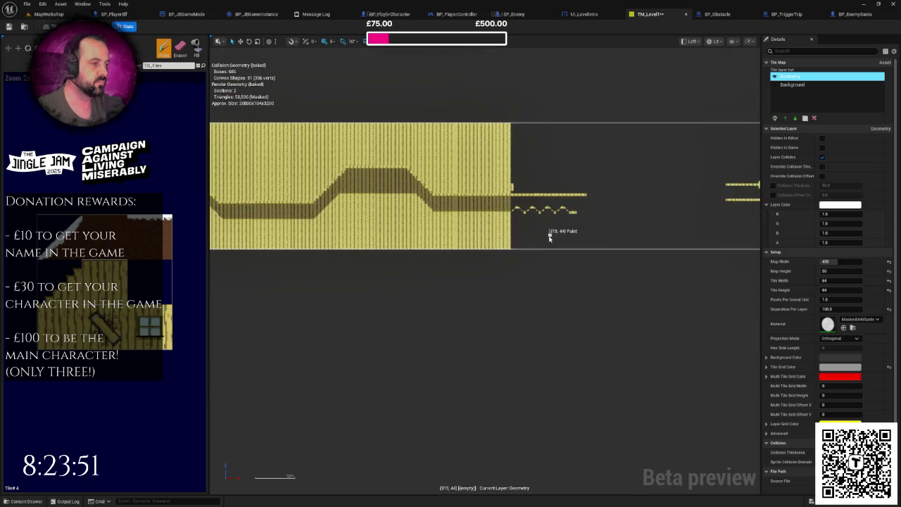
pyautogui.scroll(-2, 487, 230)
pyautogui.scroll(6, 436, 230)
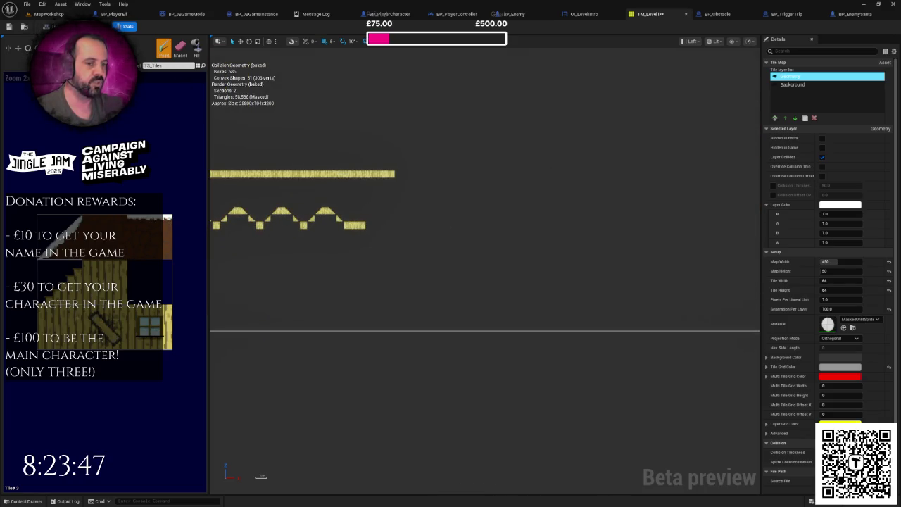
pyautogui.scroll(-2, 477, 259)
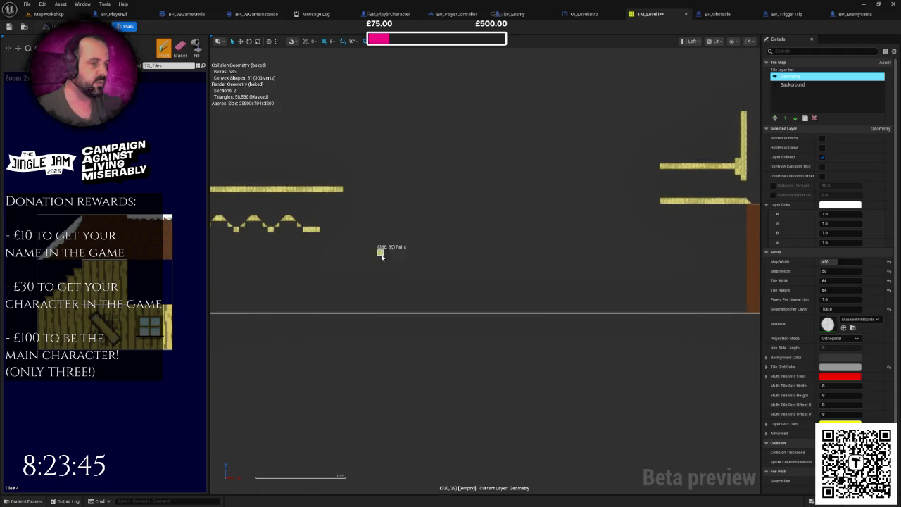
pyautogui.scroll(2, 501, 217)
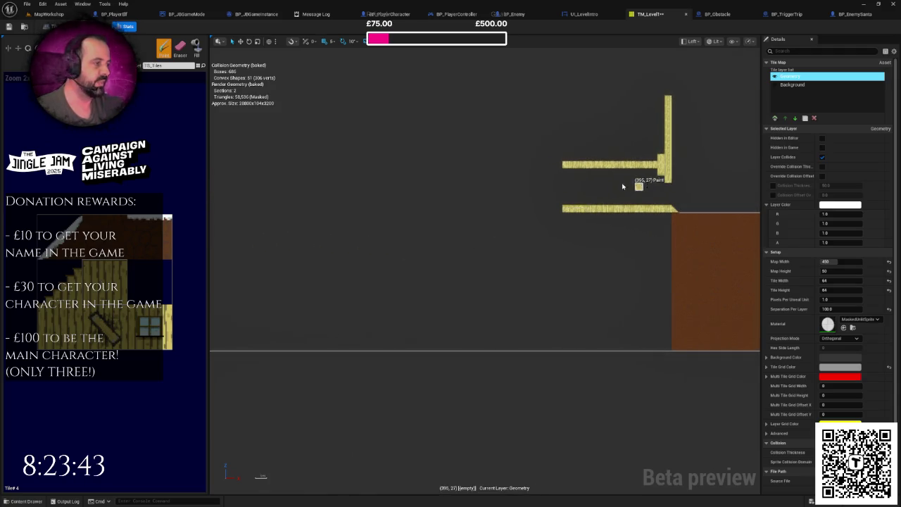
# Extend the lower platform beside the brown block leftward.
pyautogui.moveTo(498, 213)
pyautogui.mouseDown()
pyautogui.moveTo(416, 220)
pyautogui.moveTo(480, 233)
pyautogui.mouseUp()
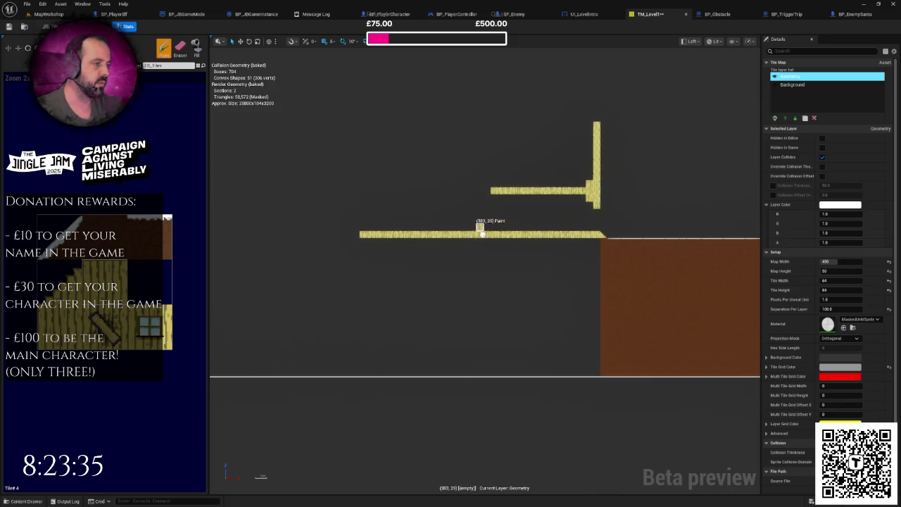
pyautogui.moveTo(423, 156); pyautogui.dragTo(464, 164)
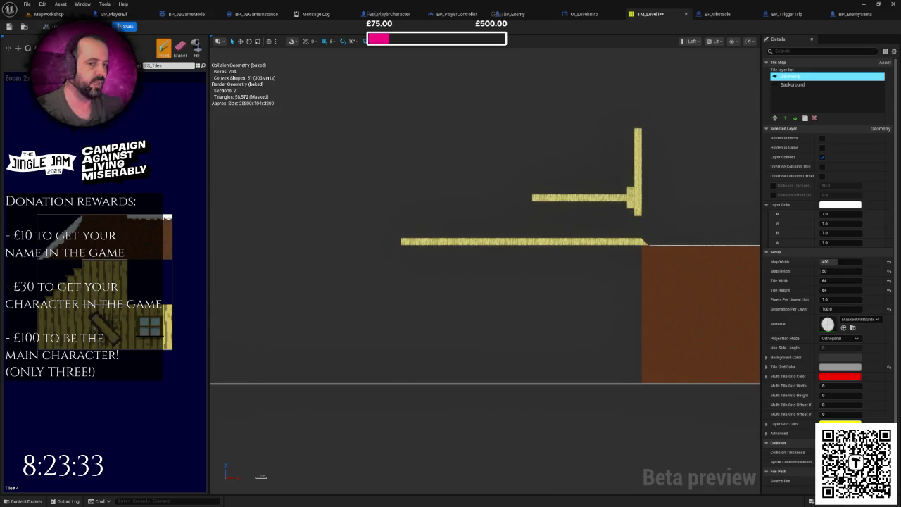
pyautogui.moveTo(443, 235)
pyautogui.mouseDown()
pyautogui.moveTo(484, 237)
pyautogui.moveTo(533, 217)
pyautogui.moveTo(453, 258)
pyautogui.mouseUp()
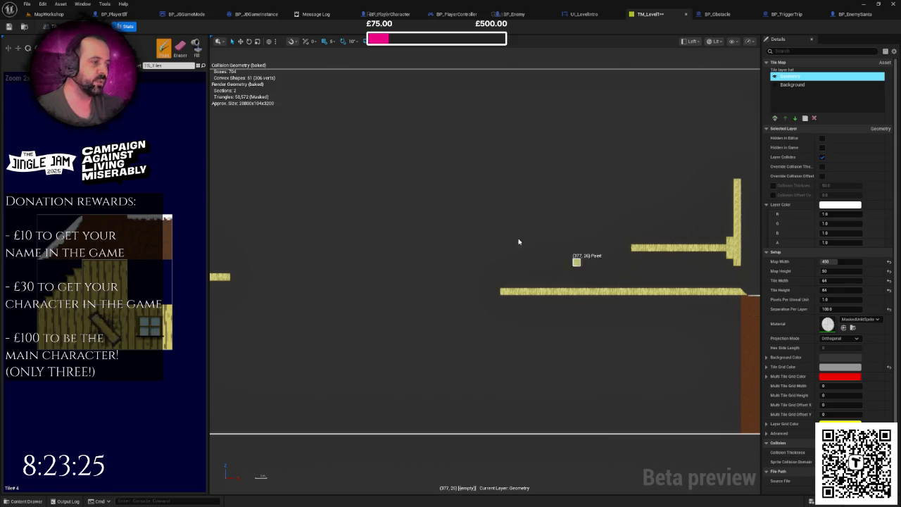
pyautogui.scroll(6, 544, 254)
pyautogui.scroll(6, 479, 277)
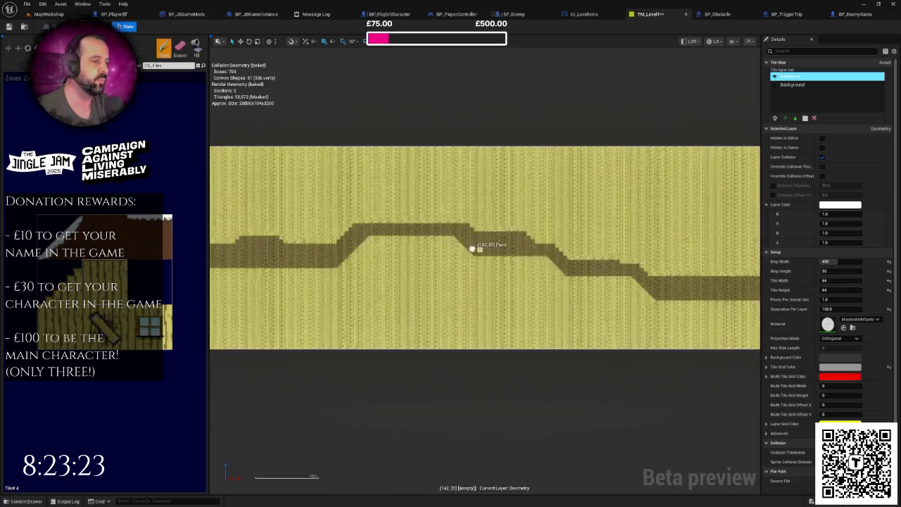
pyautogui.scroll(-2, 508, 285)
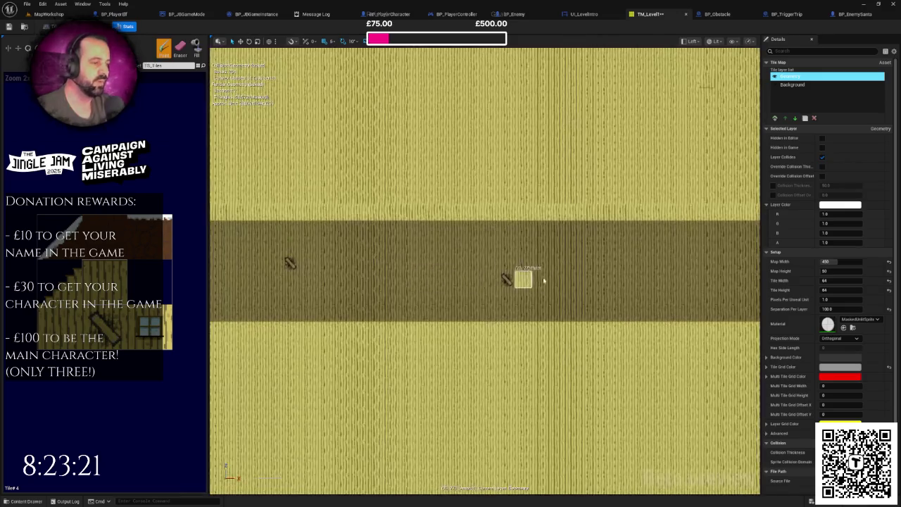
pyautogui.scroll(-4, 547, 293)
pyautogui.scroll(5, 586, 285)
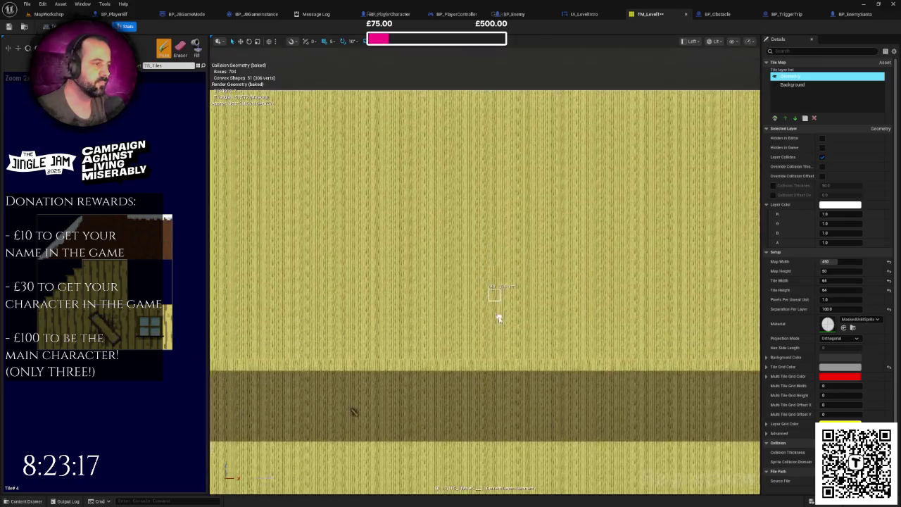
pyautogui.scroll(4, 533, 268)
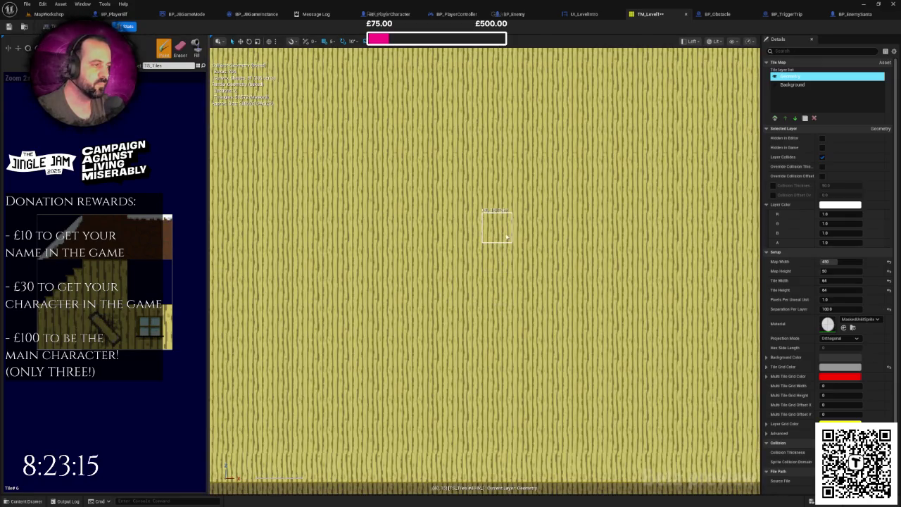
pyautogui.scroll(-4, 521, 253)
pyautogui.scroll(-1, 394, 256)
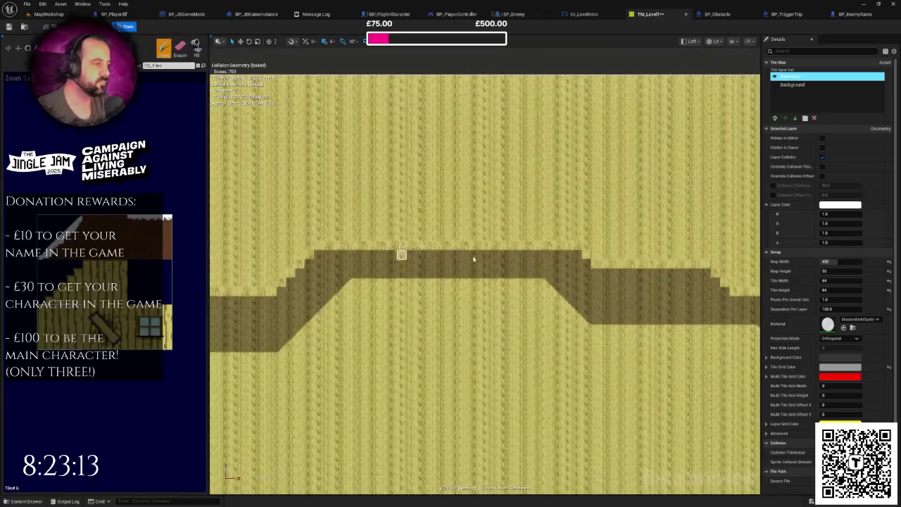
pyautogui.scroll(3, 422, 261)
pyautogui.scroll(-6, 473, 263)
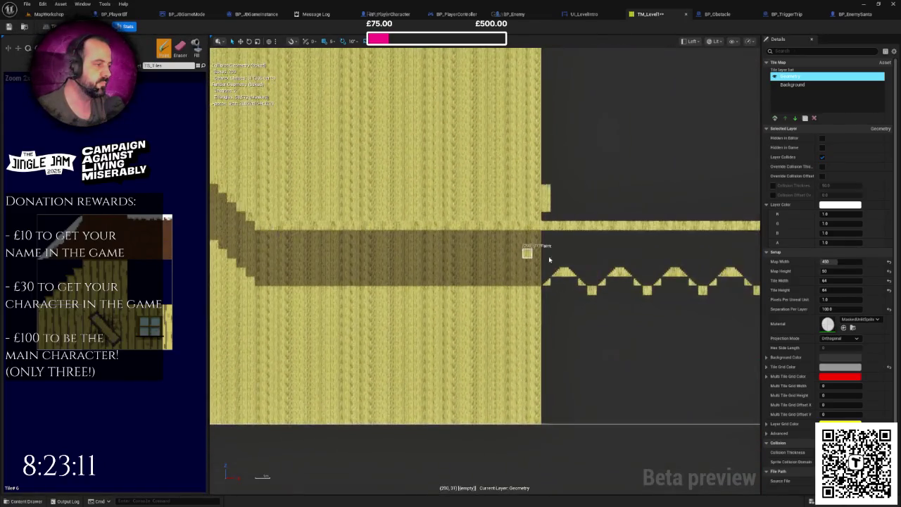
pyautogui.hscroll(3, 412, 275)
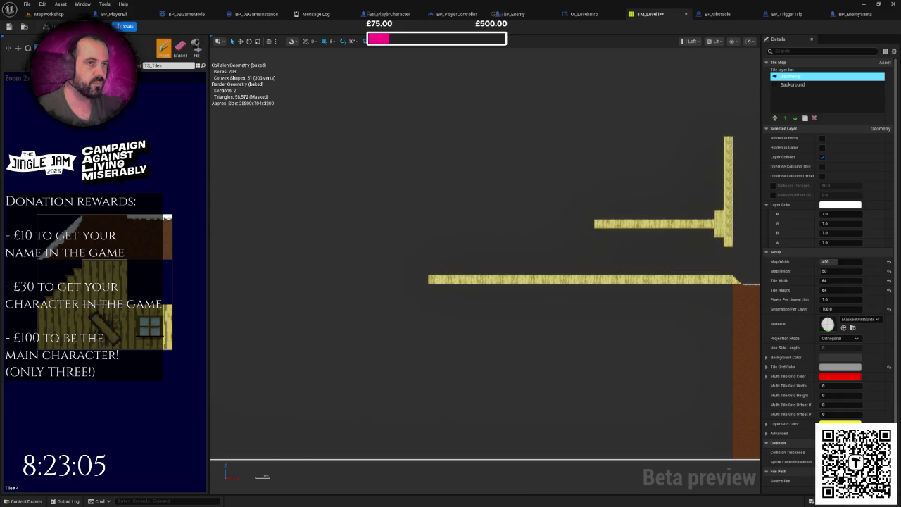
pyautogui.scroll(1, 542, 236)
pyautogui.click(598, 189)
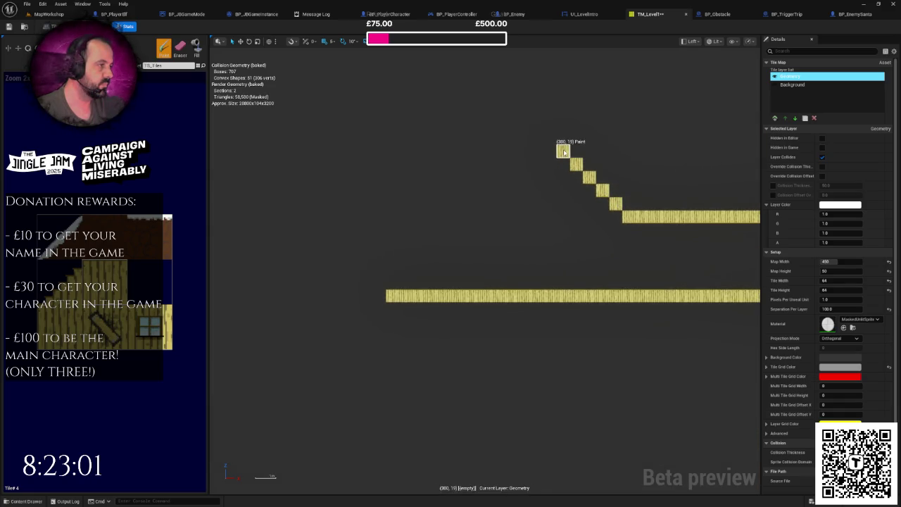
# Paint a long continuous upper ledge with a staircase stepping down-left from it.
pyautogui.moveTo(563, 150); pyautogui.dragTo(415, 151)
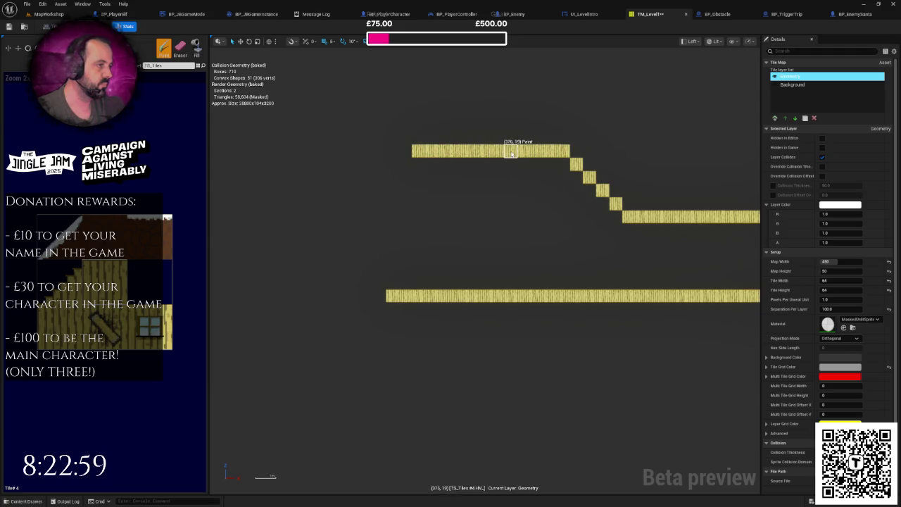
pyautogui.moveTo(551, 162); pyautogui.dragTo(533, 159)
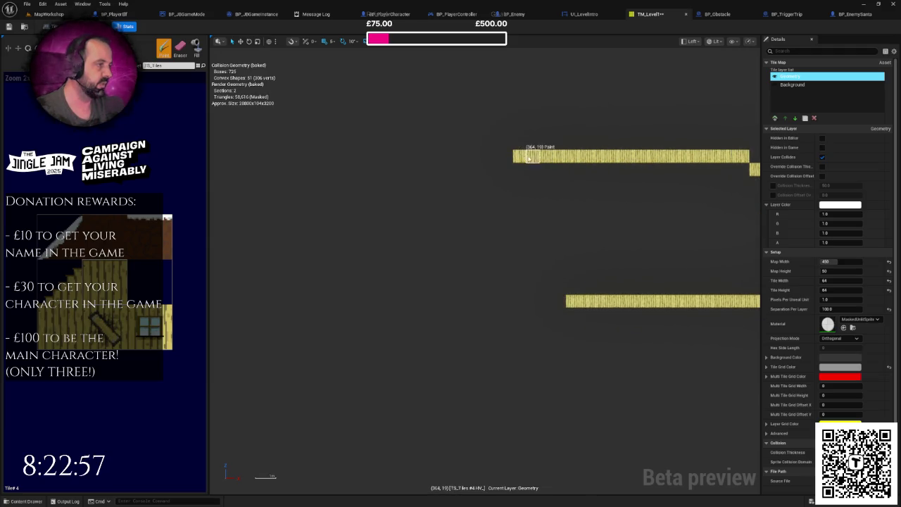
pyautogui.moveTo(451, 159); pyautogui.dragTo(529, 157)
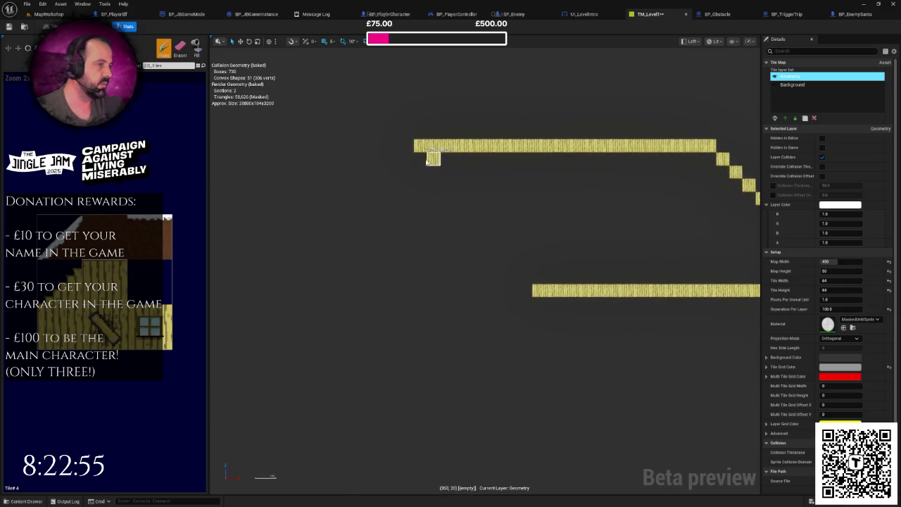
pyautogui.moveTo(407, 159); pyautogui.dragTo(364, 197)
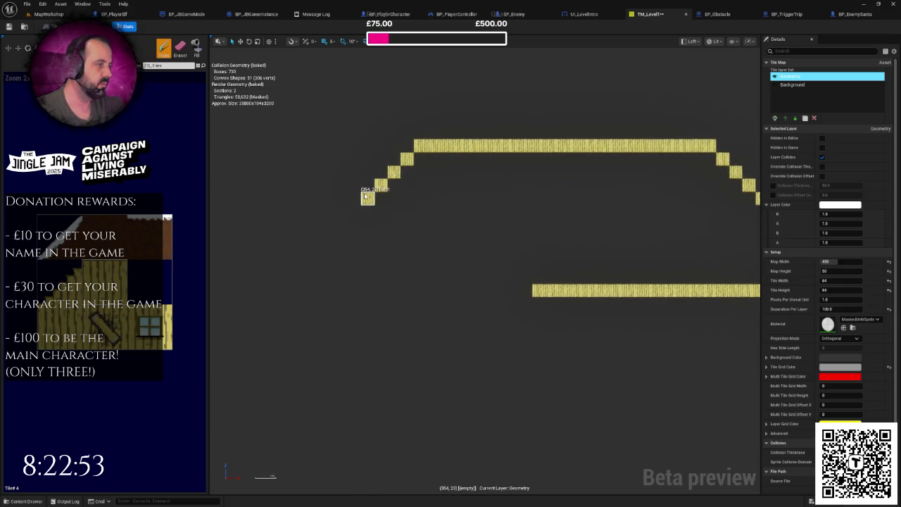
# Paint a ledge running out from the staircase's bottom.
pyautogui.moveTo(482, 231)
pyautogui.mouseDown()
pyautogui.moveTo(450, 222)
pyautogui.moveTo(615, 229)
pyautogui.mouseUp()
pyautogui.moveTo(658, 263)
pyautogui.mouseDown()
pyautogui.moveTo(603, 227)
pyautogui.moveTo(603, 204)
pyautogui.mouseUp()
pyautogui.moveTo(583, 170)
pyautogui.mouseDown()
pyautogui.moveTo(433, 166)
pyautogui.moveTo(615, 203)
pyautogui.moveTo(565, 205)
pyautogui.moveTo(673, 203)
pyautogui.mouseUp()
pyautogui.scroll(-2, 436, 180)
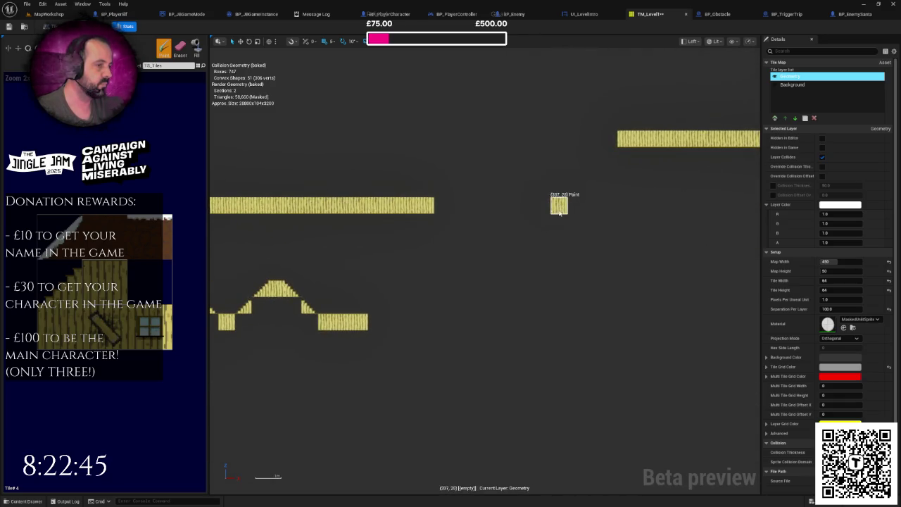
# Extend the top platform three tiles left and link it to the left platform with a staircase.
pyautogui.moveTo(608, 138); pyautogui.dragTo(576, 138)
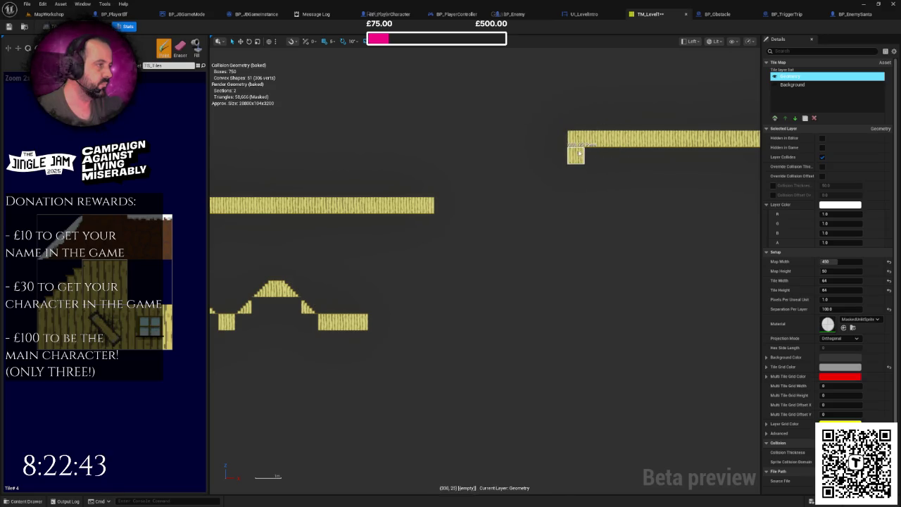
pyautogui.click(559, 156)
pyautogui.click(541, 172)
pyautogui.click(524, 190)
pyautogui.click(508, 205)
pyautogui.moveTo(478, 205); pyautogui.dragTo(443, 205)
pyautogui.scroll(-2, 442, 205)
pyautogui.moveTo(543, 235)
pyautogui.mouseDown()
pyautogui.moveTo(409, 208)
pyautogui.moveTo(447, 203)
pyautogui.mouseUp()
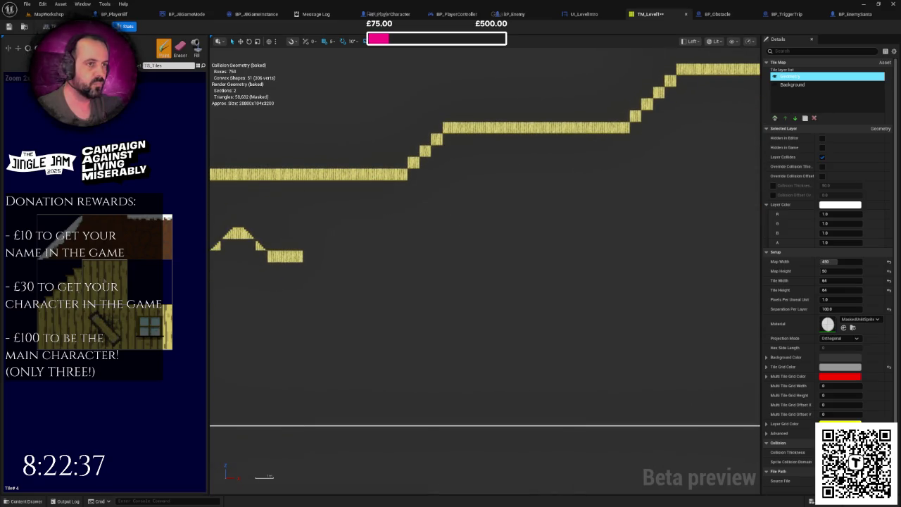
pyautogui.scroll(4, 299, 257)
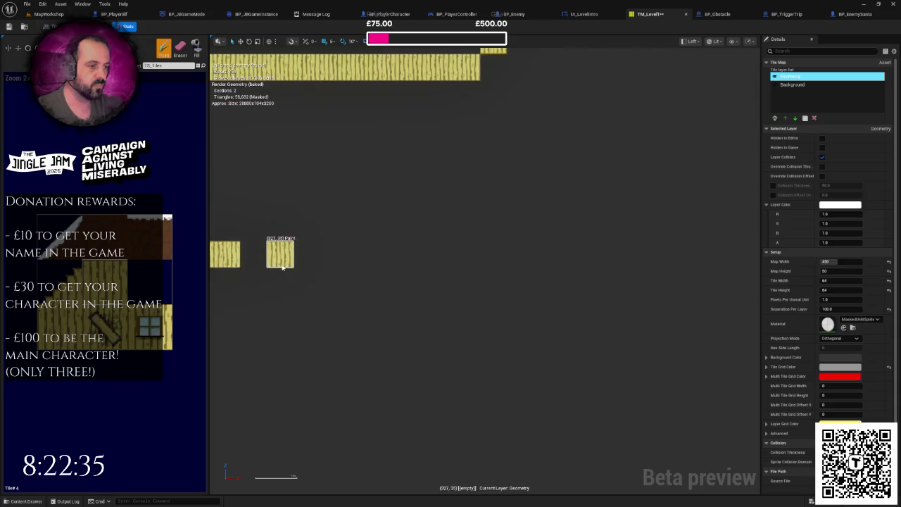
# Fill the gap beside the small left platform and lengthen the lower platform row.
pyautogui.click(254, 254)
pyautogui.moveTo(414, 254); pyautogui.dragTo(472, 255)
pyautogui.click(82, 280)
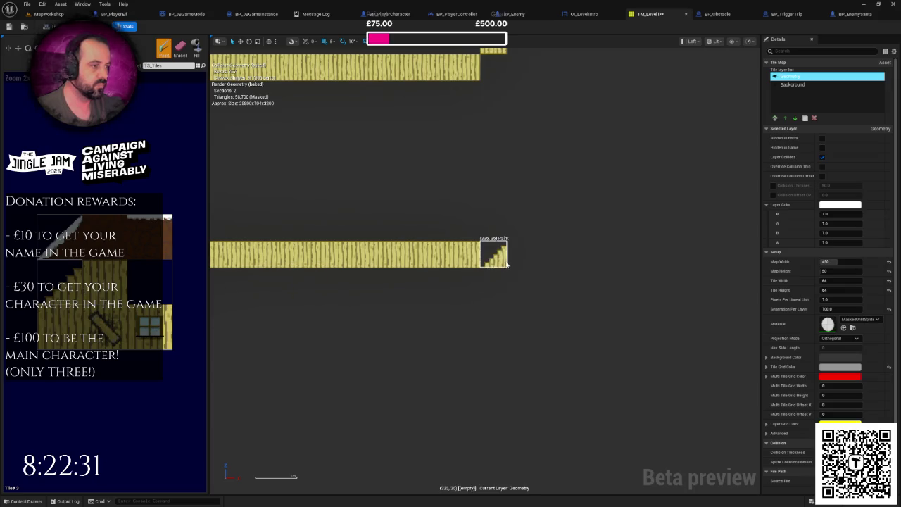
# Paint a slope rising from the platform end, topped by a flat ledge.
pyautogui.click(491, 237)
pyautogui.scroll(-2, 491, 237)
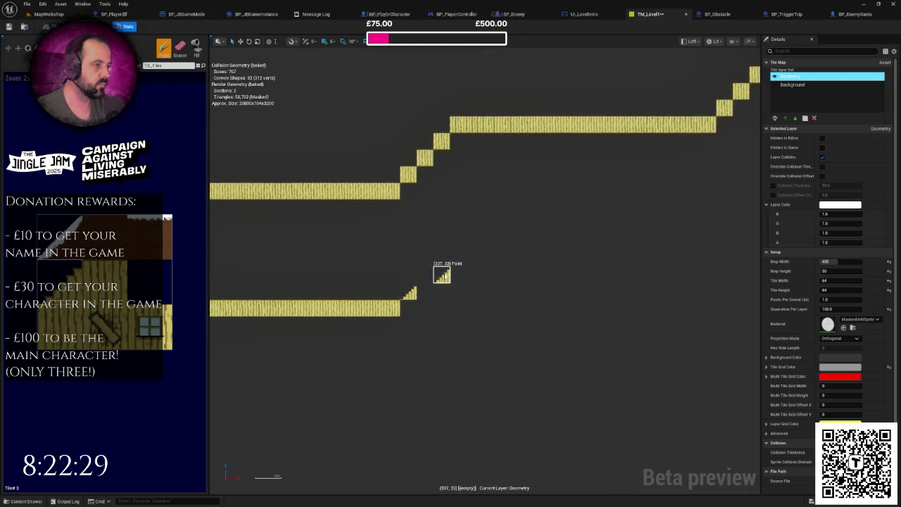
pyautogui.click(427, 276)
pyautogui.click(441, 259)
pyautogui.click(459, 243)
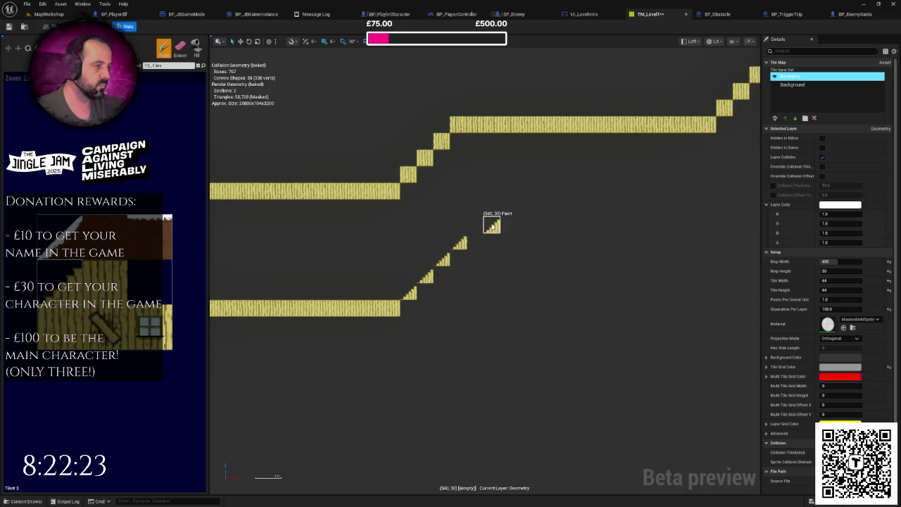
pyautogui.moveTo(478, 248)
pyautogui.mouseDown()
pyautogui.moveTo(718, 243)
pyautogui.moveTo(465, 270)
pyautogui.mouseUp()
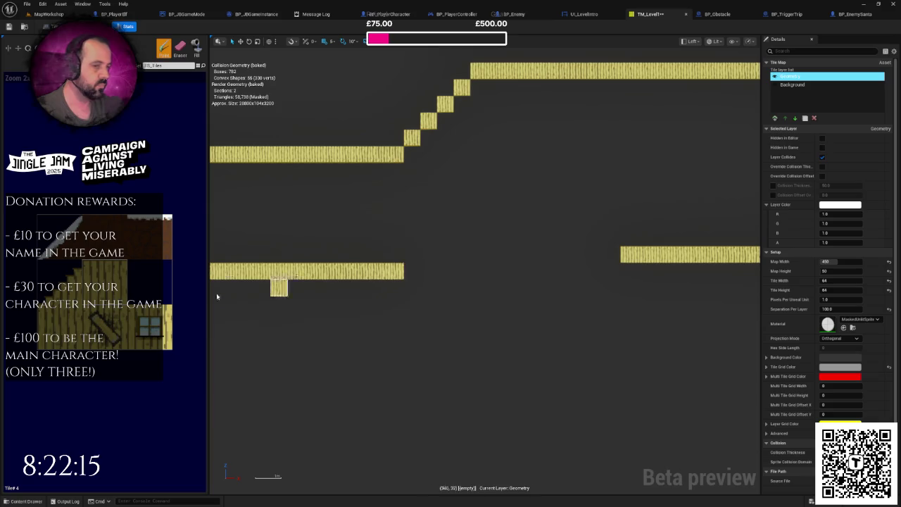
pyautogui.scroll(1, 396, 268)
# Add a slope tile at the platform's end and paint a long wooden floor row rightward.
pyautogui.click(419, 241)
pyautogui.click(83, 280)
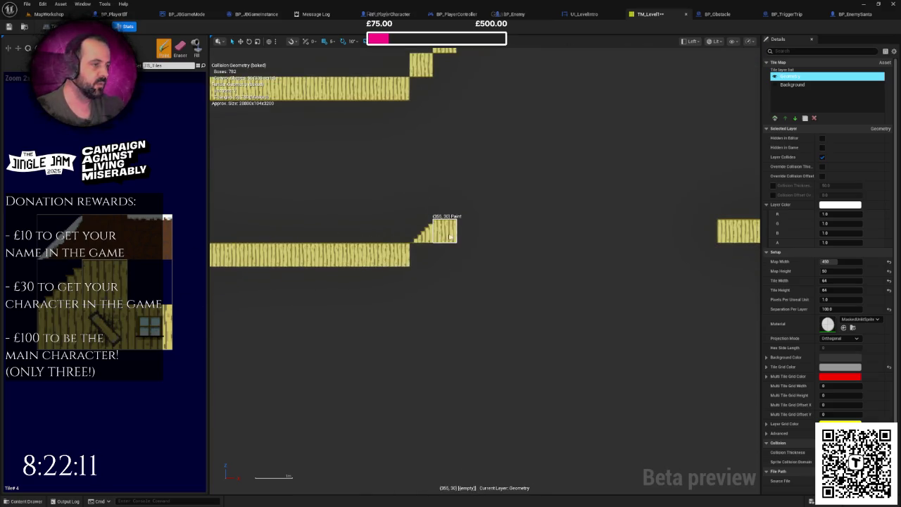
pyautogui.moveTo(513, 233); pyautogui.dragTo(718, 229)
pyautogui.scroll(-3, 694, 241)
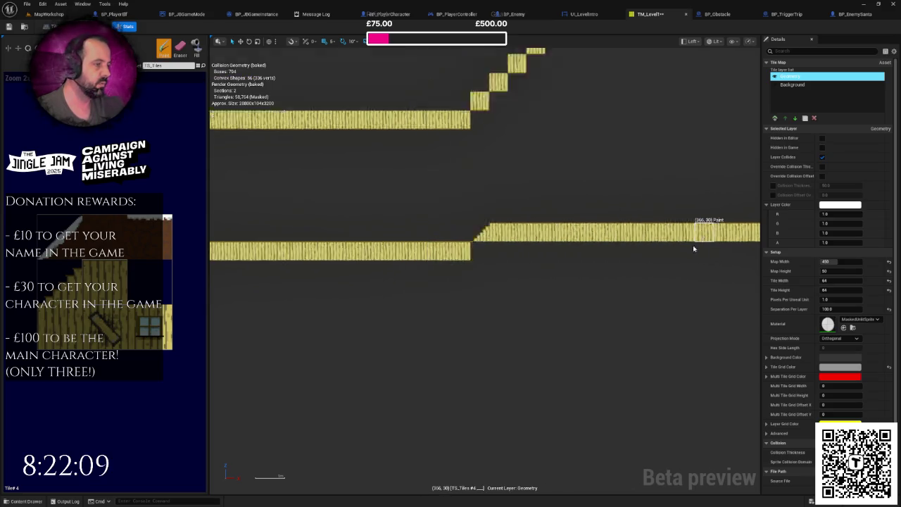